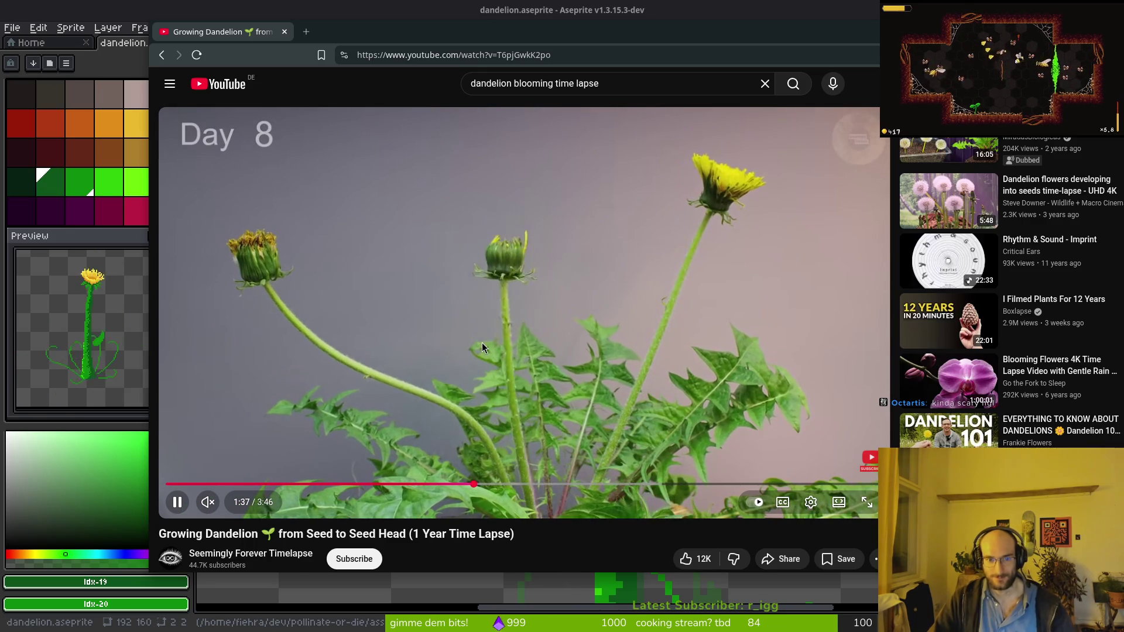
Pause the reference time-lapse and erase stray pixels at the flower base on frame 7, undoing one erase.
click(512, 259)
key(alt+Tab)
key(i)
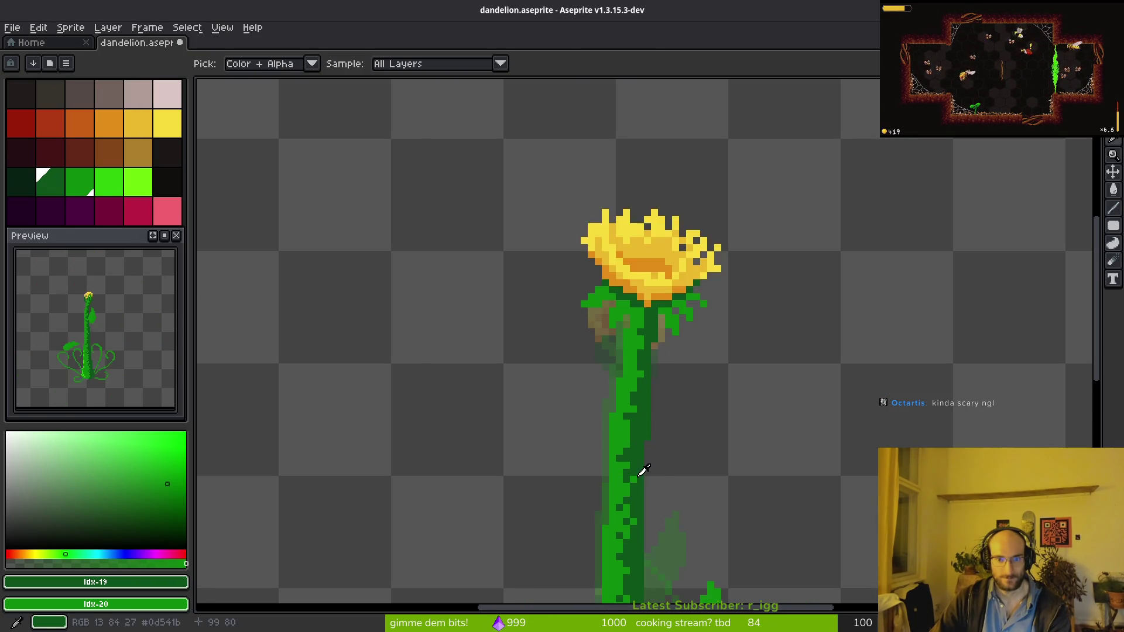
key(b)
scroll(644, 403, up, 3)
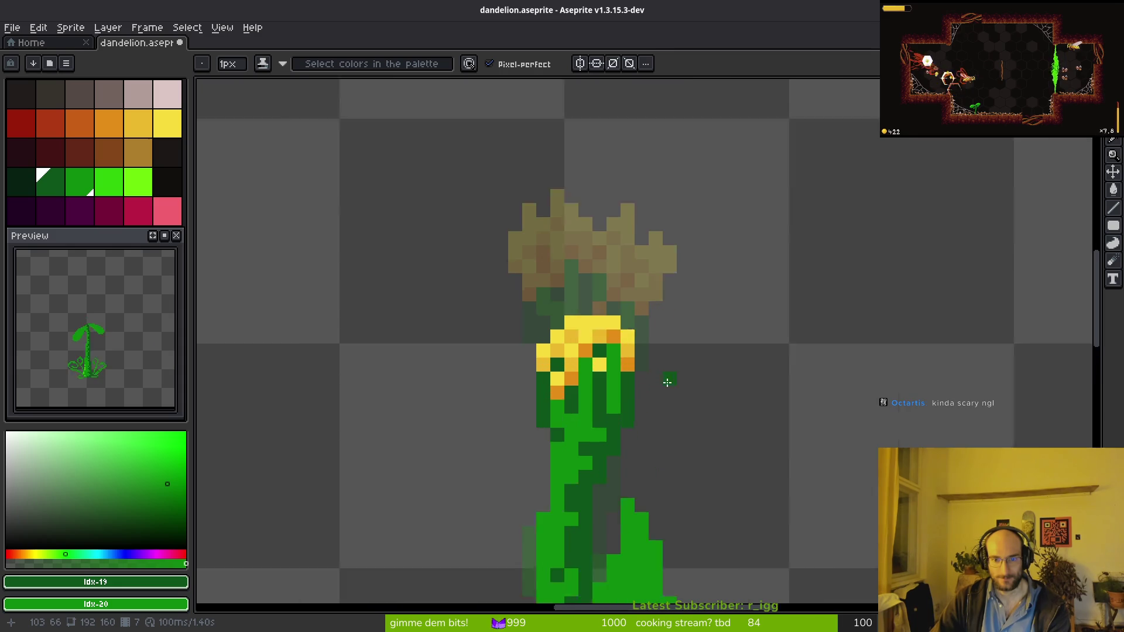
key(e)
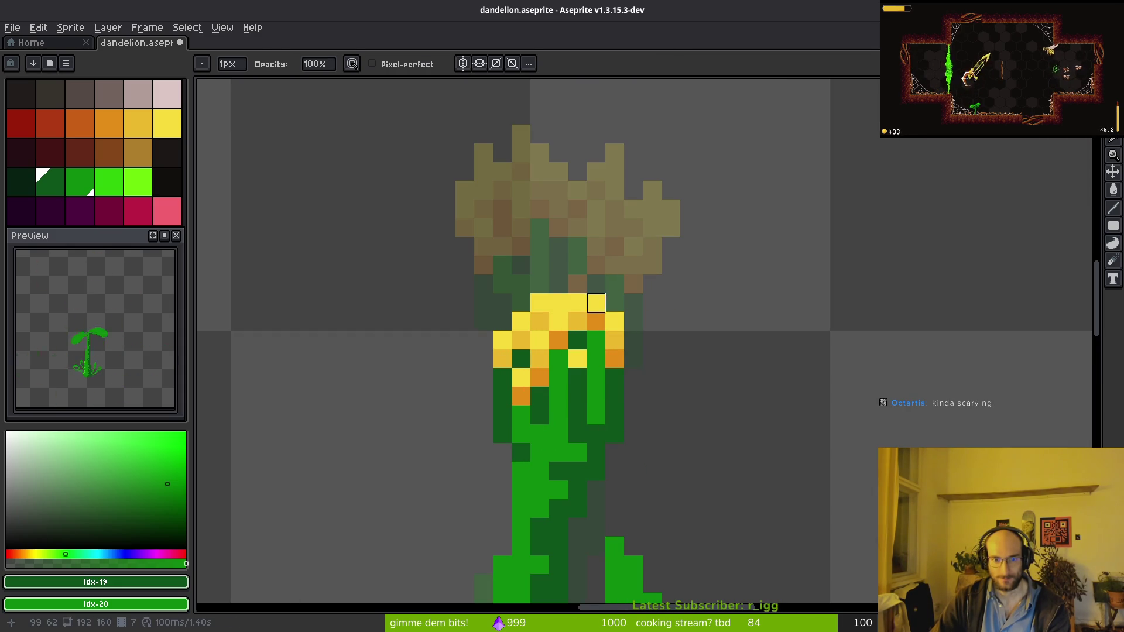
scroll(693, 359, down, 5)
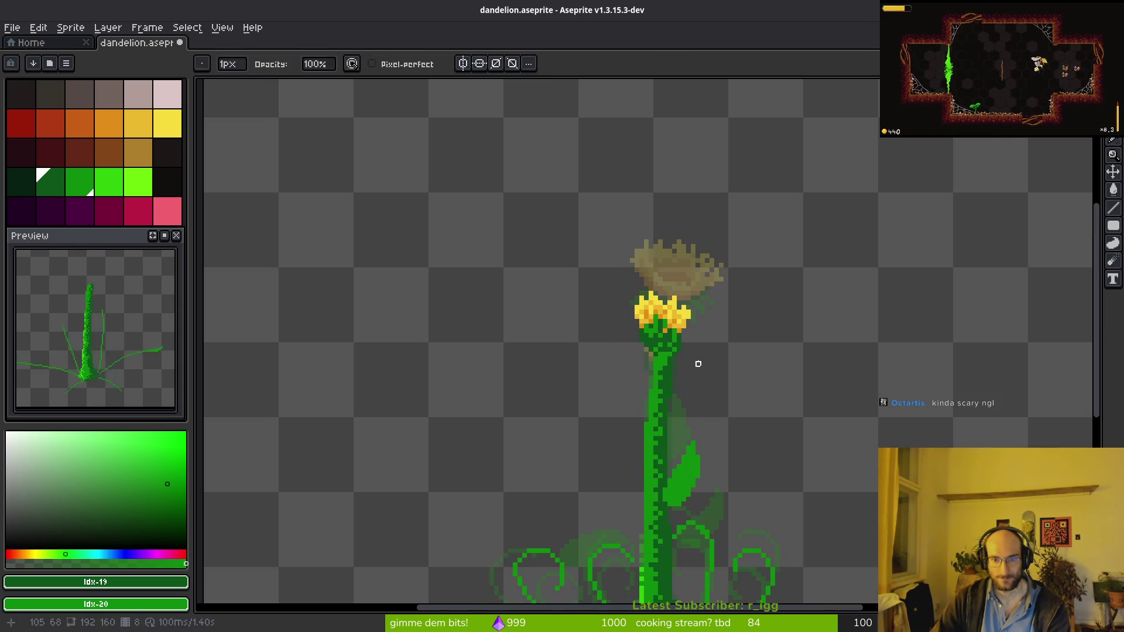
scroll(693, 359, up, 4)
key(ctrl+z)
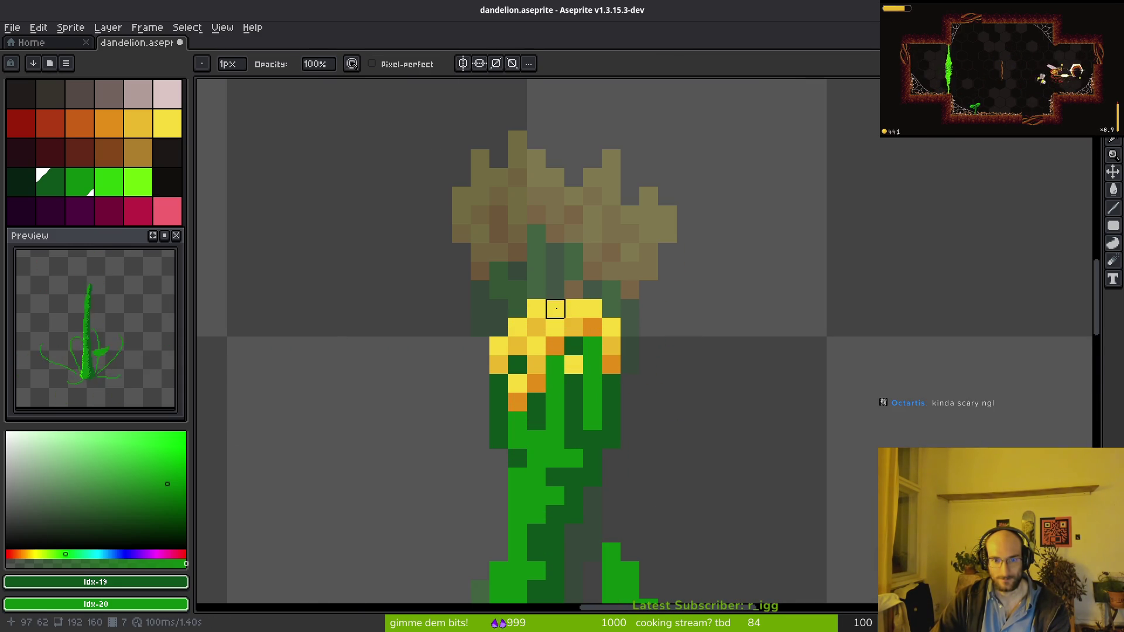
scroll(649, 328, down, 3)
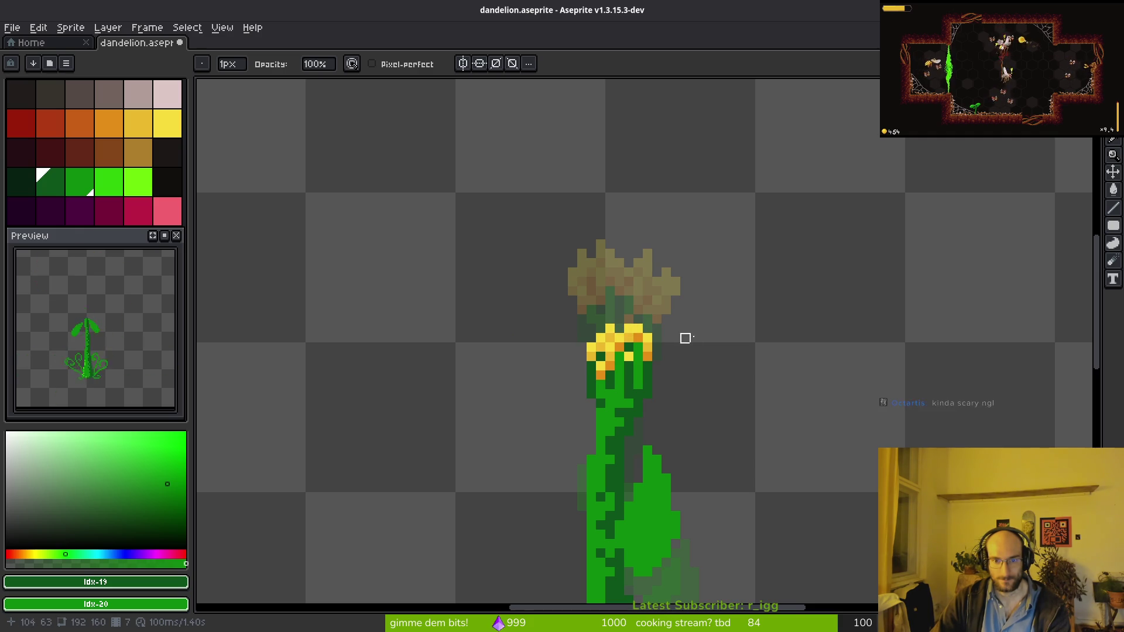
scroll(704, 338, down, 4)
On frame 8, pick dark green #0d541b from the flower base and pencil over the blossom-stem joint.
key(Right)
scroll(699, 350, up, 3)
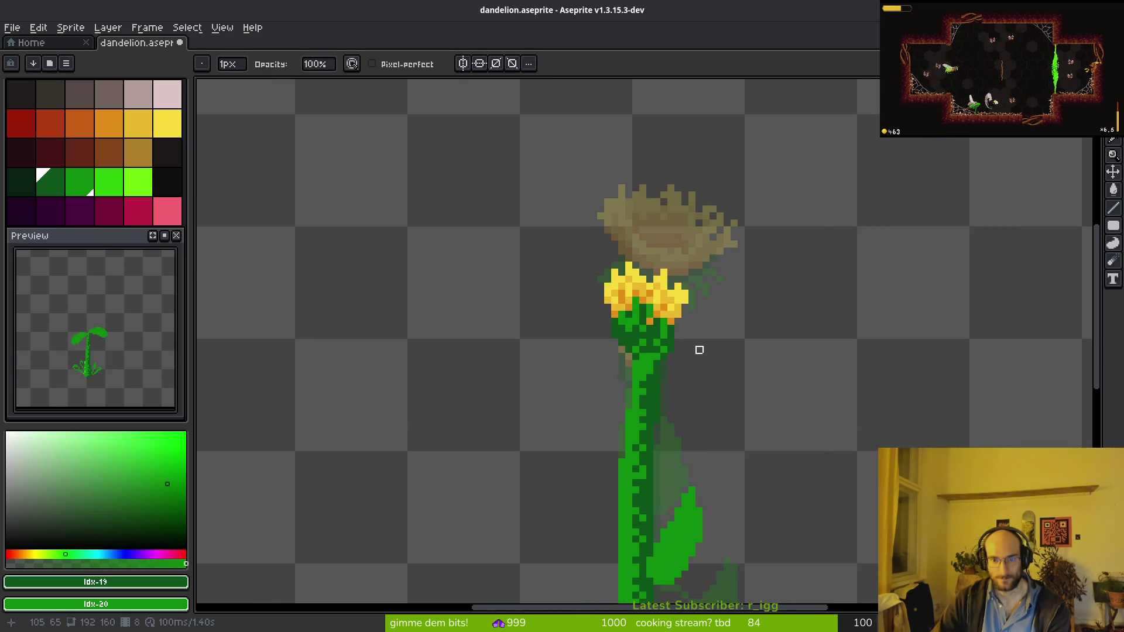
scroll(671, 329, up, 2)
alt+click(625, 326)
key(b)
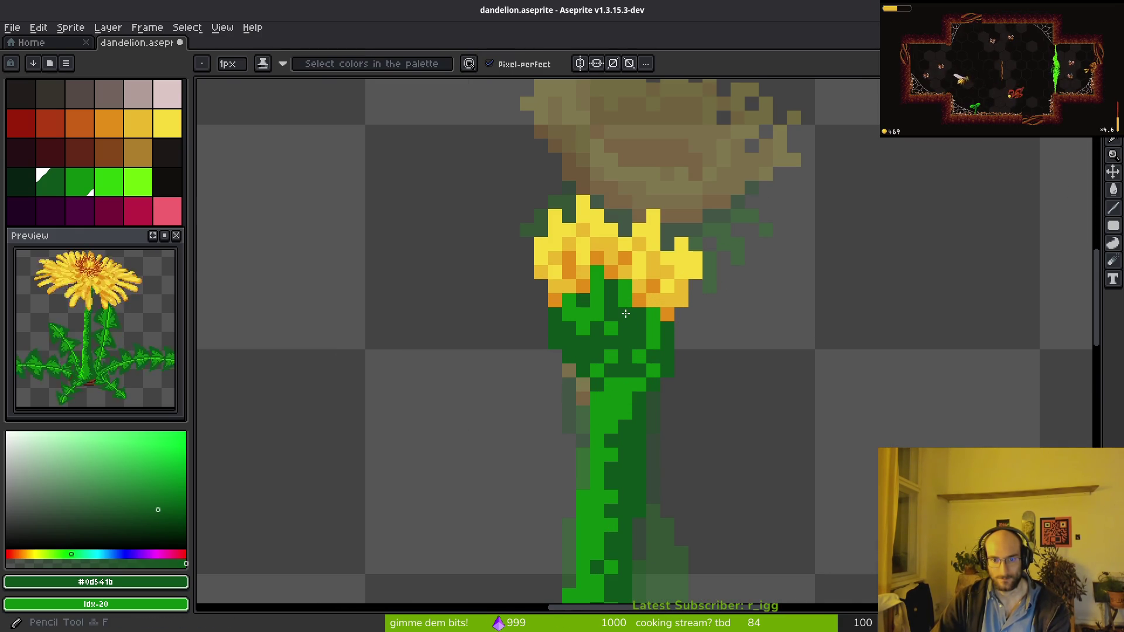
scroll(693, 309, down, 4)
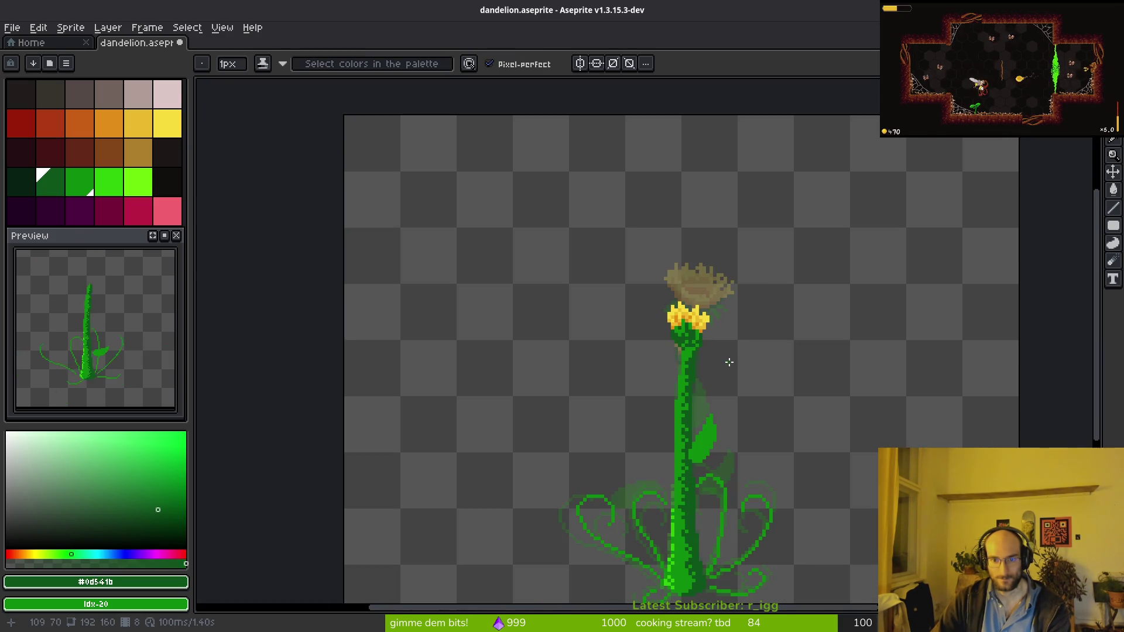
scroll(713, 339, up, 3)
key(Return)
key(alt)
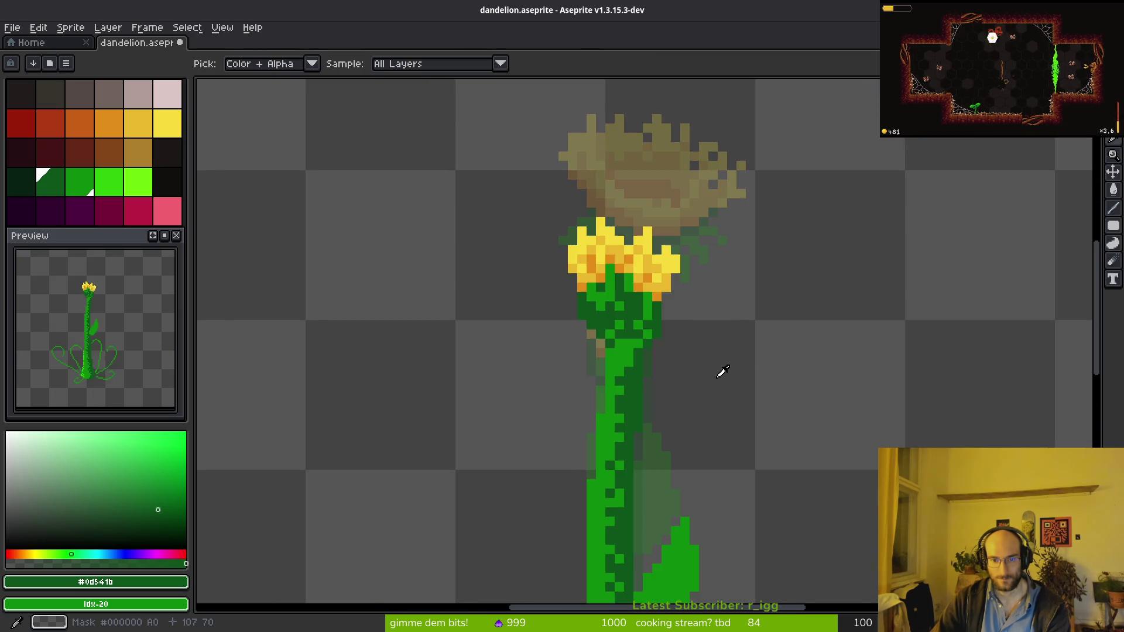
Step through frames 9 and 10 touching up the join, then resume the reference time-lapse.
key(Right)
key(Left)
scroll(580, 347, up, 2)
key(alt)
key(Right)
scroll(690, 341, down, 3)
key(alt)
key(Right)
scroll(684, 349, up, 1)
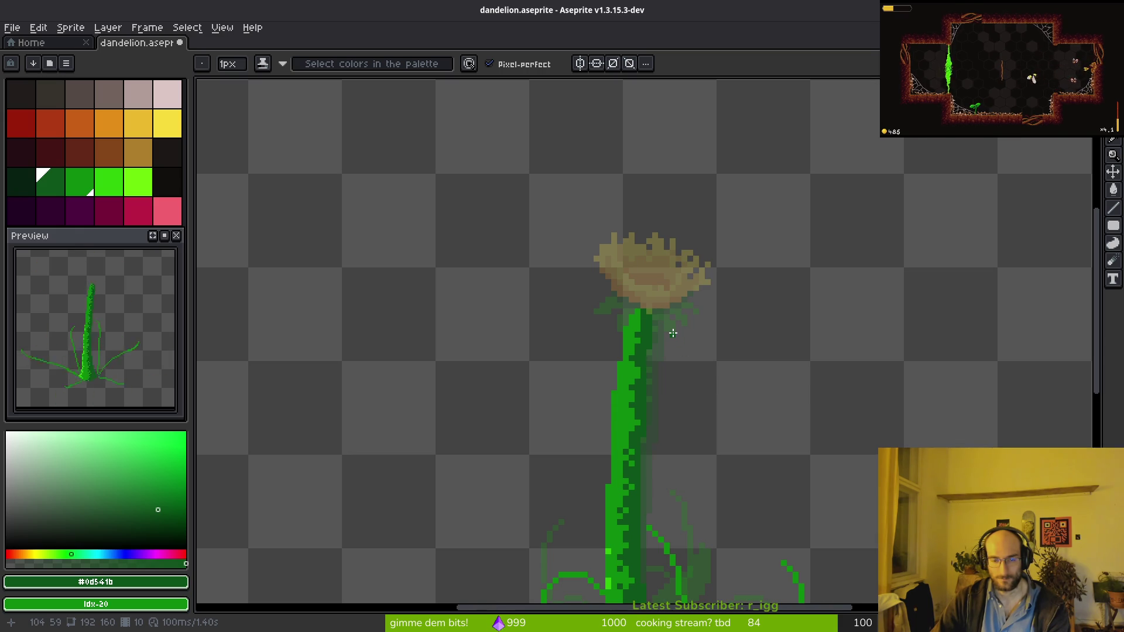
key(alt+Tab)
click(670, 334)
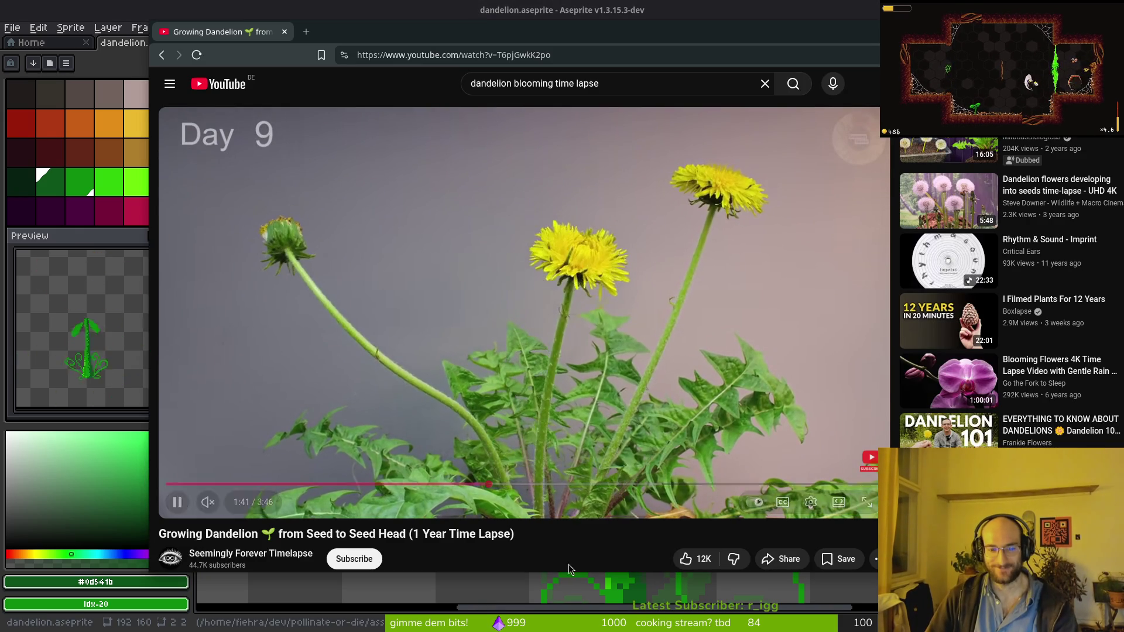
Open 'Dandelion Full Blooming Time Lapse' from the search results and pause it on the open flower.
key(alt+Left)
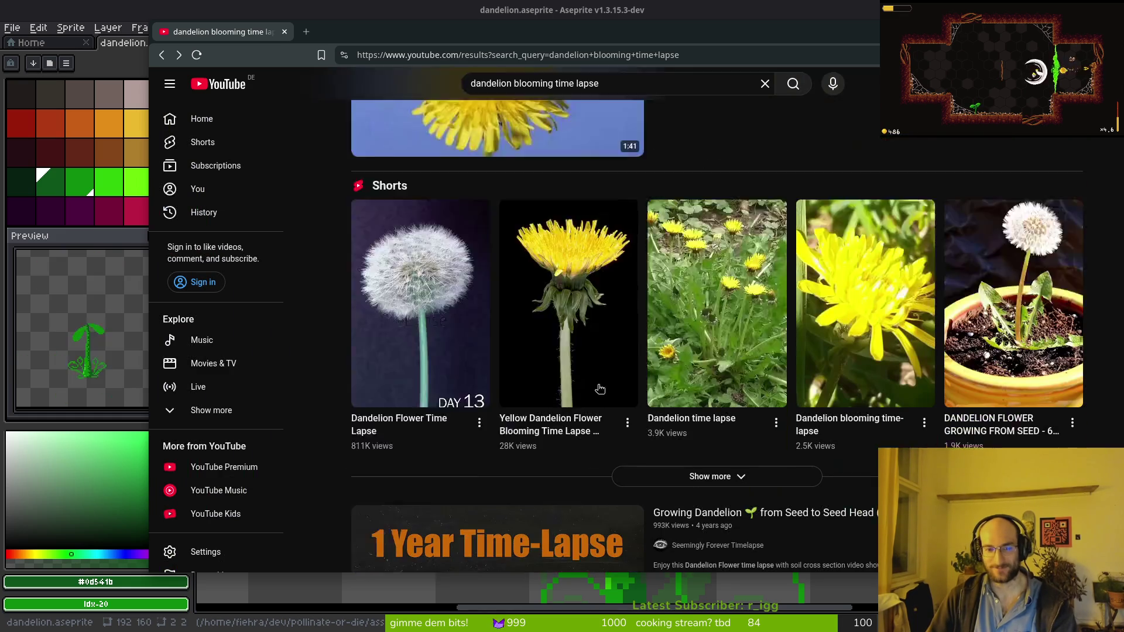
mouse_move(443, 285)
click(444, 255)
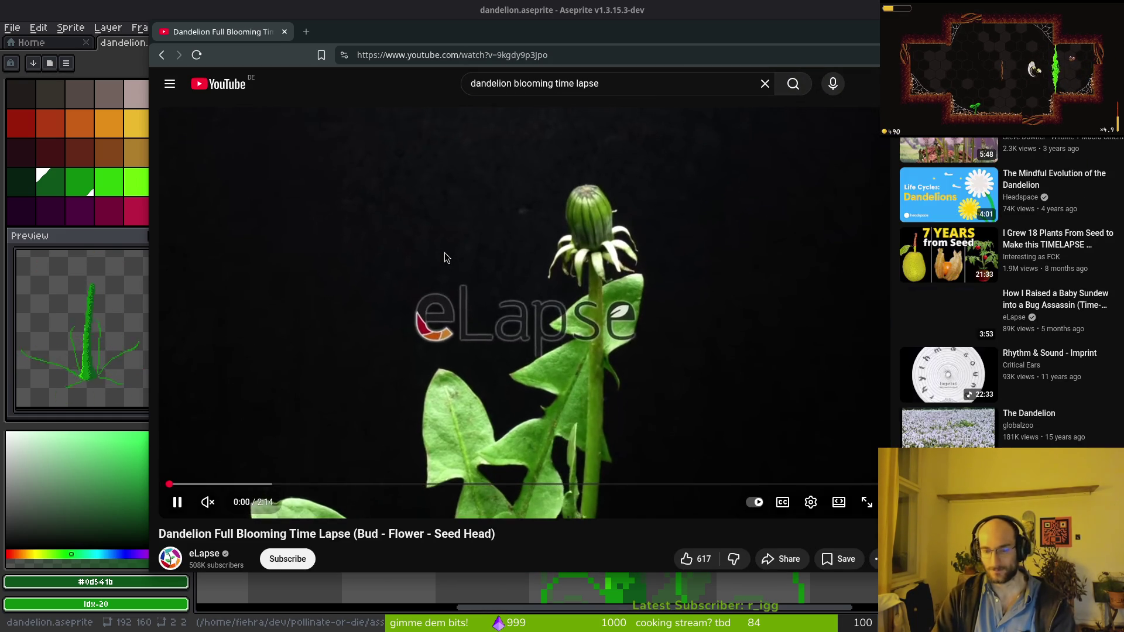
key(Right)
key(Right)
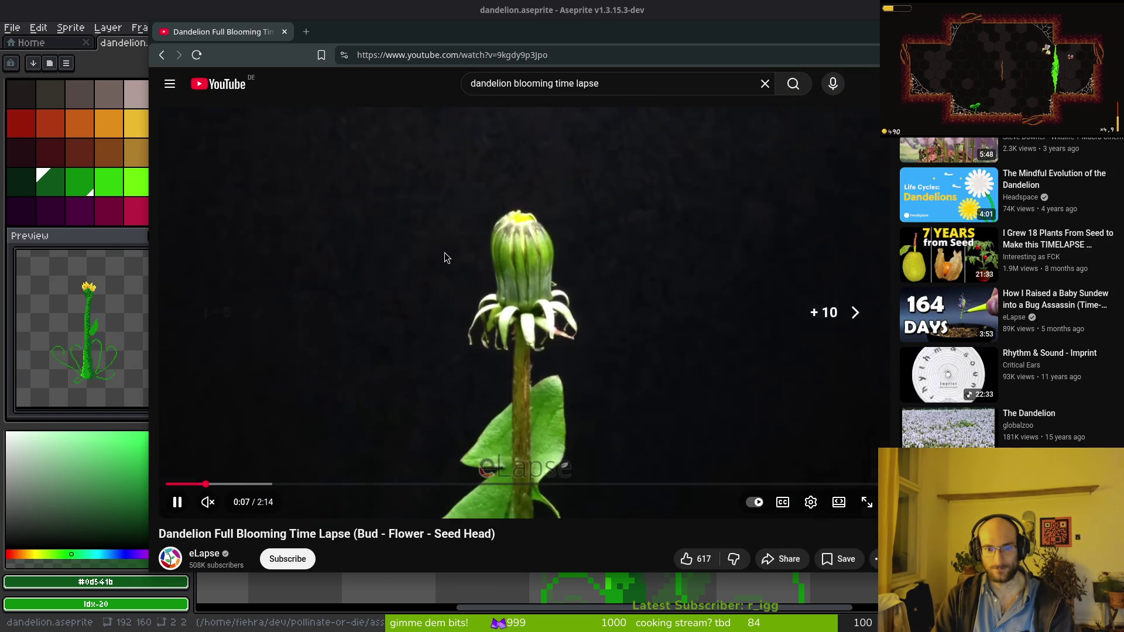
key(Left)
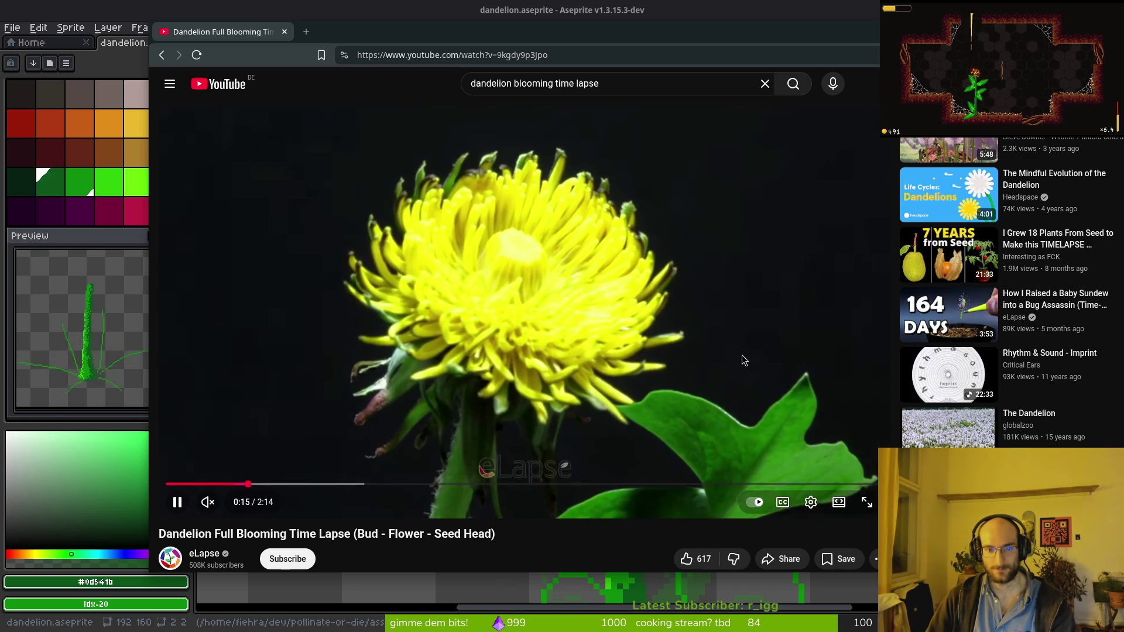
click(694, 218)
Back in Aseprite, pick the orange from the flower base and compare it against the reference.
key(alt+Tab)
click(663, 300)
key(Left)
key(alt+Tab)
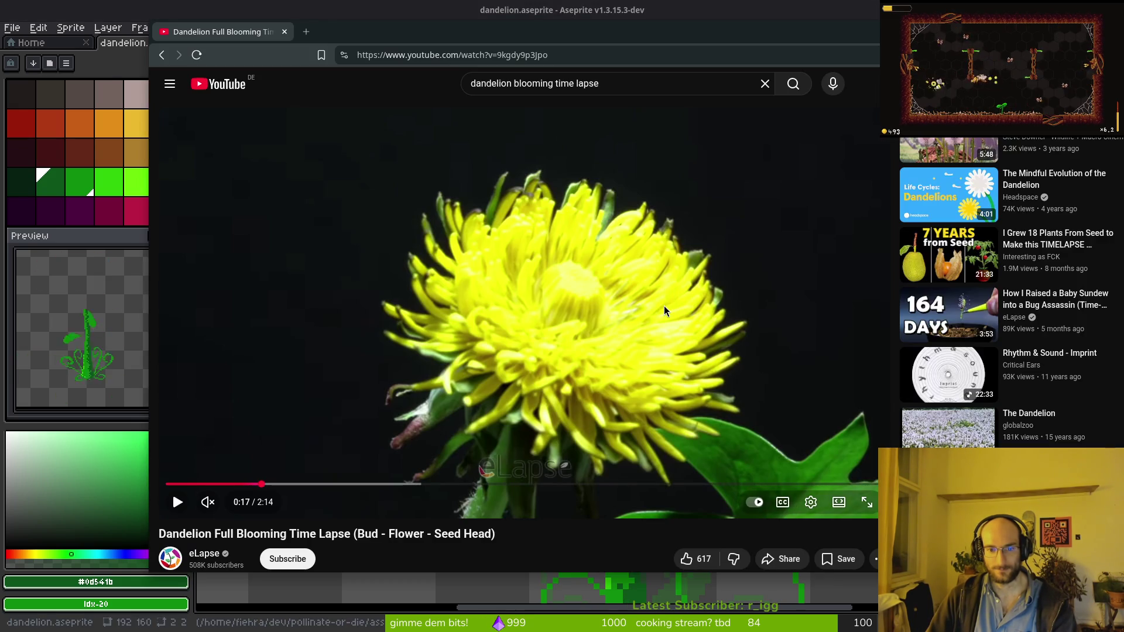
key(alt+Tab)
scroll(651, 302, up, 1)
scroll(651, 301, down, 1)
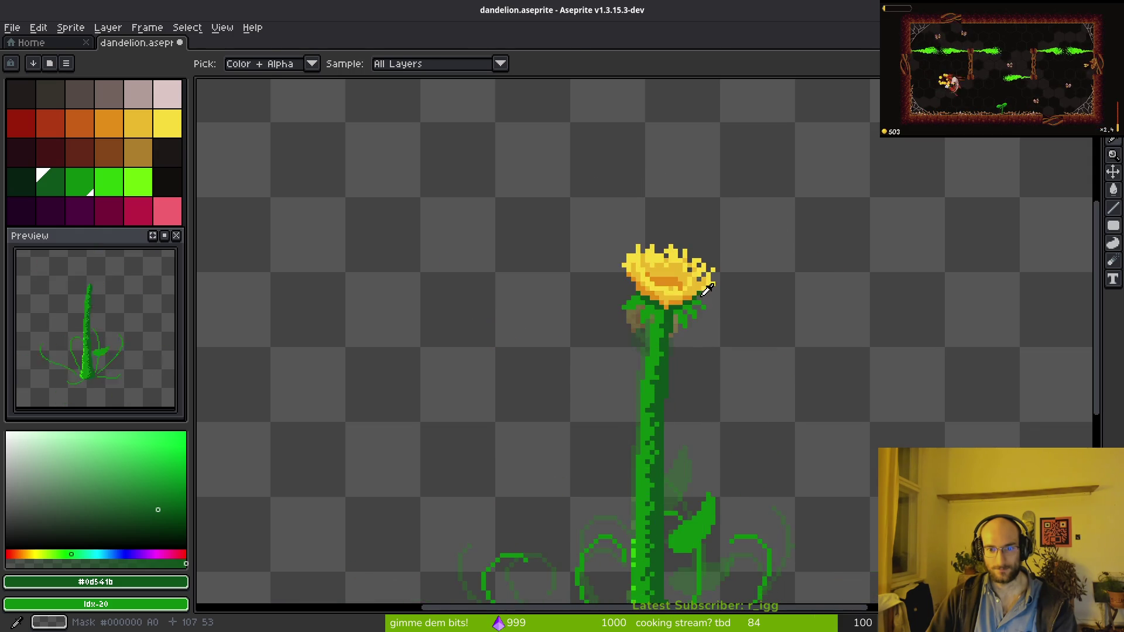
Make the brighter yellow the drawing colour and the orange-yellow the secondary colour.
key(b)
scroll(592, 273, up, 2)
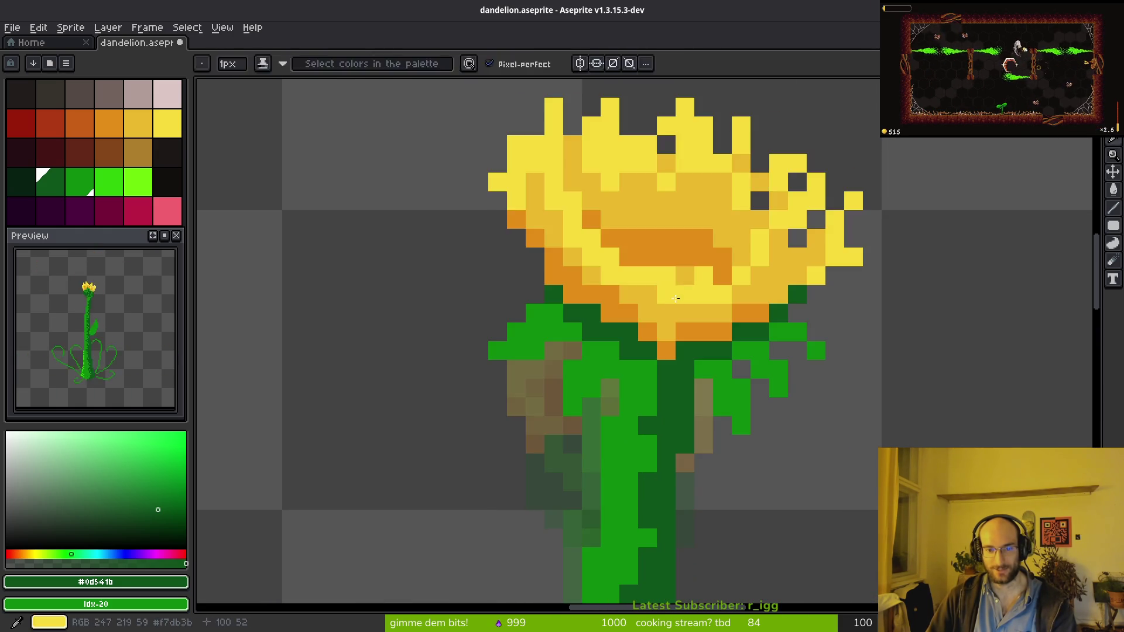
key(alt+Tab)
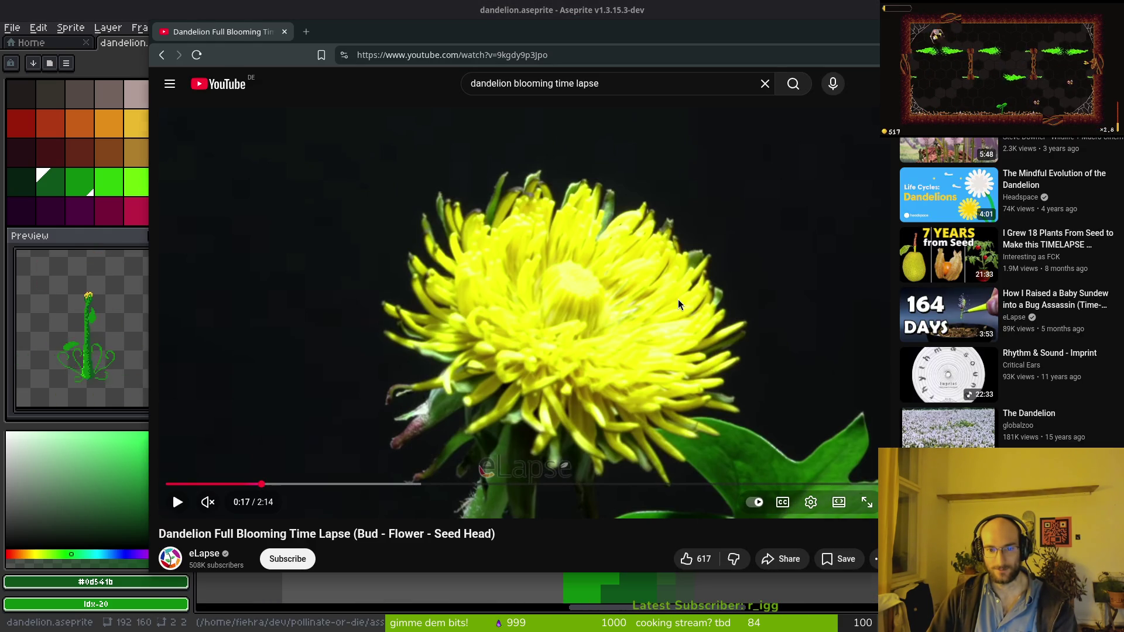
key(alt+Tab)
click(135, 130)
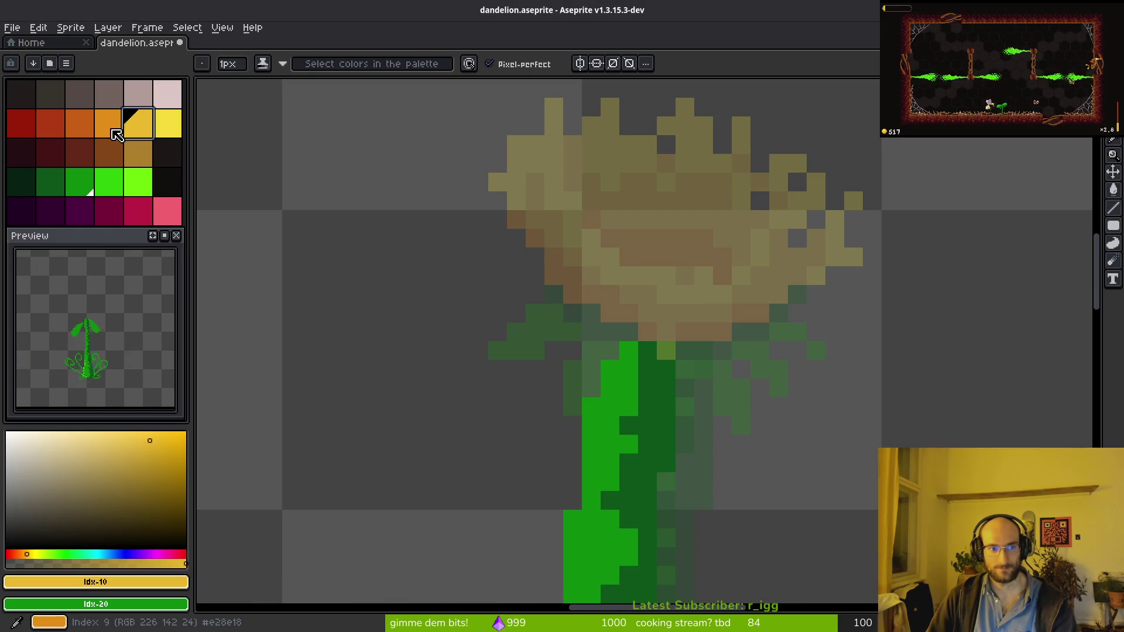
click(168, 123)
right_click(137, 123)
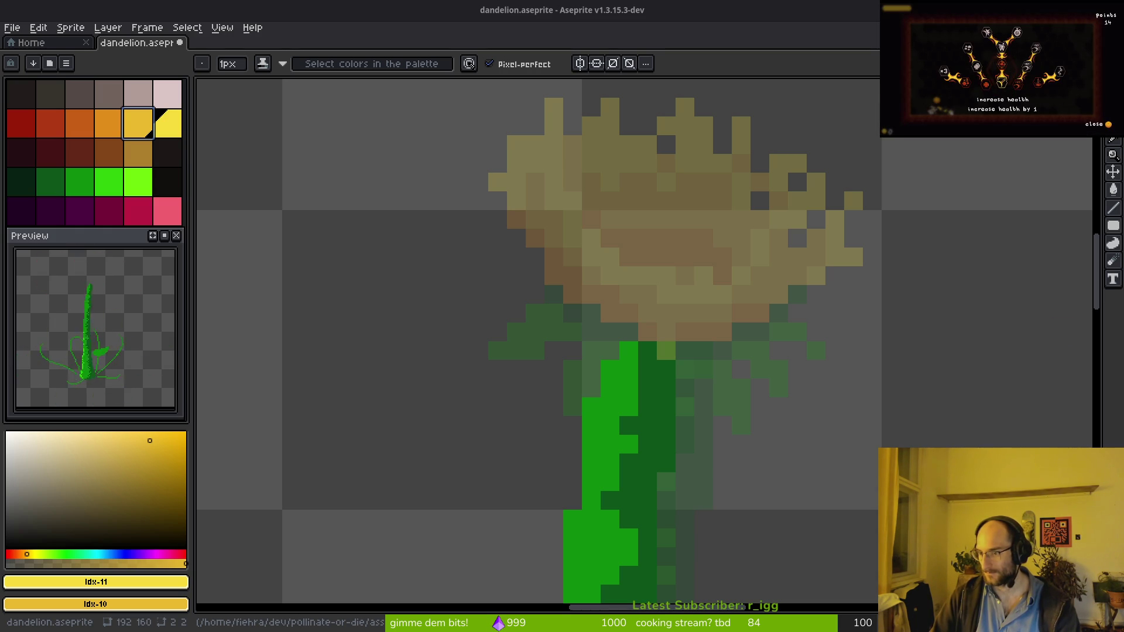
Pick stem green #0e8b0e, add a pixel left of the stem top, and lasso the flower head.
scroll(761, 351, down, 5)
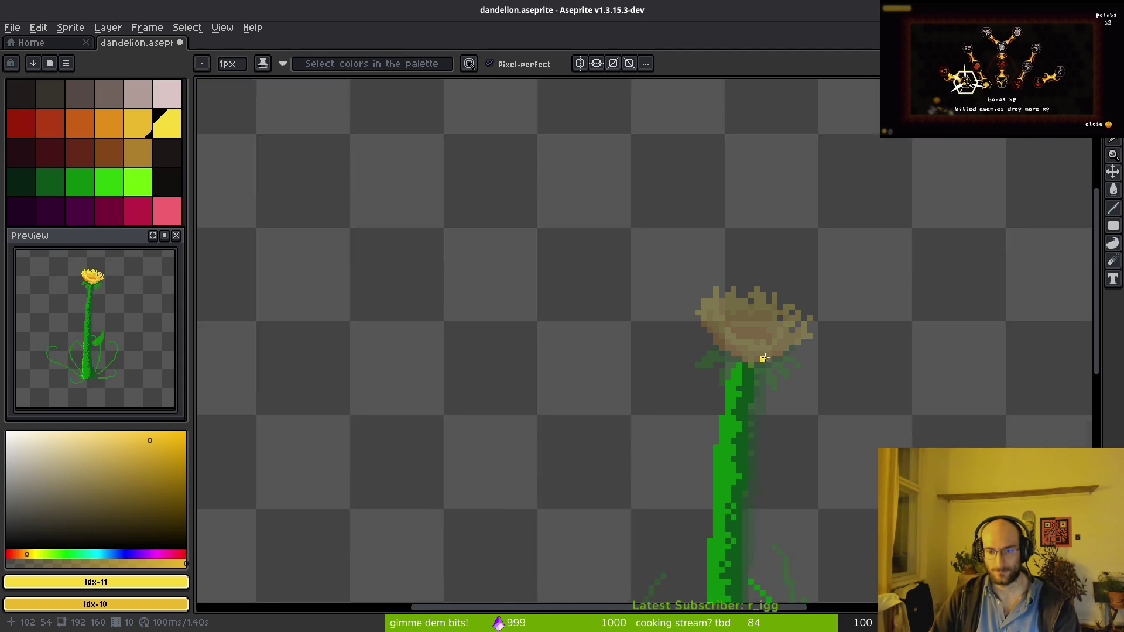
scroll(767, 367, up, 5)
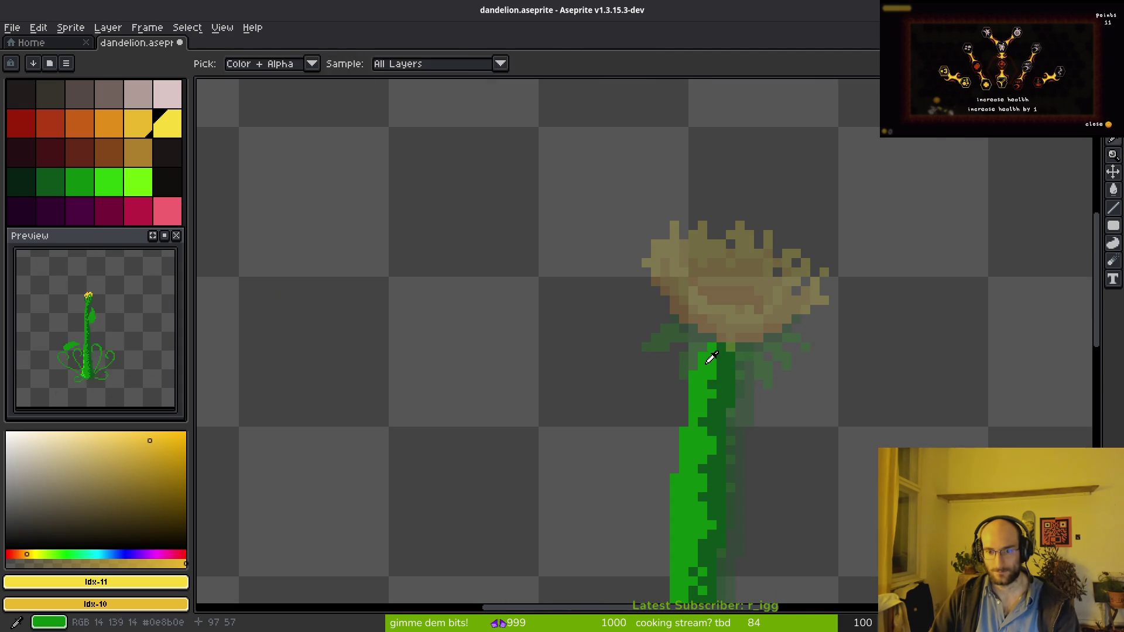
alt+click(708, 353)
scroll(655, 318, down, 5)
scroll(647, 317, up, 5)
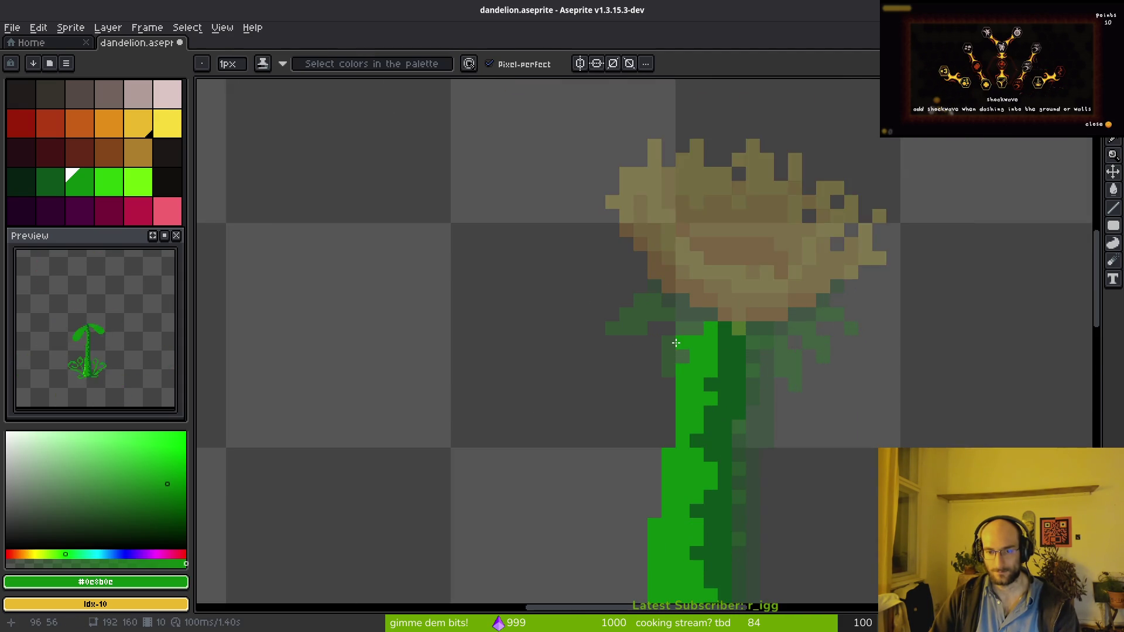
click(642, 316)
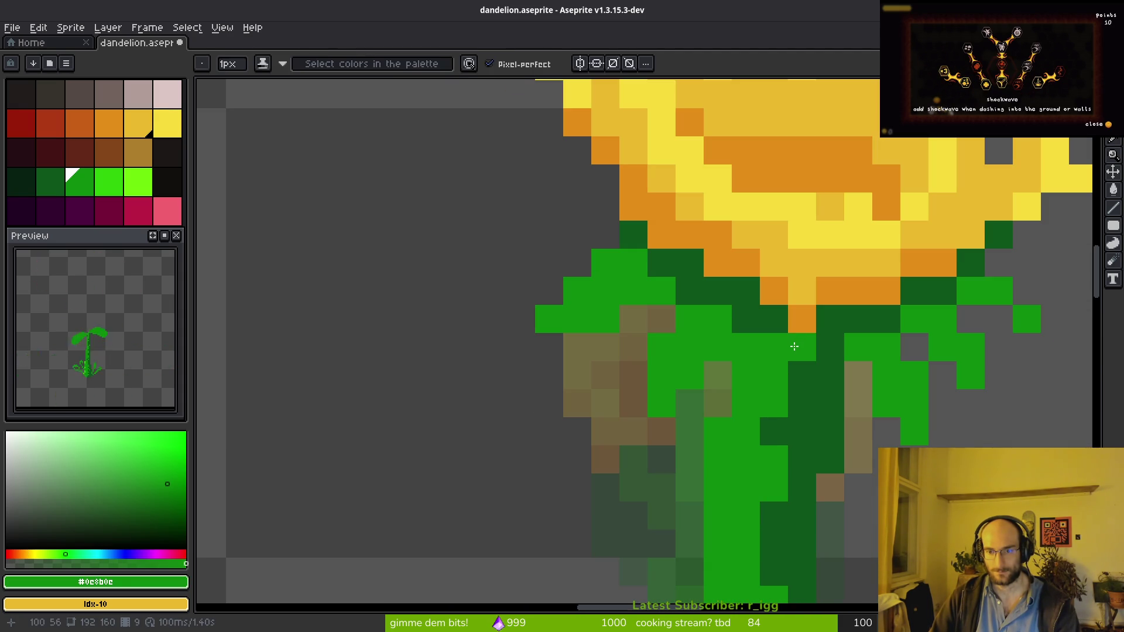
key(shift+w)
scroll(1072, 275, down, 2)
mouse_move(884, 297)
mouse_down()
mouse_move(896, 269)
mouse_move(915, 389)
mouse_move(918, 275)
mouse_up()
key(Tab)
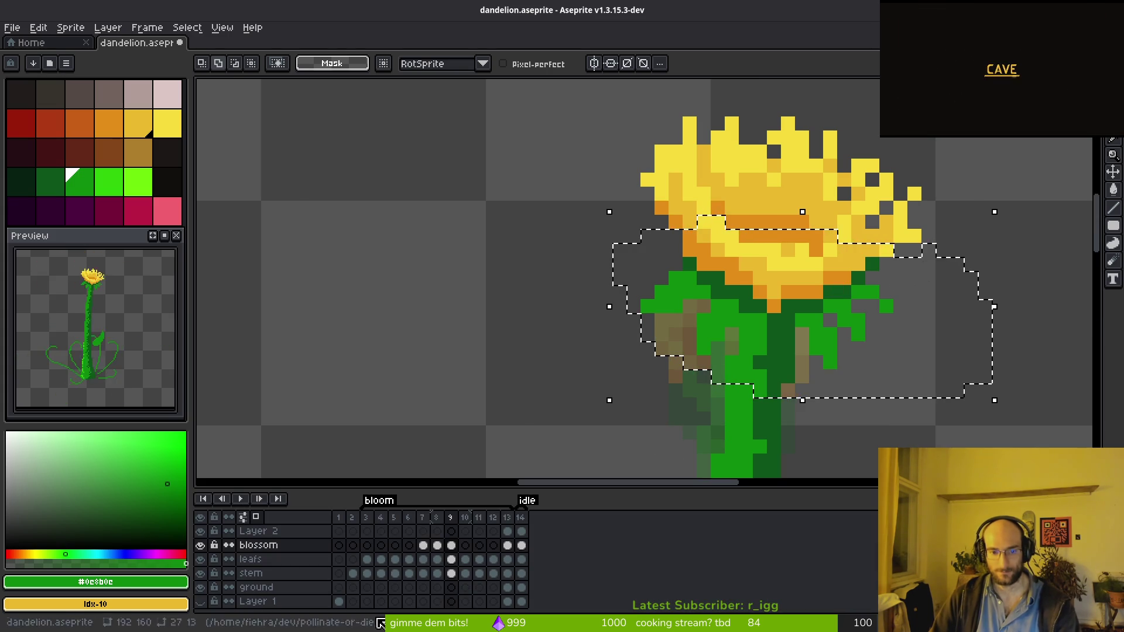
key(ctrl+d)
key(ctrl+s)
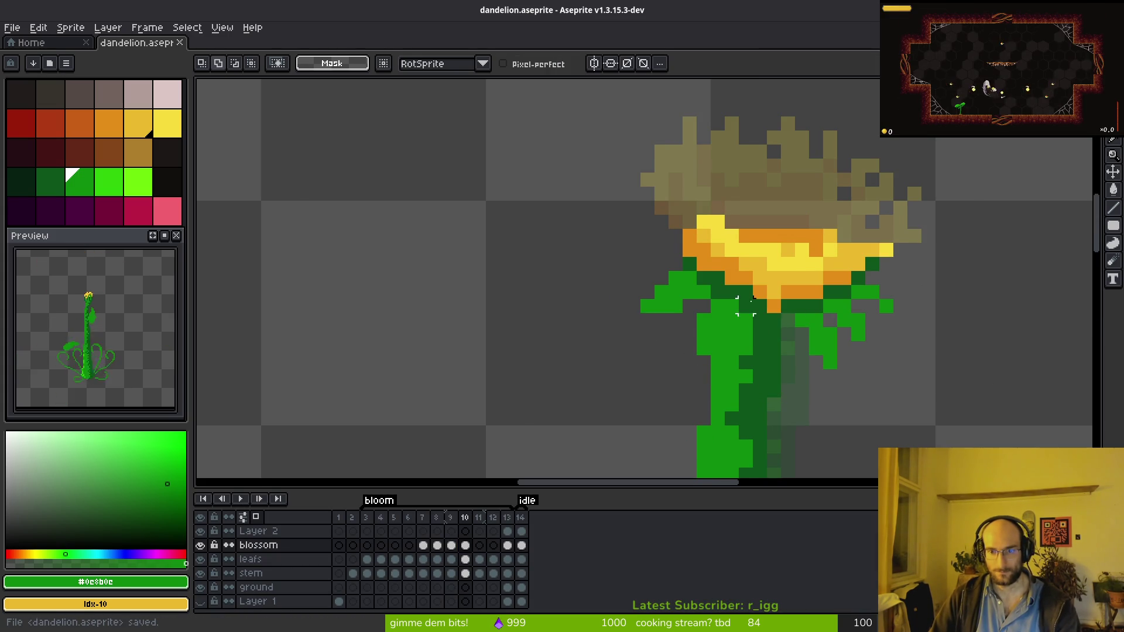
key(i)
click(797, 298)
right_click(797, 298)
scroll(797, 296, down, 3)
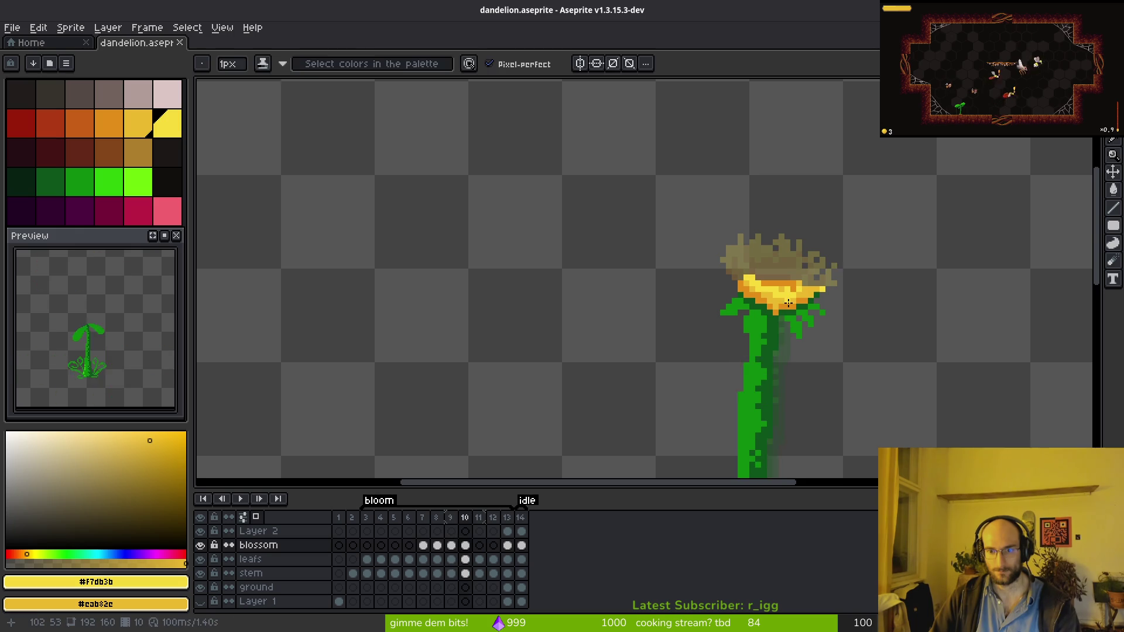
scroll(793, 301, up, 2)
key(shift+w)
mouse_move(761, 216)
mouse_down()
mouse_move(828, 301)
mouse_move(818, 309)
mouse_up()
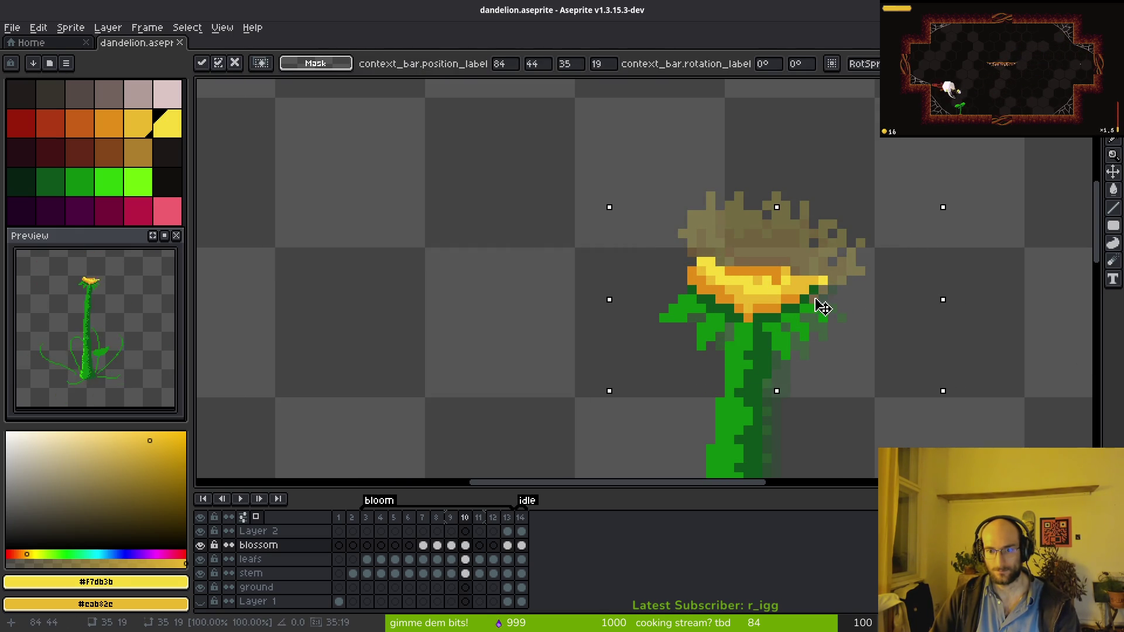
key(ctrl+d)
key(i)
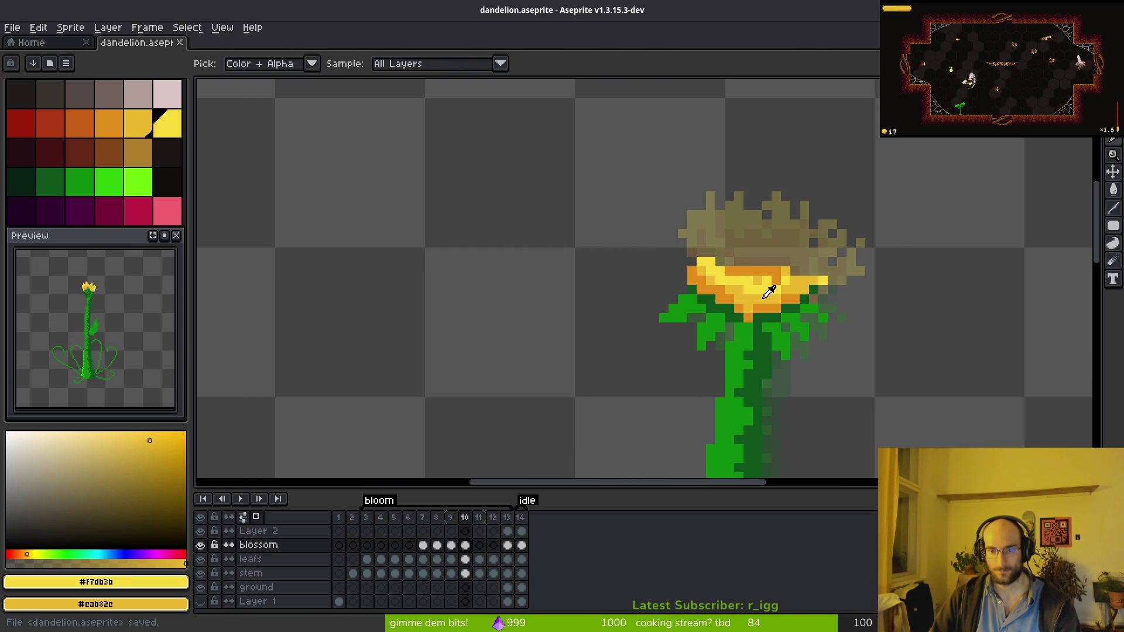
scroll(769, 293, down, 3)
key(Return)
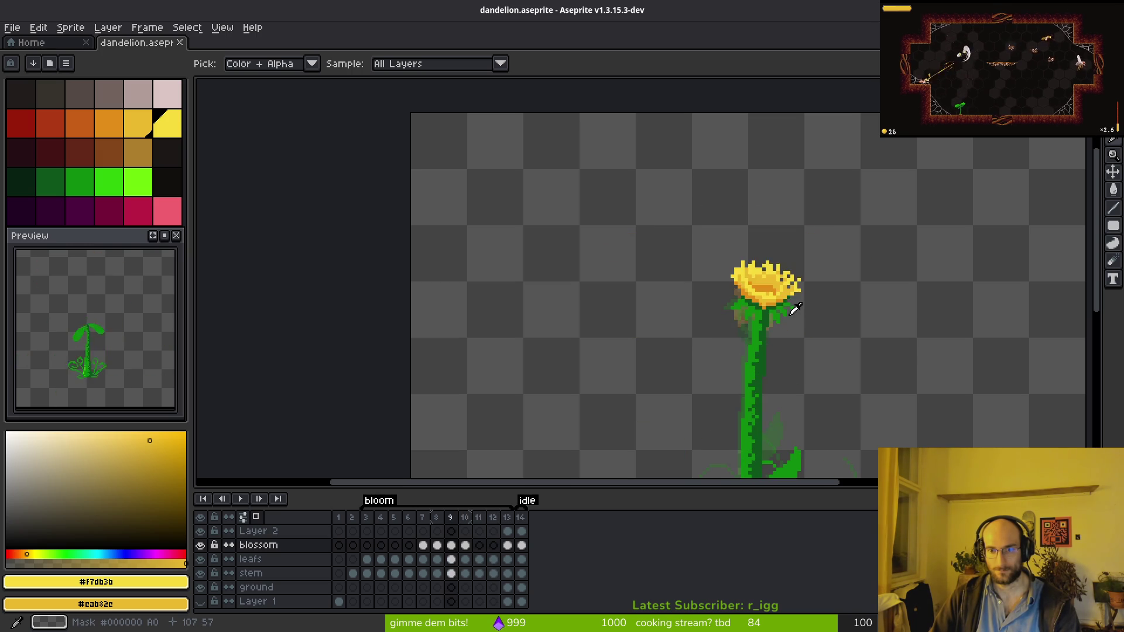
key(b)
scroll(757, 287, up, 2)
key(Right)
Draw new yellow petals fanning up from the frame 10 blossom, undoing the unwanted strokes.
mouse_move(694, 284)
mouse_down()
mouse_move(700, 215)
mouse_move(735, 199)
mouse_up()
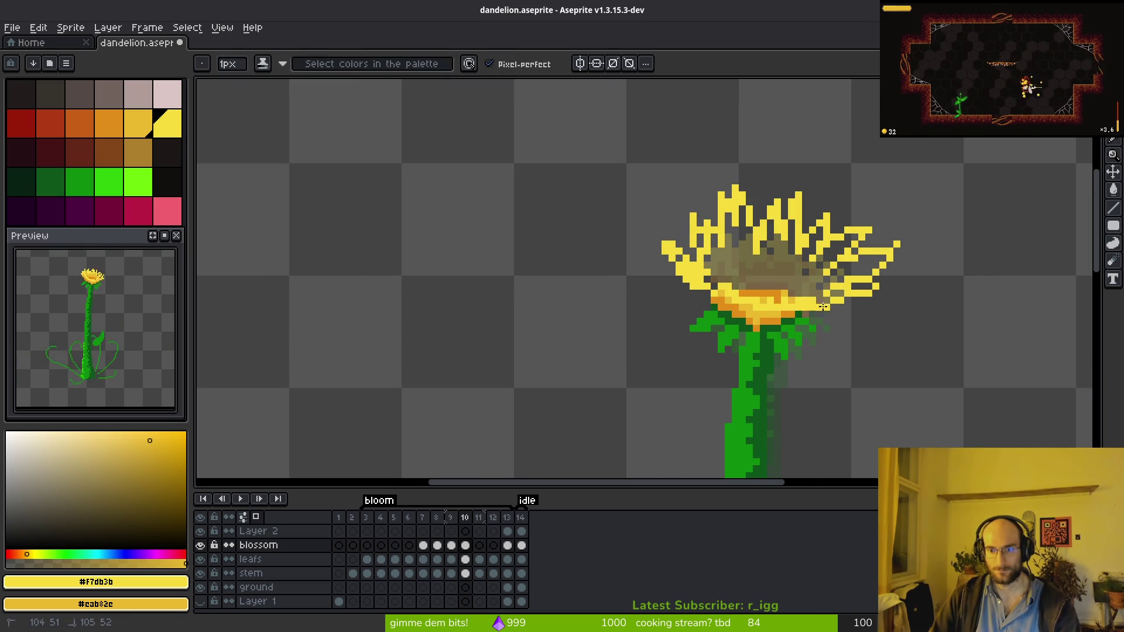
key(ctrl+z)
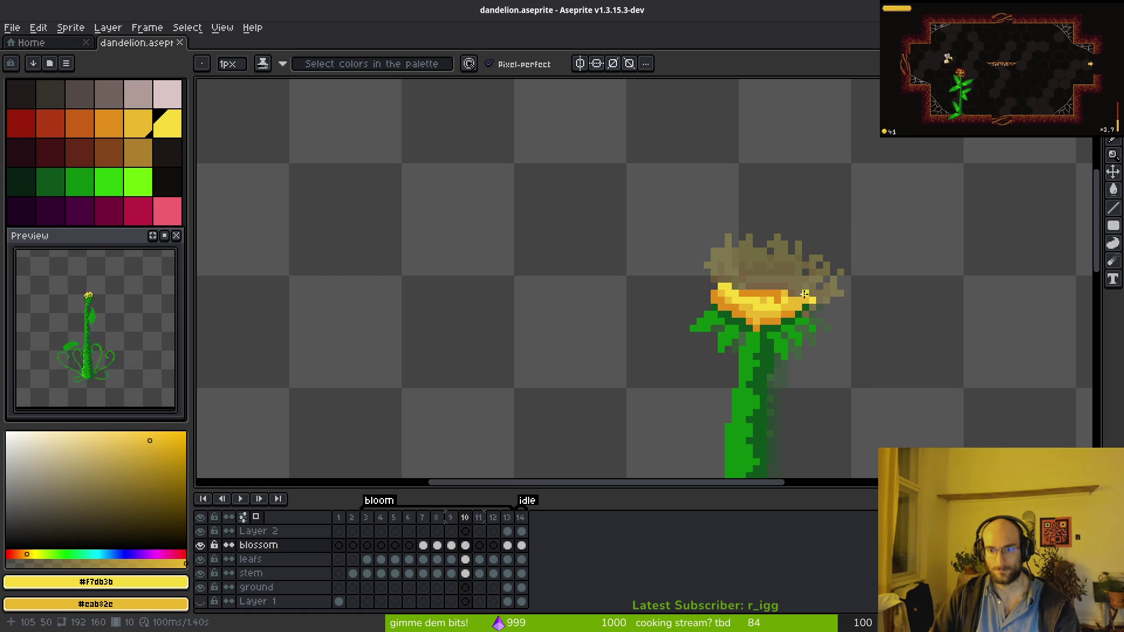
key(e)
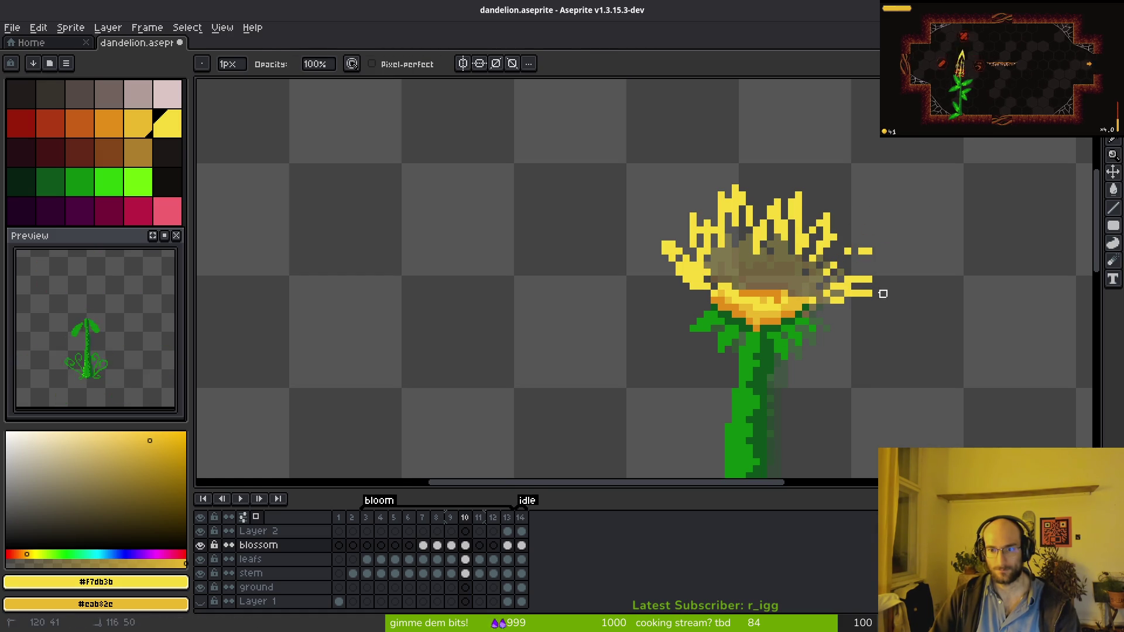
key(b)
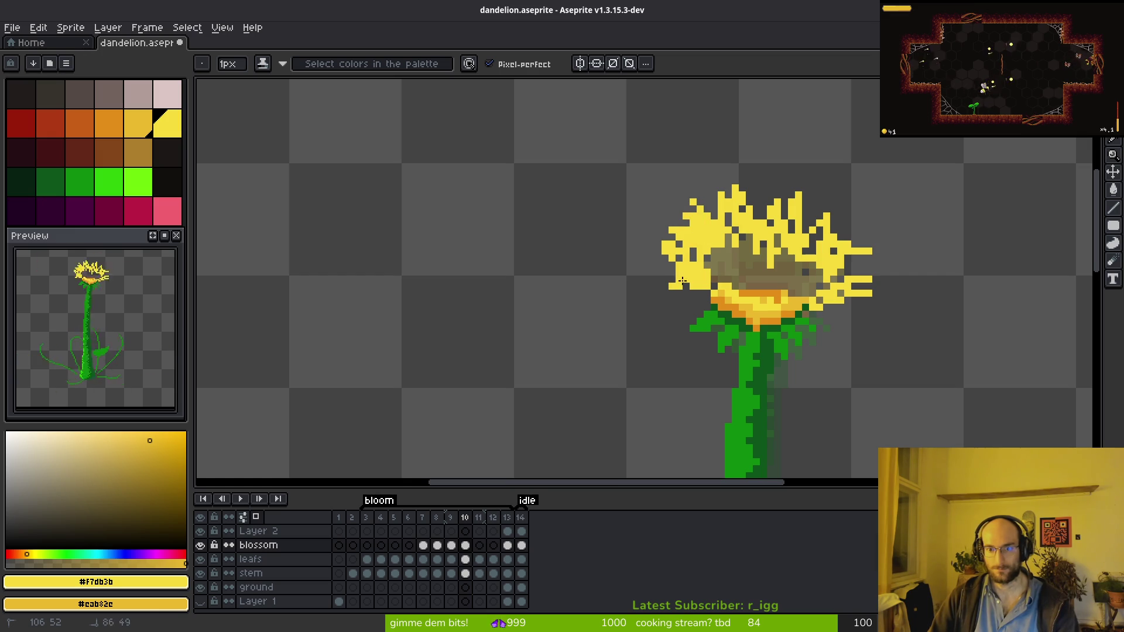
scroll(699, 291, up, 3)
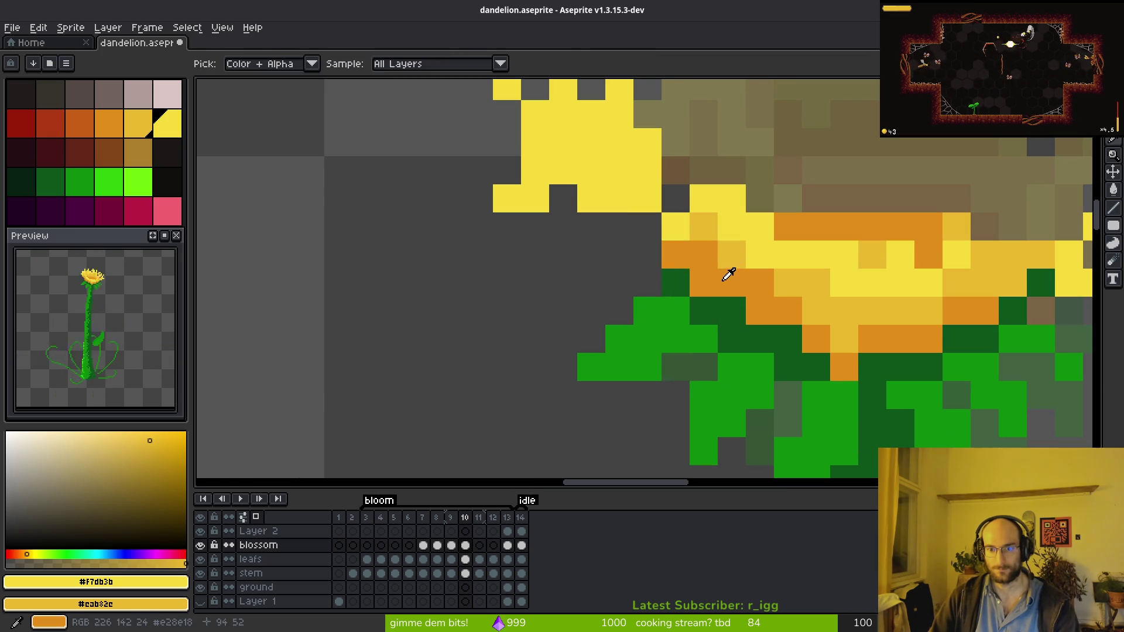
scroll(719, 277, down, 3)
scroll(718, 277, up, 1)
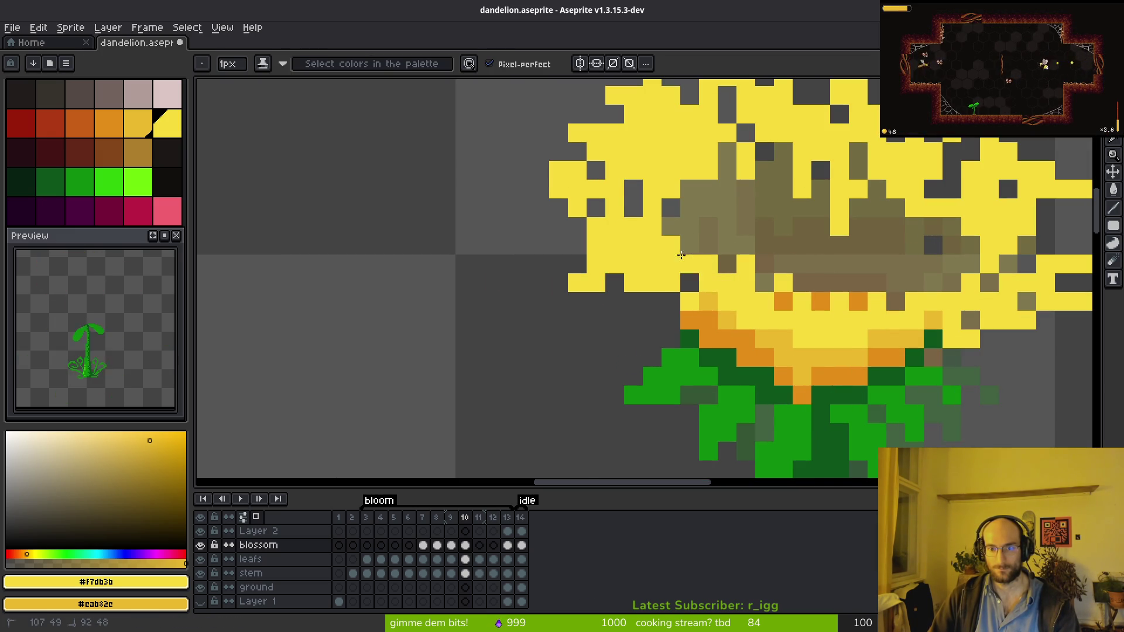
key(e)
key(b)
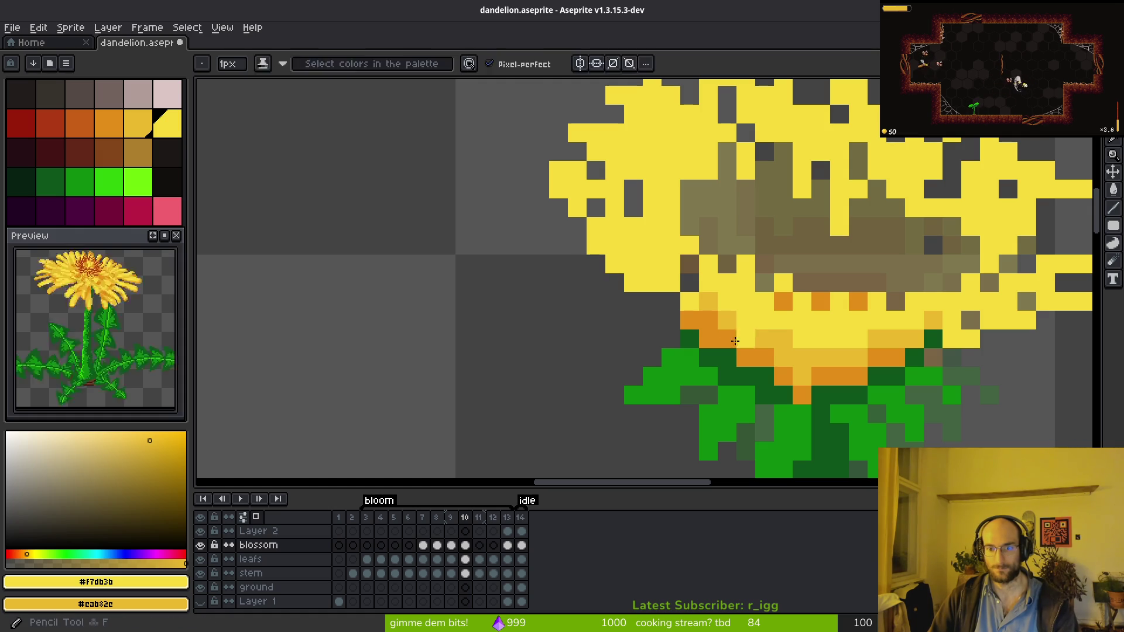
Paint gold #cab82c along the blossom's lower left edge, upper centre and darker centre pixels.
alt+click(702, 322)
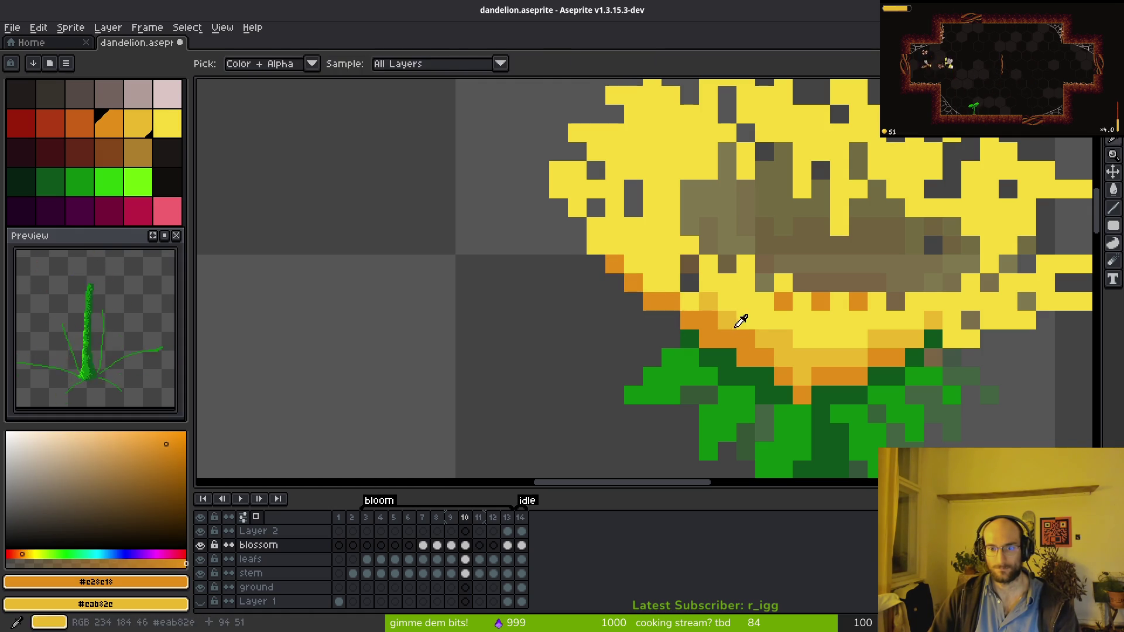
key(0)
drag(670, 282, 651, 263)
click(763, 310)
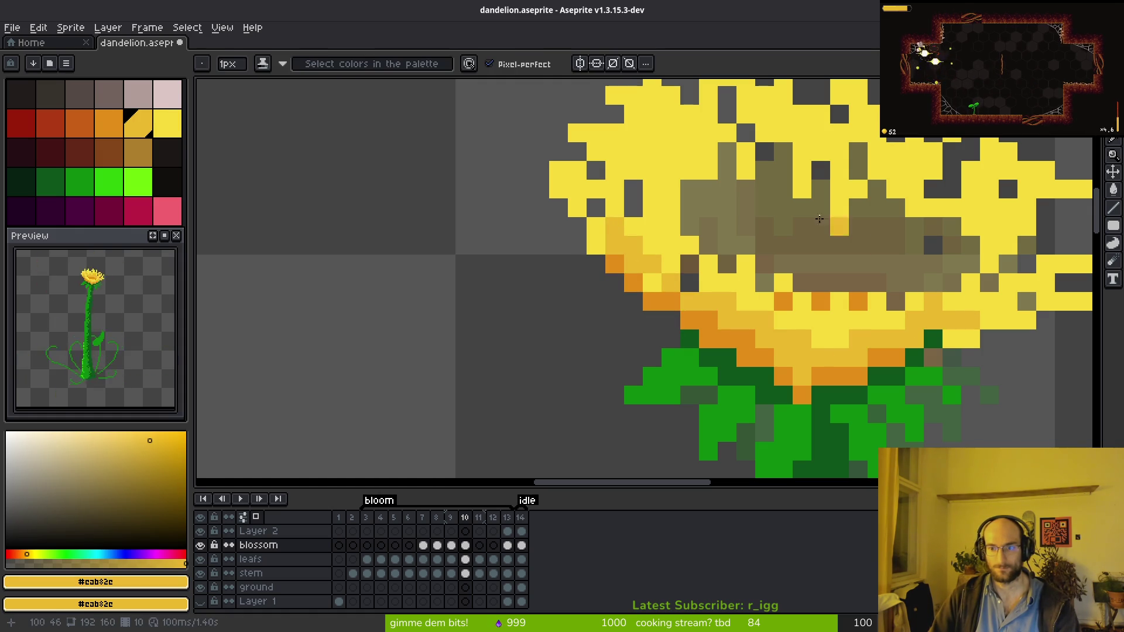
mouse_move(755, 183)
mouse_down()
mouse_move(693, 187)
mouse_move(755, 167)
mouse_up()
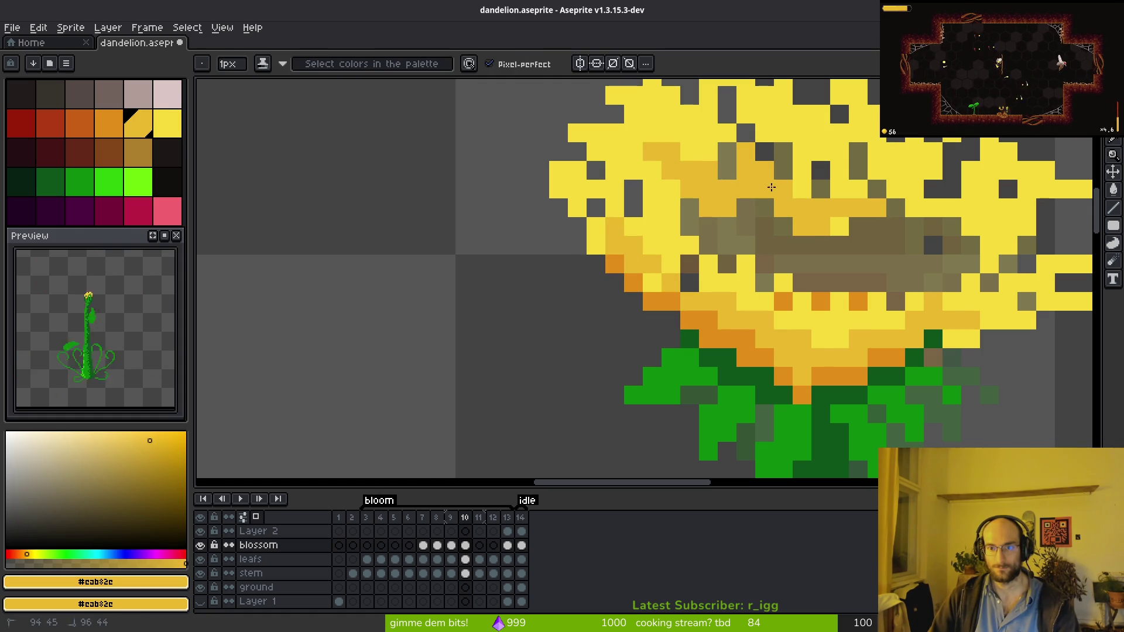
drag(918, 189, 928, 249)
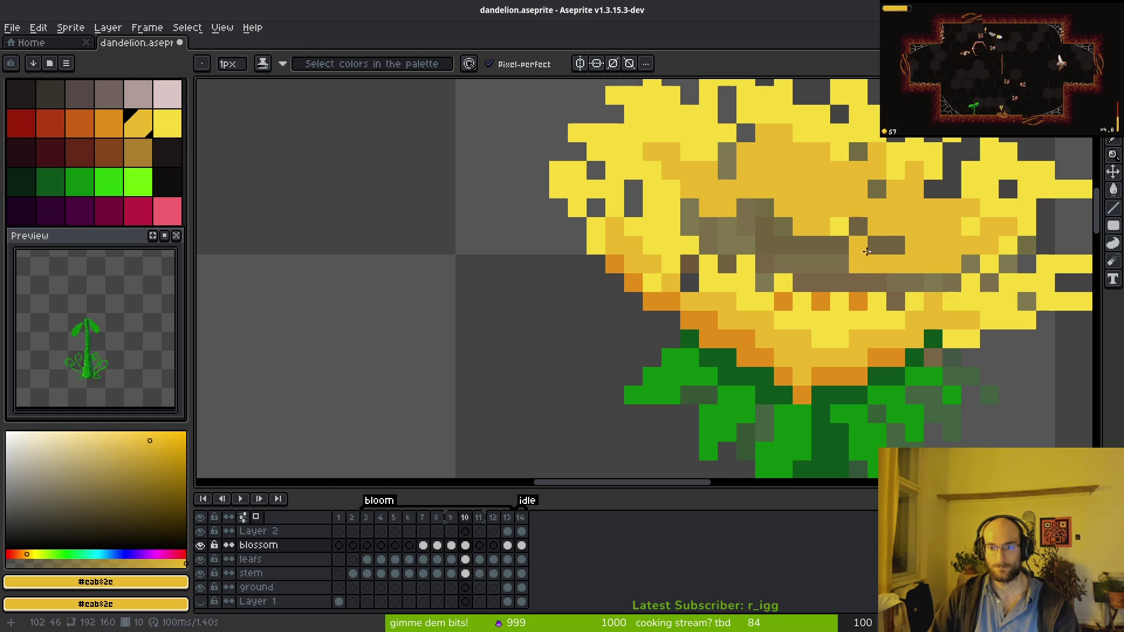
Shade the blossom centre with orange and fill the grey gap with bright yellow #f7db3b.
alt+click(821, 302)
drag(726, 246, 700, 227)
drag(809, 256, 924, 287)
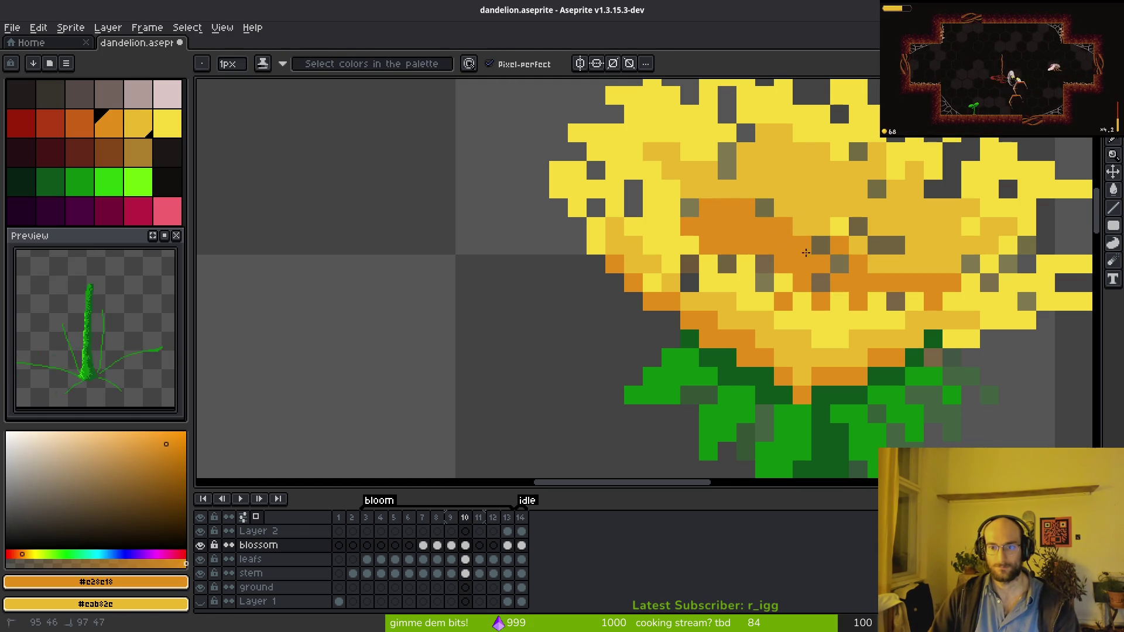
drag(837, 248, 797, 291)
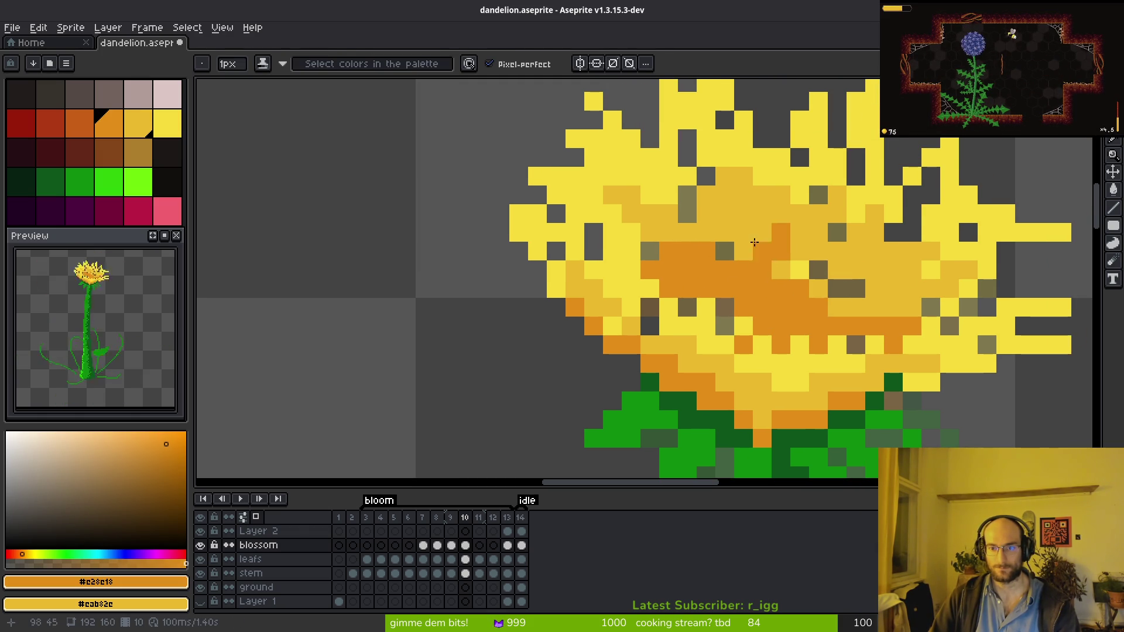
alt+click(804, 277)
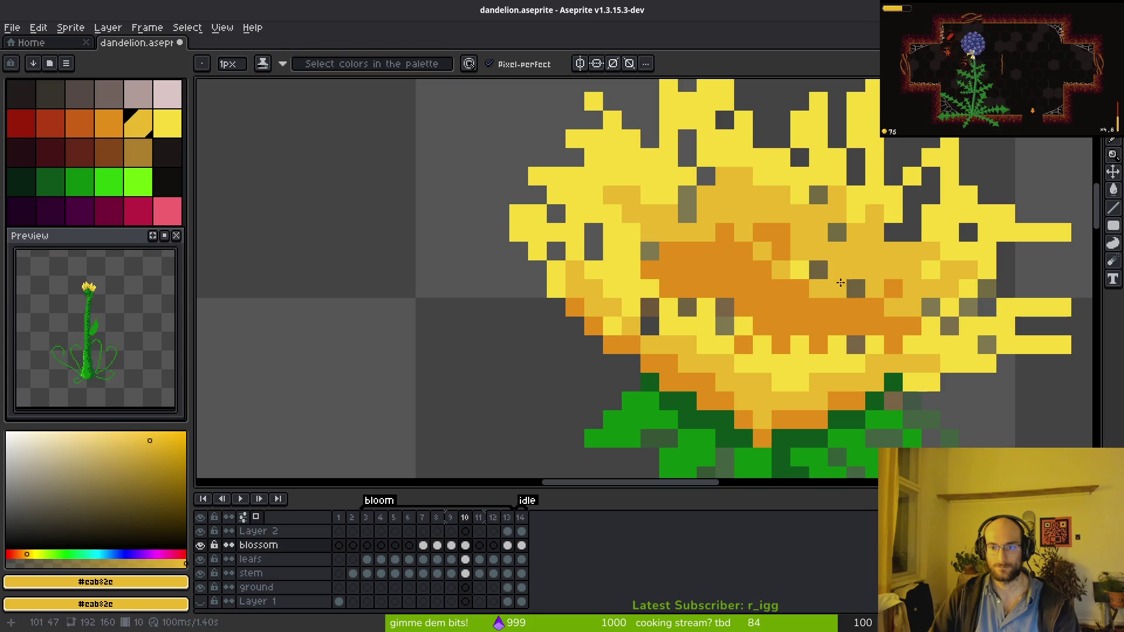
alt+click(736, 344)
drag(711, 326, 747, 335)
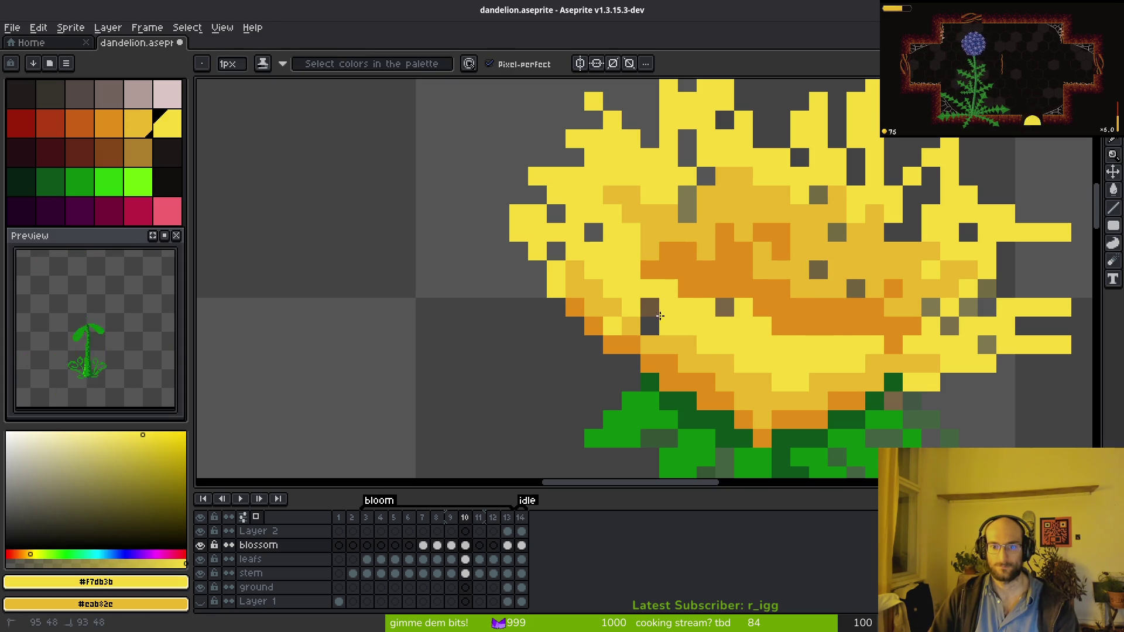
scroll(795, 352, down, 4)
scroll(830, 341, up, 2)
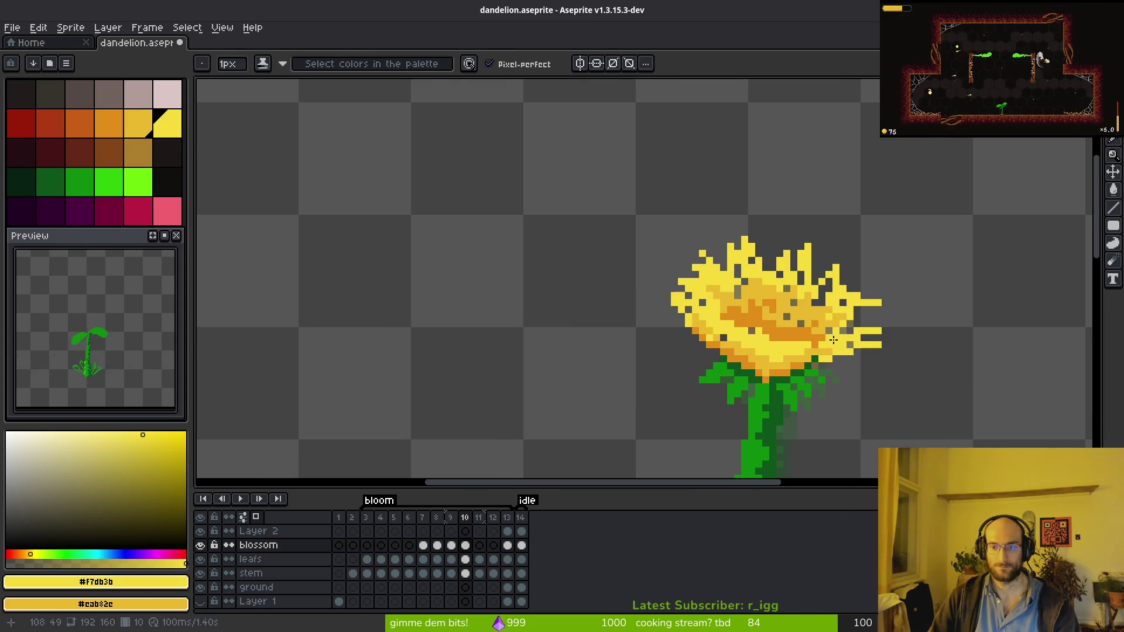
scroll(819, 343, up, 2)
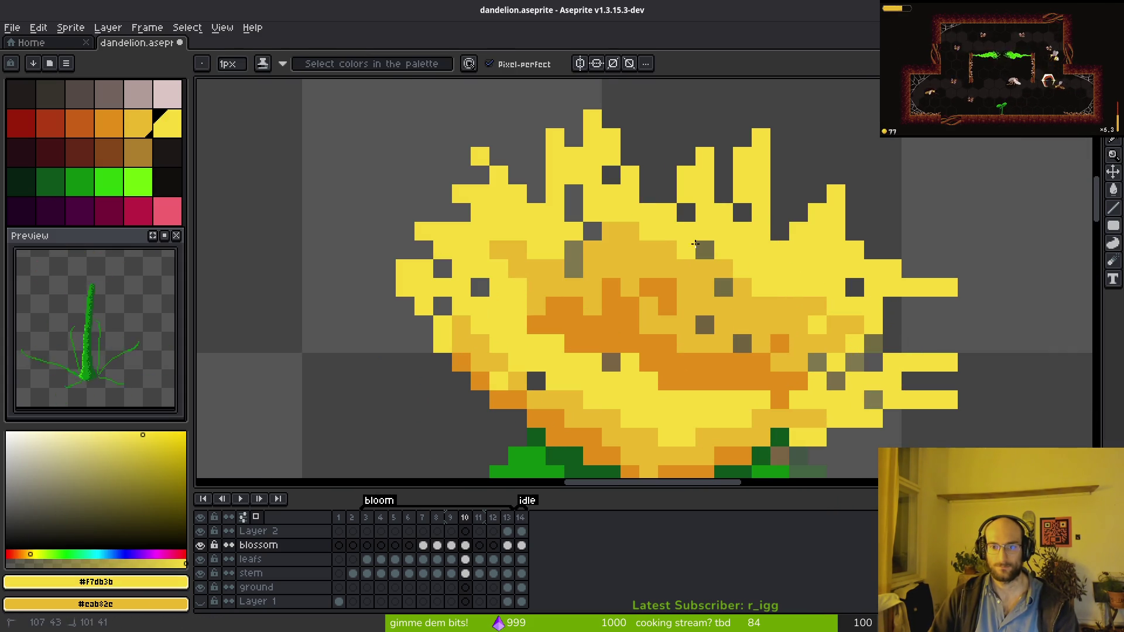
Lasso the blossom centre and pick the transparent gap colour and petal yellow for replacement.
key(q)
mouse_move(721, 202)
mouse_down()
mouse_move(515, 351)
mouse_move(885, 270)
mouse_up()
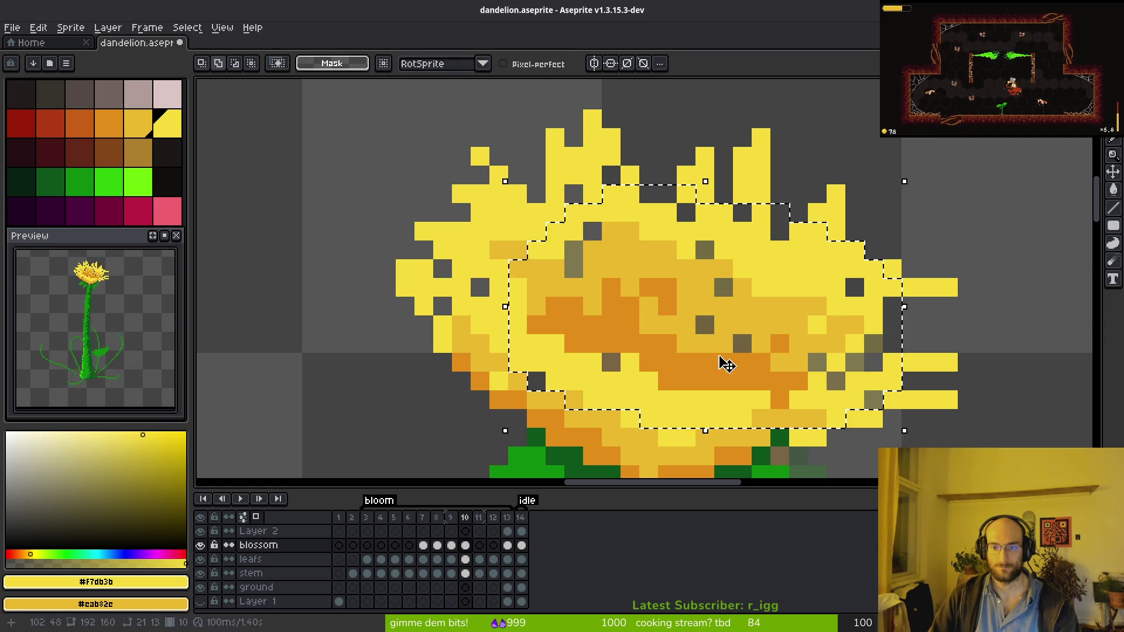
alt+click(711, 320)
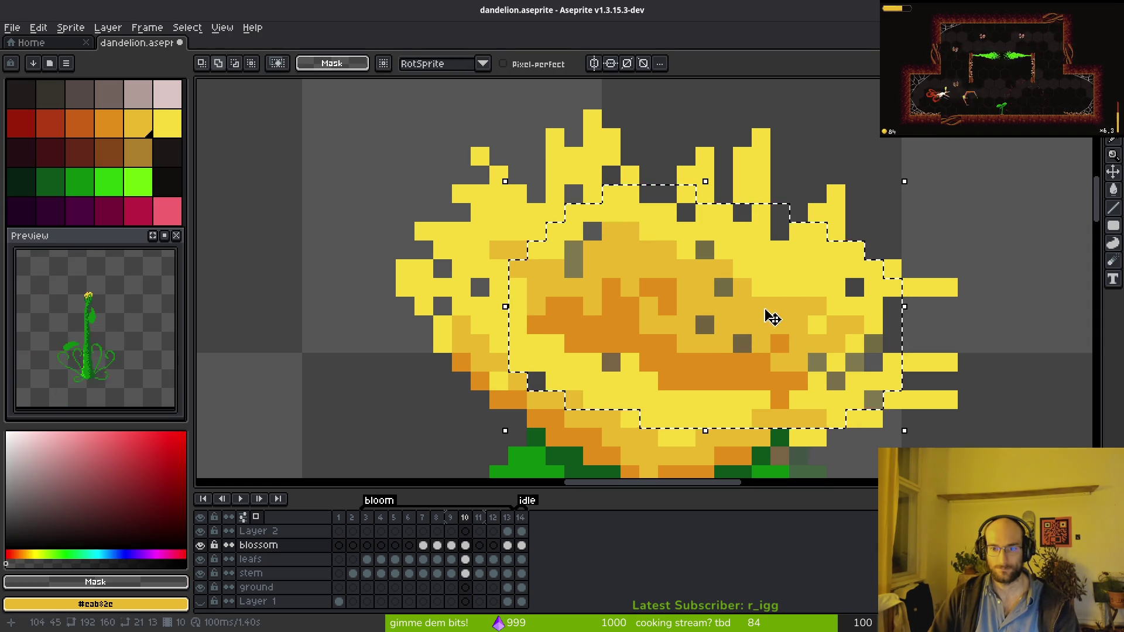
alt+click(792, 271)
key(shift+r)
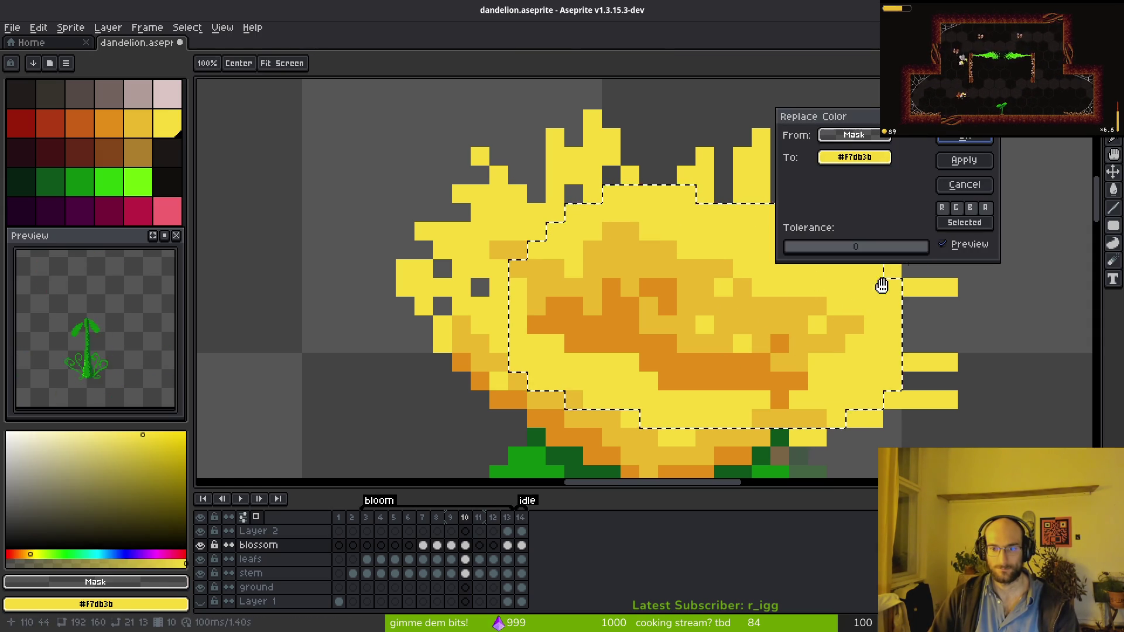
key(Escape)
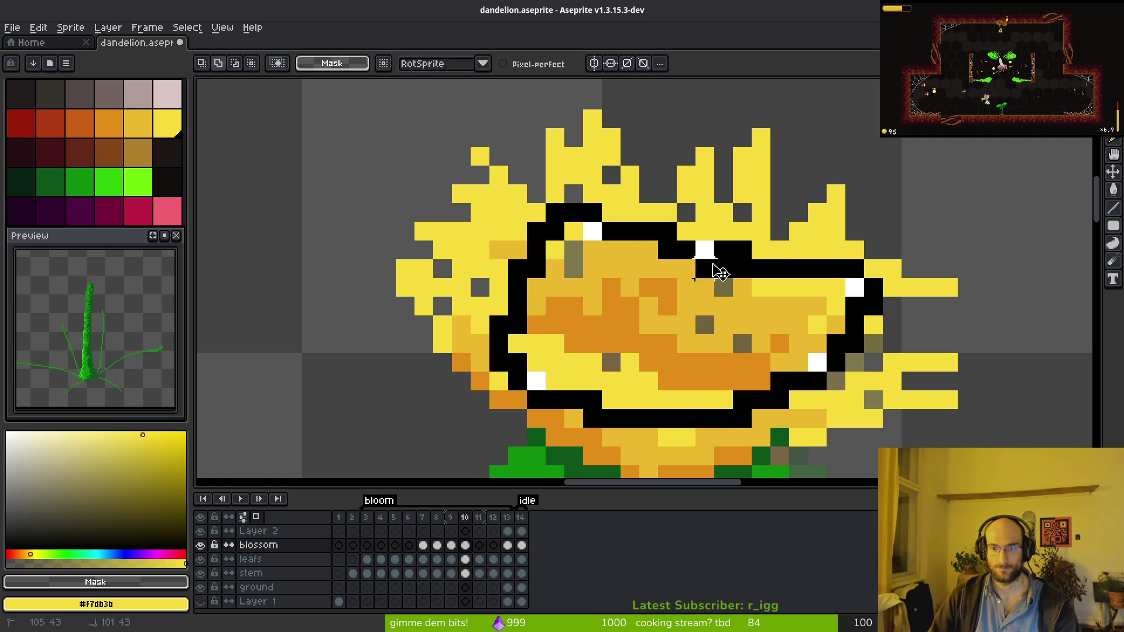
key(ctrl+z)
Replace the selection's transparent gaps with yellow #f7db3b and save the dandelion file.
key(shift+r)
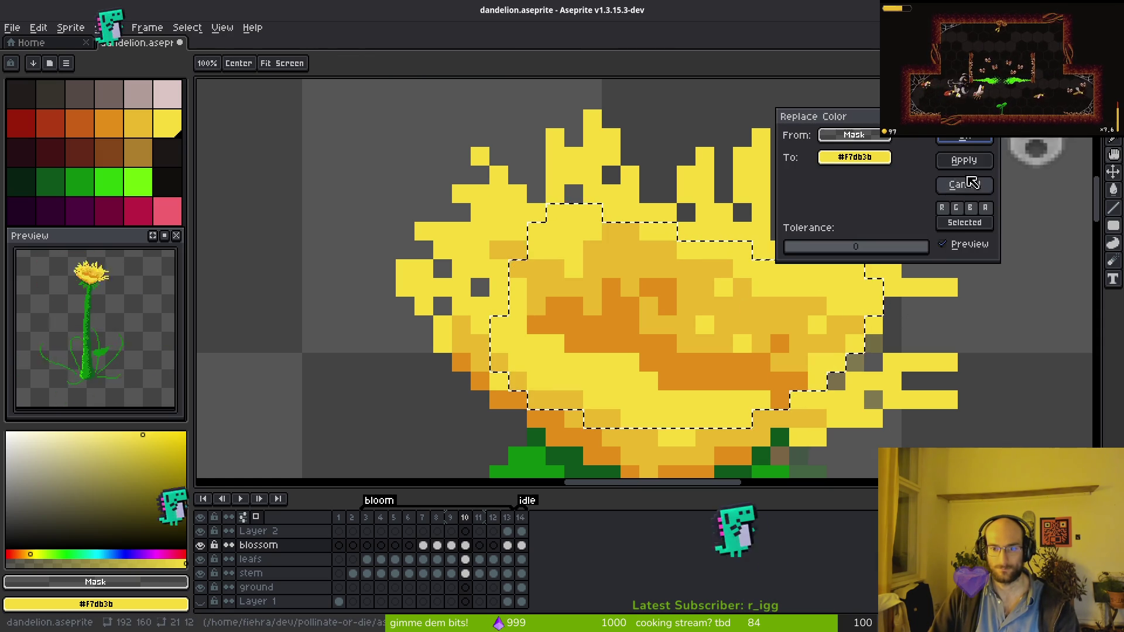
key(Return)
key(ctrl+s)
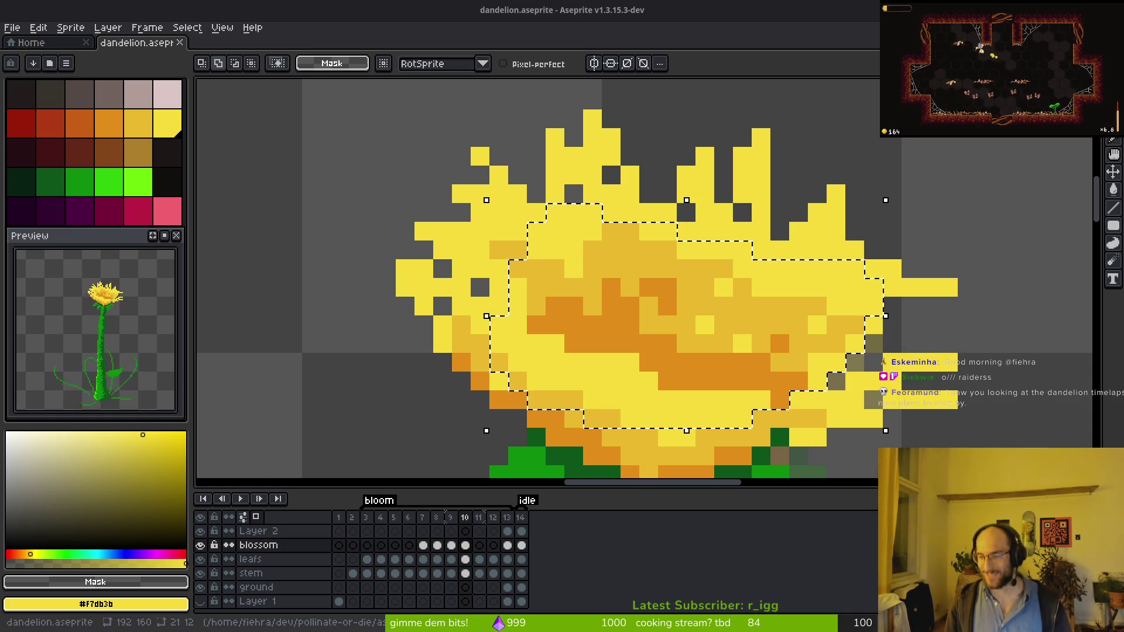
scroll(657, 316, down, 3)
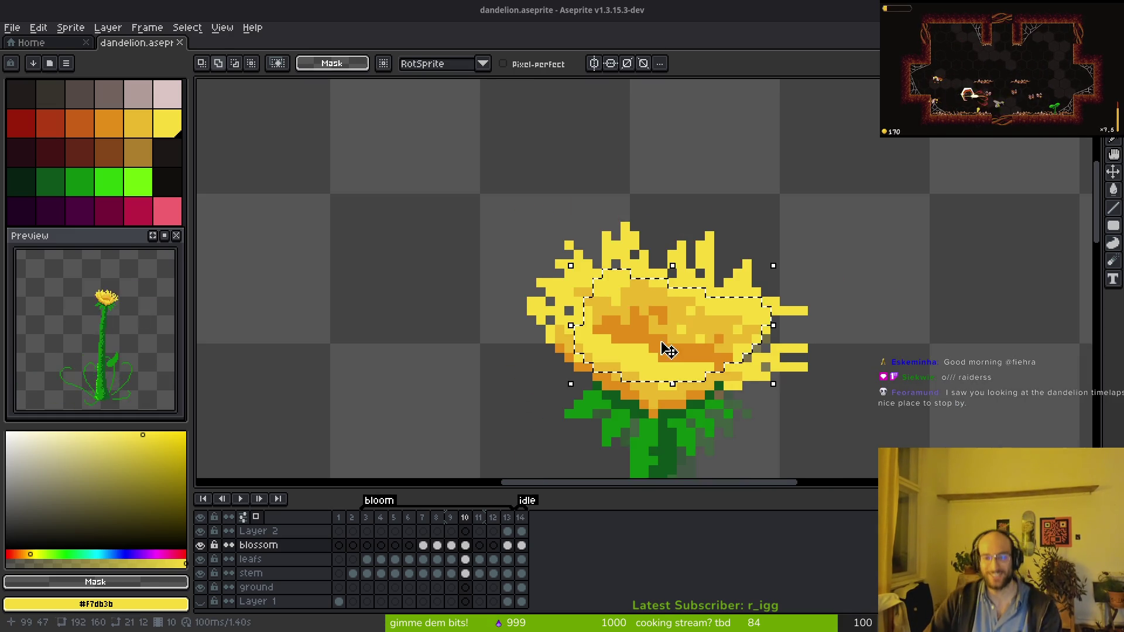
Play the bloom animation to review it, then return to frame 10.
scroll(638, 332, down, 2)
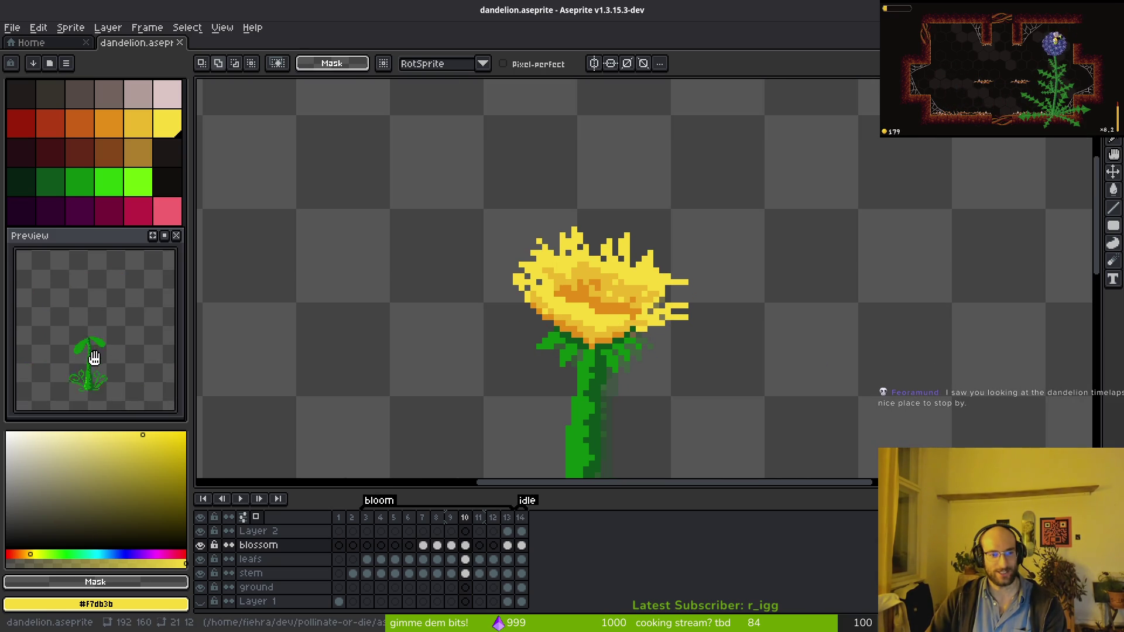
scroll(605, 298, down, 3)
drag(605, 298, 637, 233)
key(Return)
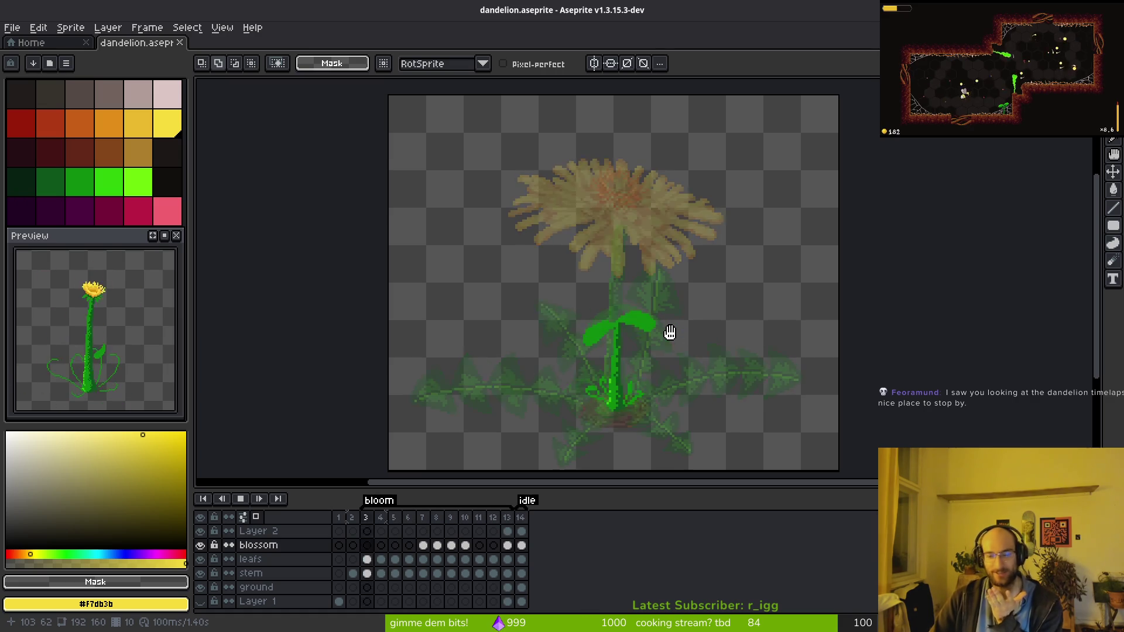
key(i)
key(Return)
key(period)
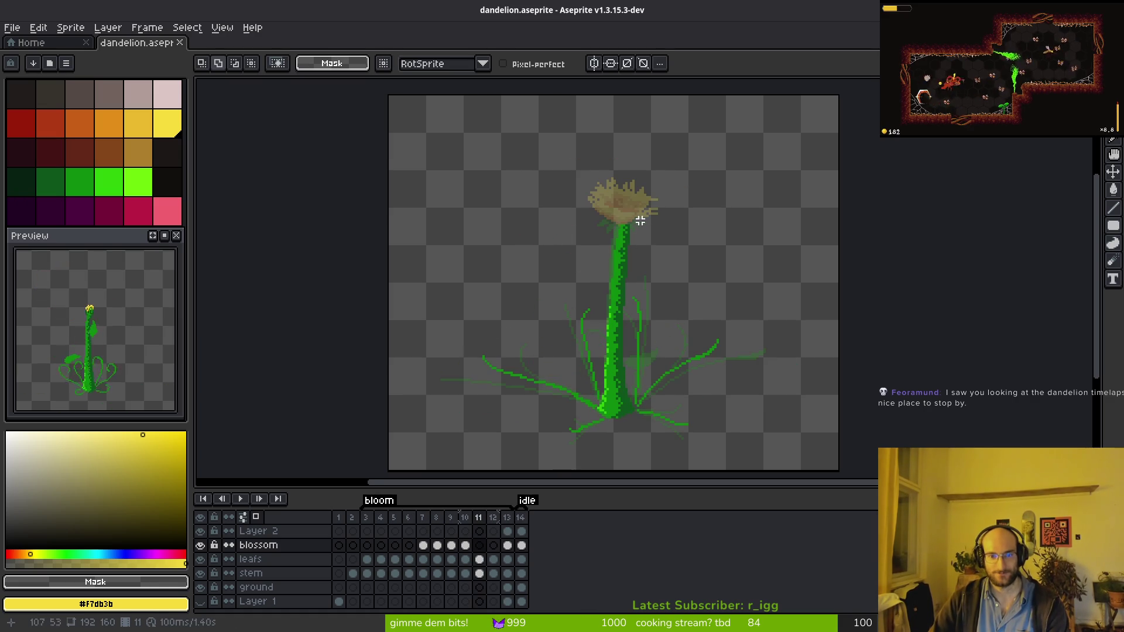
scroll(627, 316, up, 1)
key(b)
scroll(630, 275, up, 5)
key(comma)
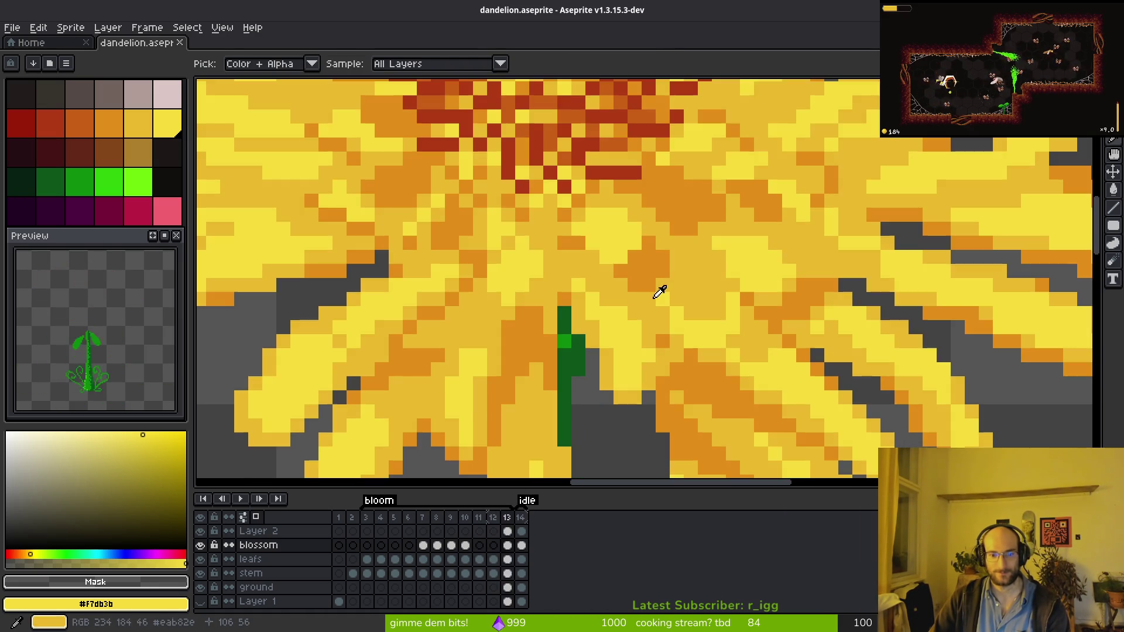
scroll(650, 293, down, 3)
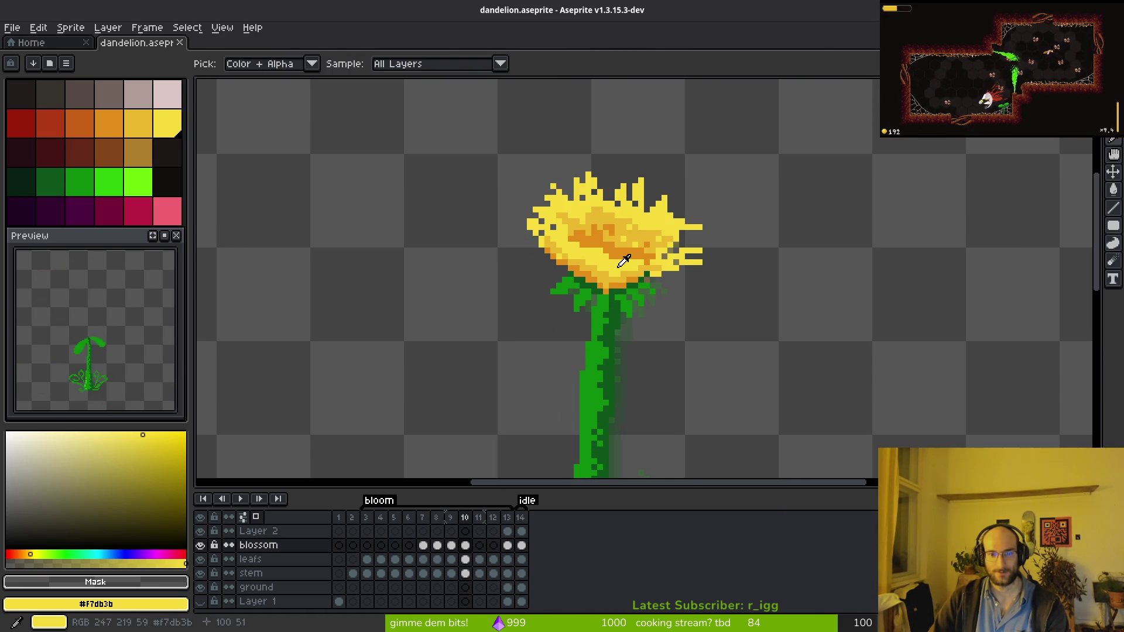
Set the bright blossom yellow as secondary colour and paint a few blossom pixels darker gold.
alt+right_click(650, 264)
scroll(691, 328, up, 2)
scroll(708, 347, up, 2)
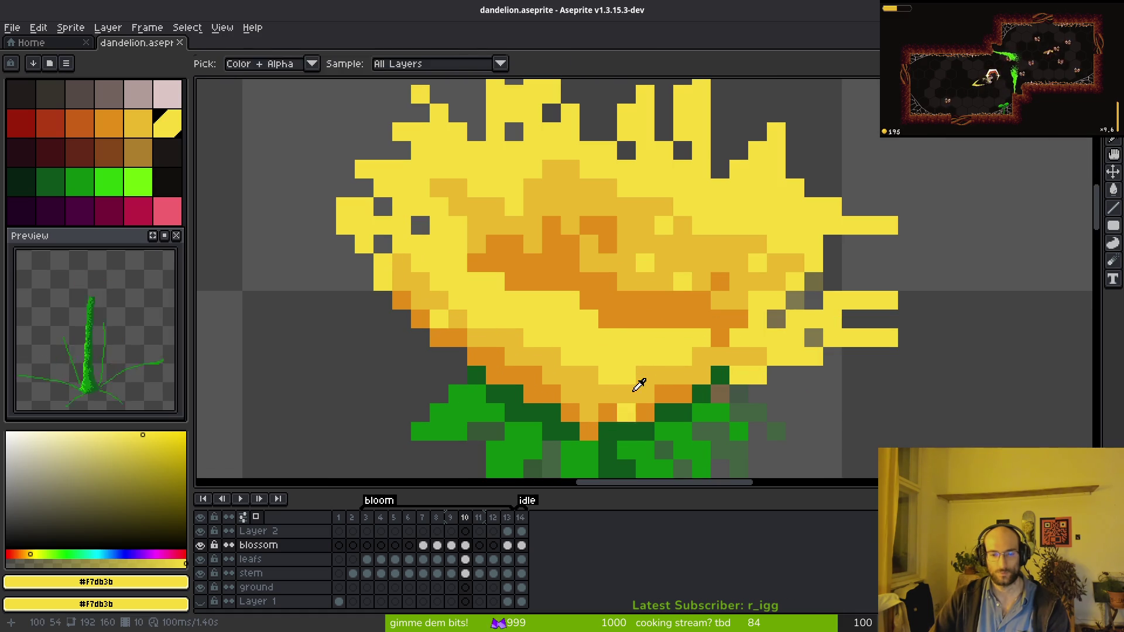
alt+click(645, 372)
drag(569, 339, 451, 302)
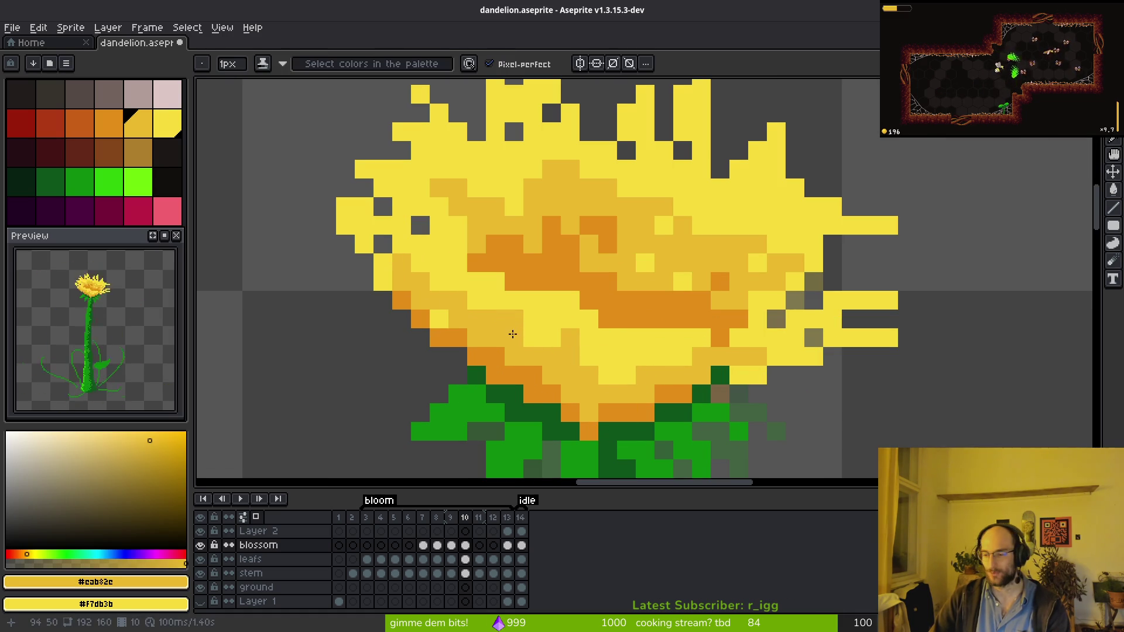
Alternate bright yellow and darker gold pixels across the blossom, adding gold on its right side.
alt+click(489, 316)
click(570, 338)
alt+click(627, 379)
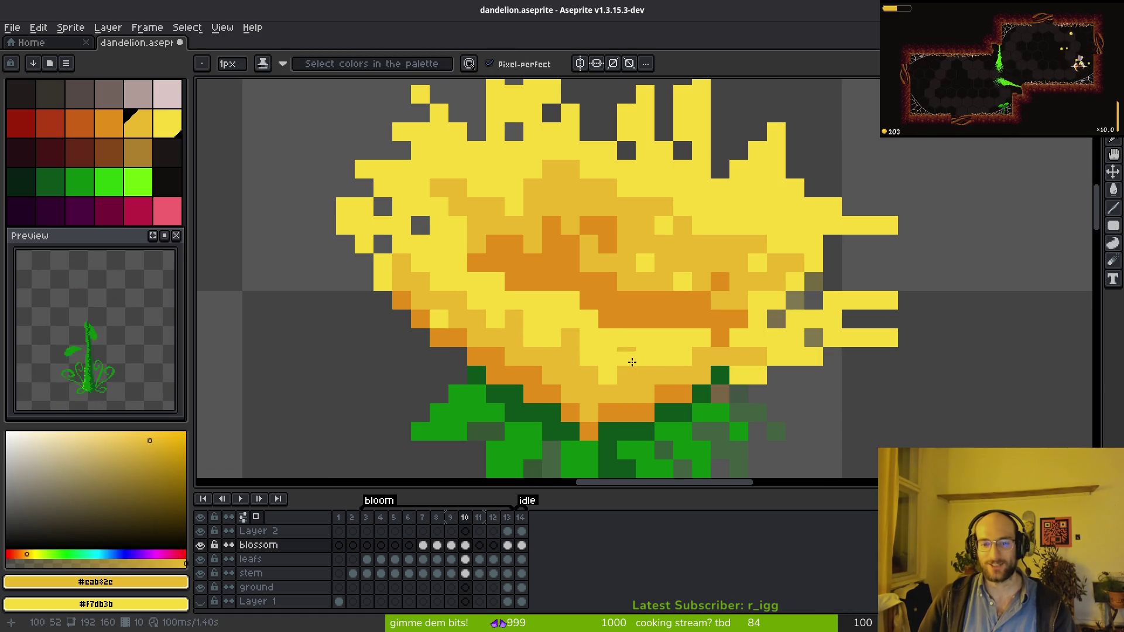
click(646, 356)
alt+click(672, 351)
click(647, 377)
alt+click(677, 361)
click(787, 335)
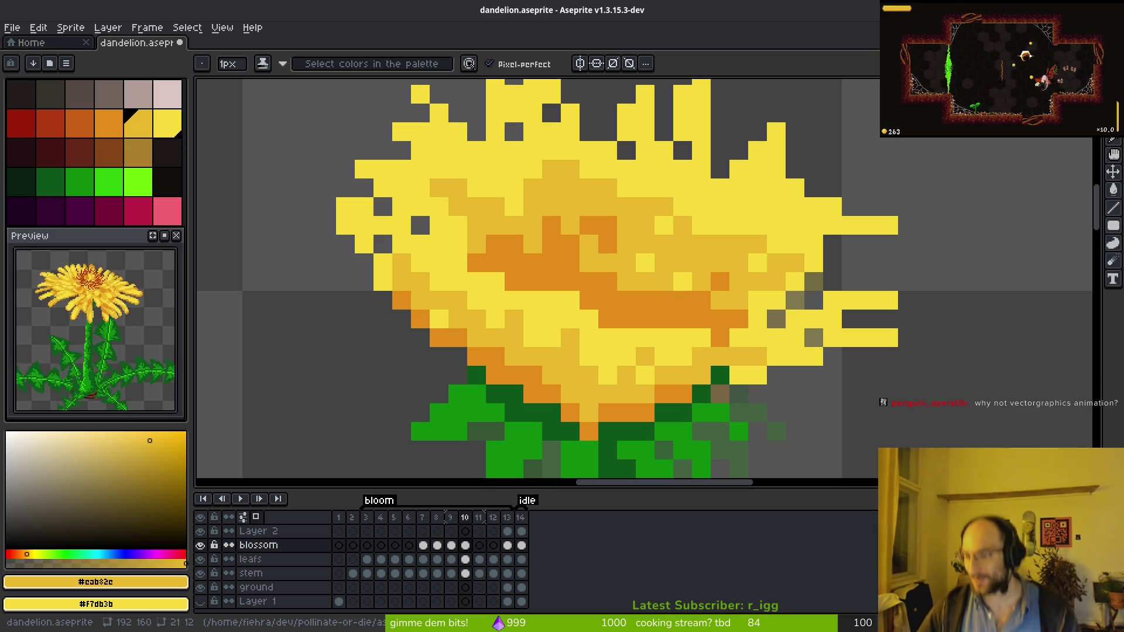
Place an orange pixel left of the blossom, nudge it one cell right, then switch to Godot.
click(404, 333)
key(ctrl+z)
click(421, 342)
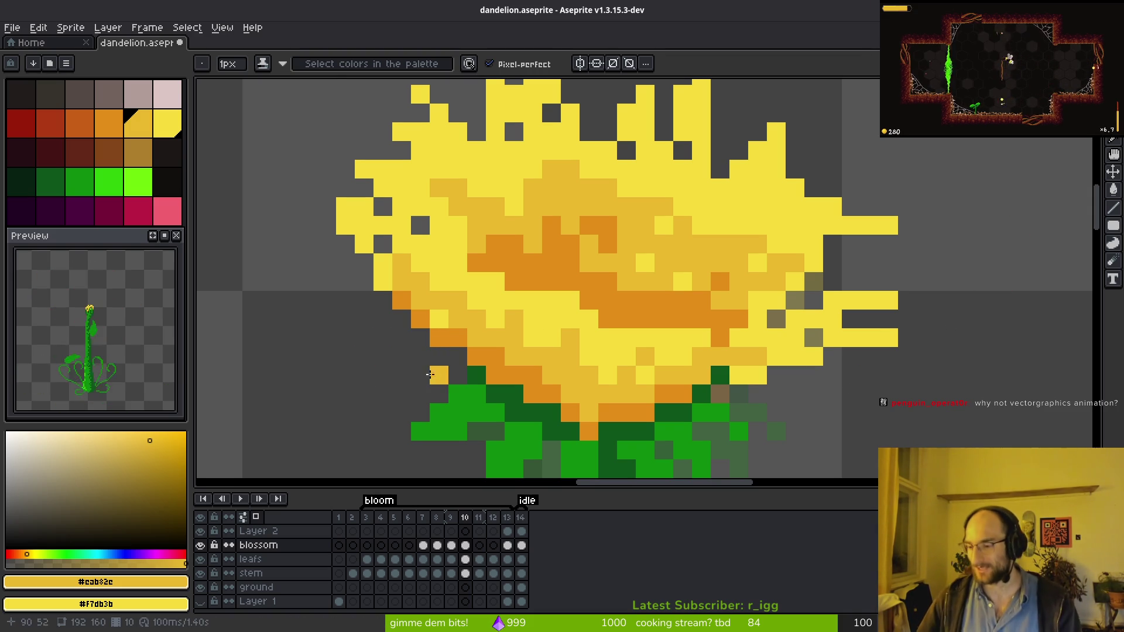
key(alt+Tab)
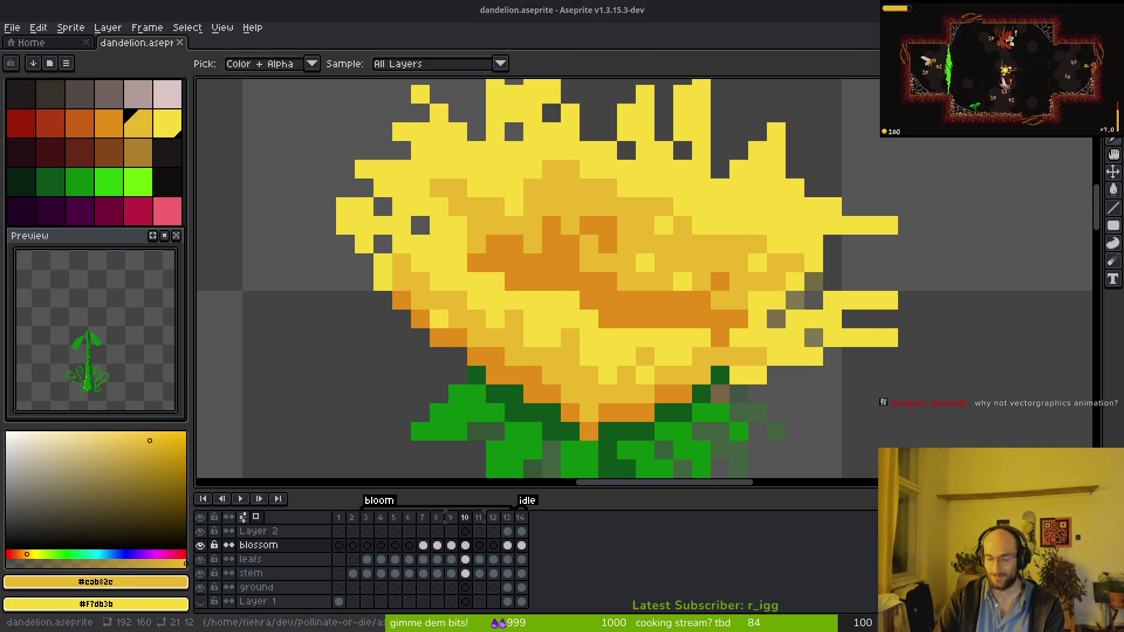
key(alt+Tab)
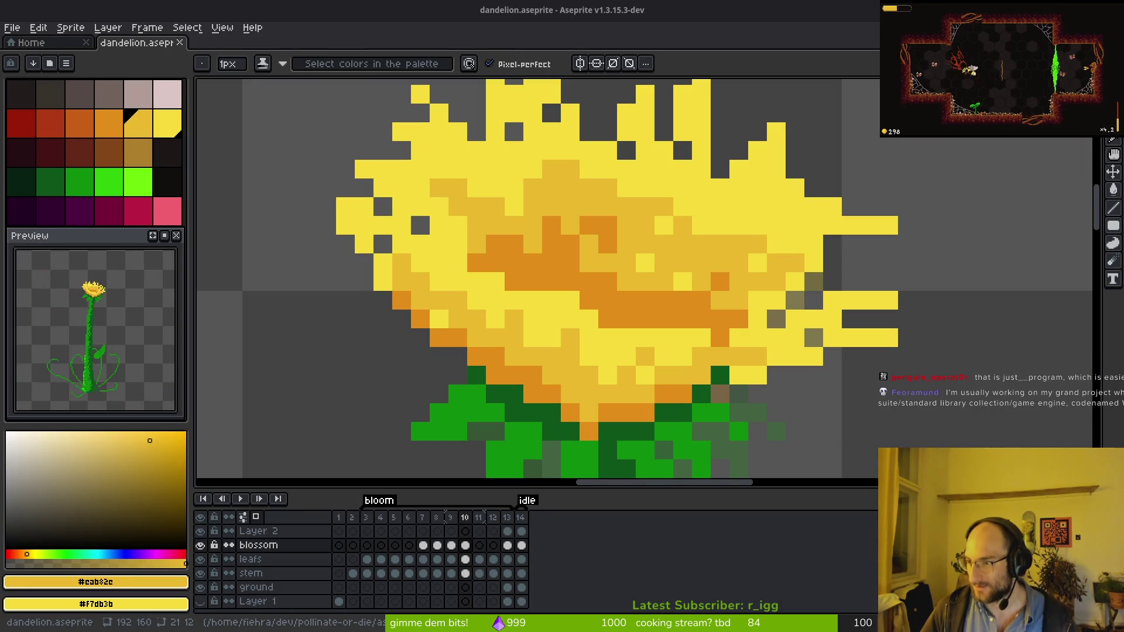
key(alt+Tab)
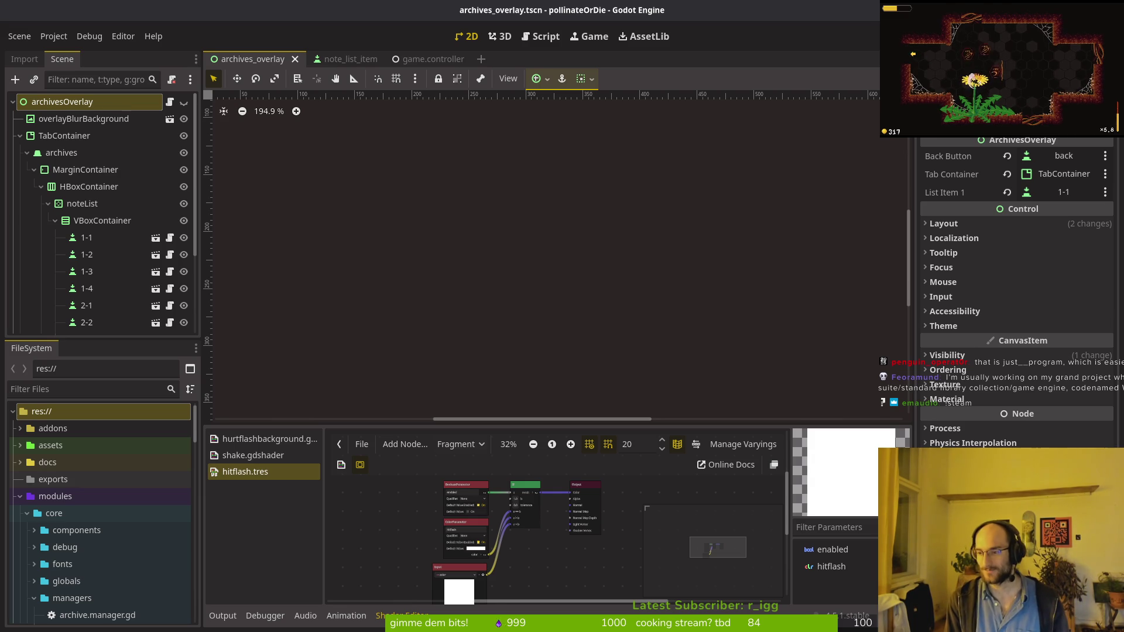
Run the game with F5, maximize its window, and fly the bee into the middle level hex.
key(F5)
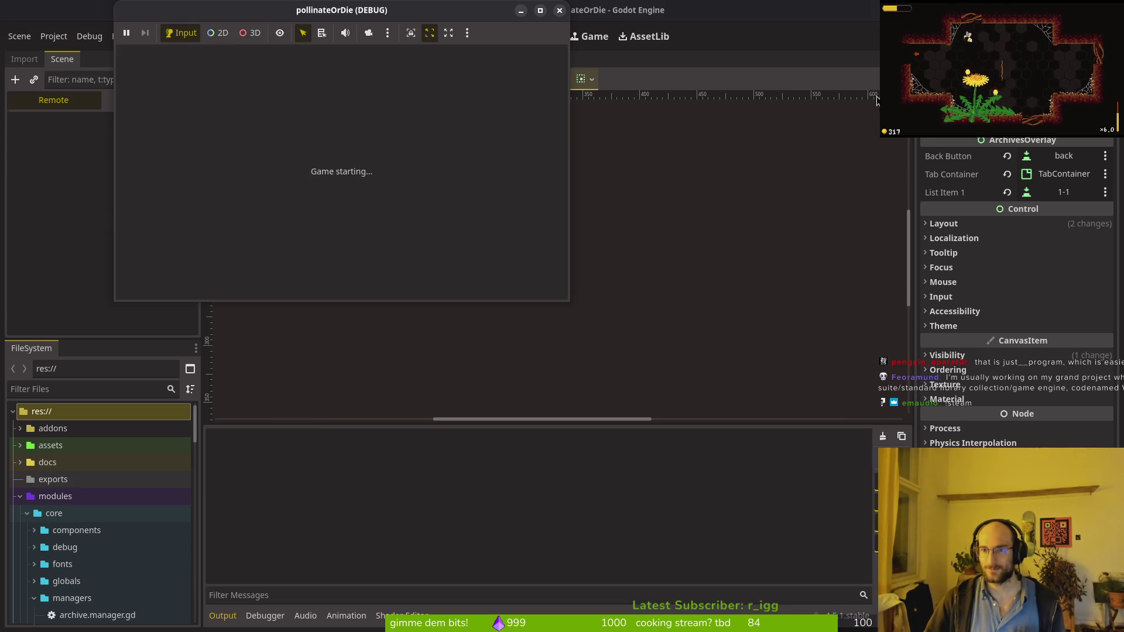
mouse_move(328, 18)
mouse_down()
mouse_move(541, 57)
mouse_move(563, 82)
mouse_up()
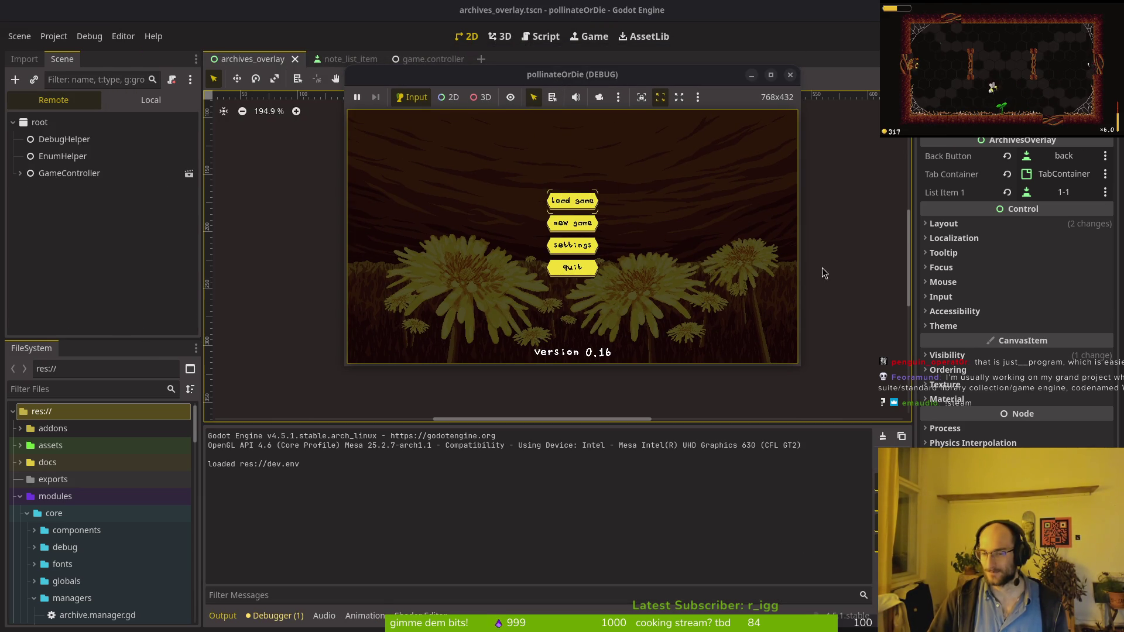
double_click(477, 75)
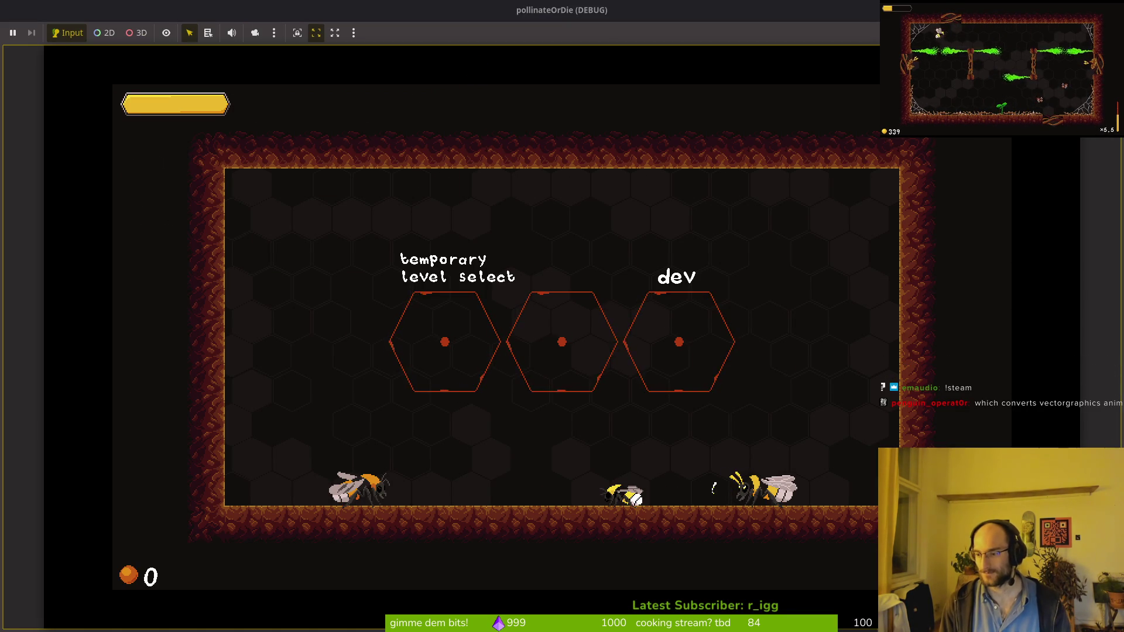
key(space)
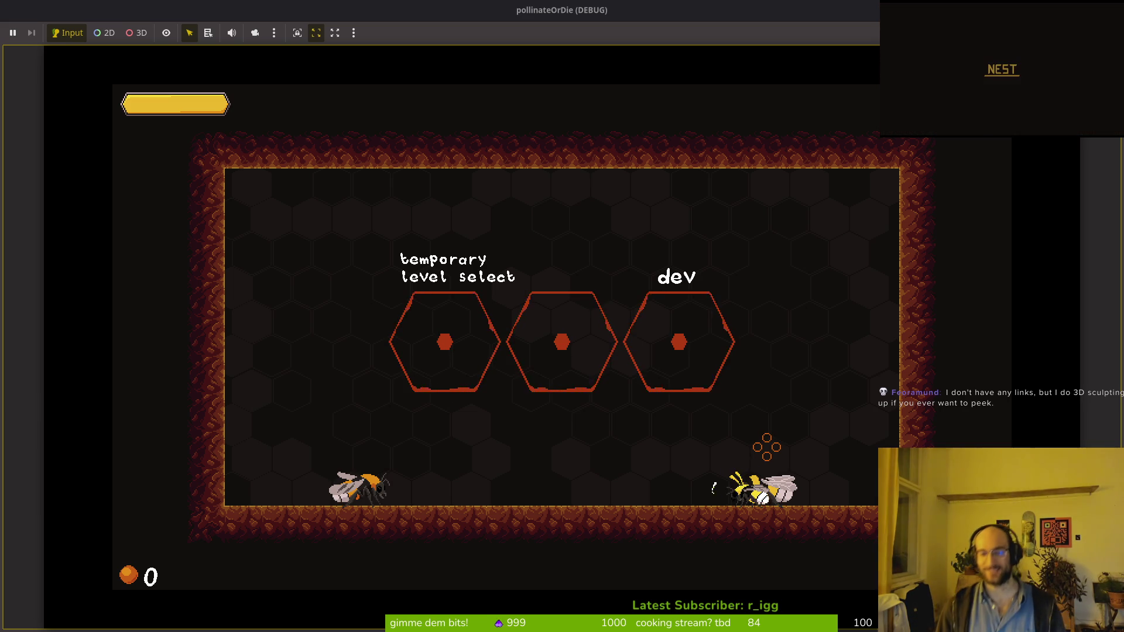
key(Left)
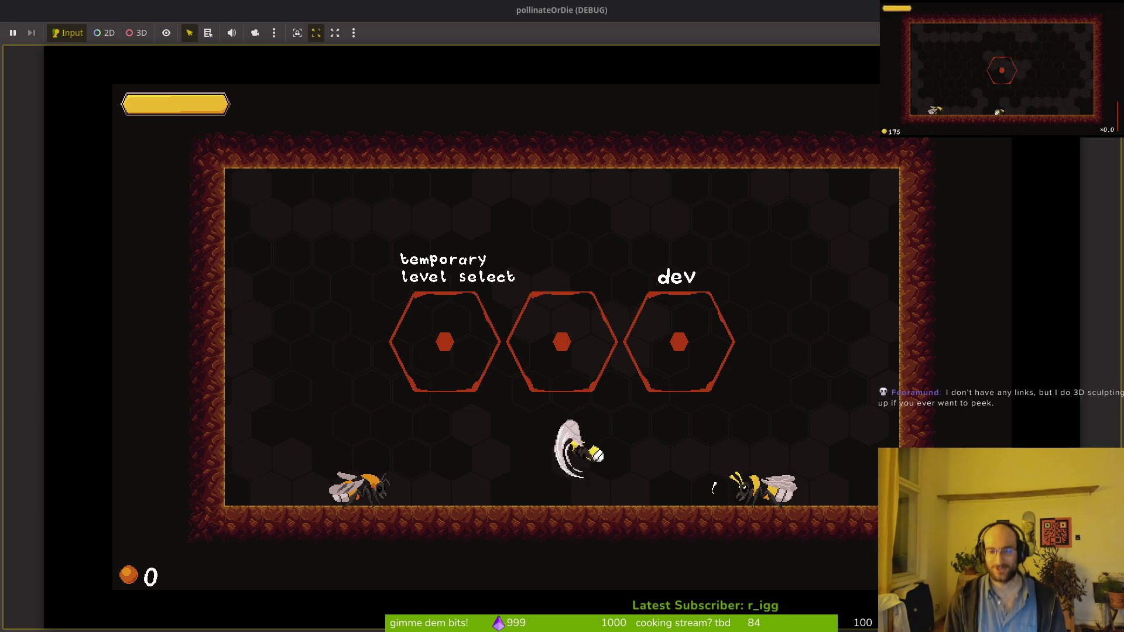
key(Up)
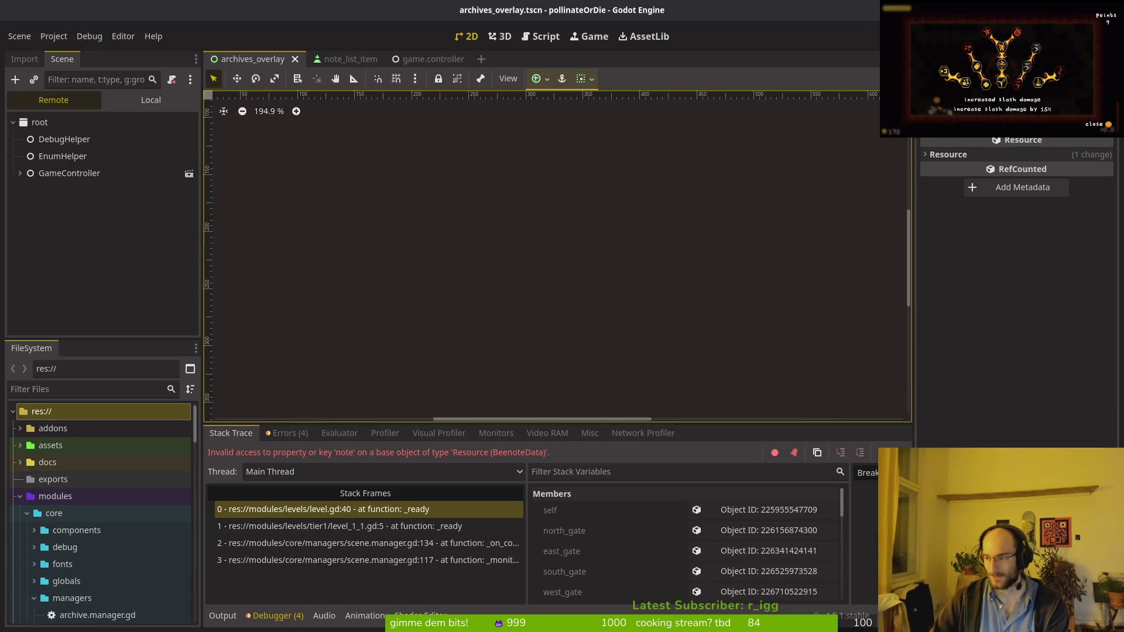
key(super+2)
Start Neovim on the project folder and open level.gd via the file search.
text(nvim .)
key(Return)
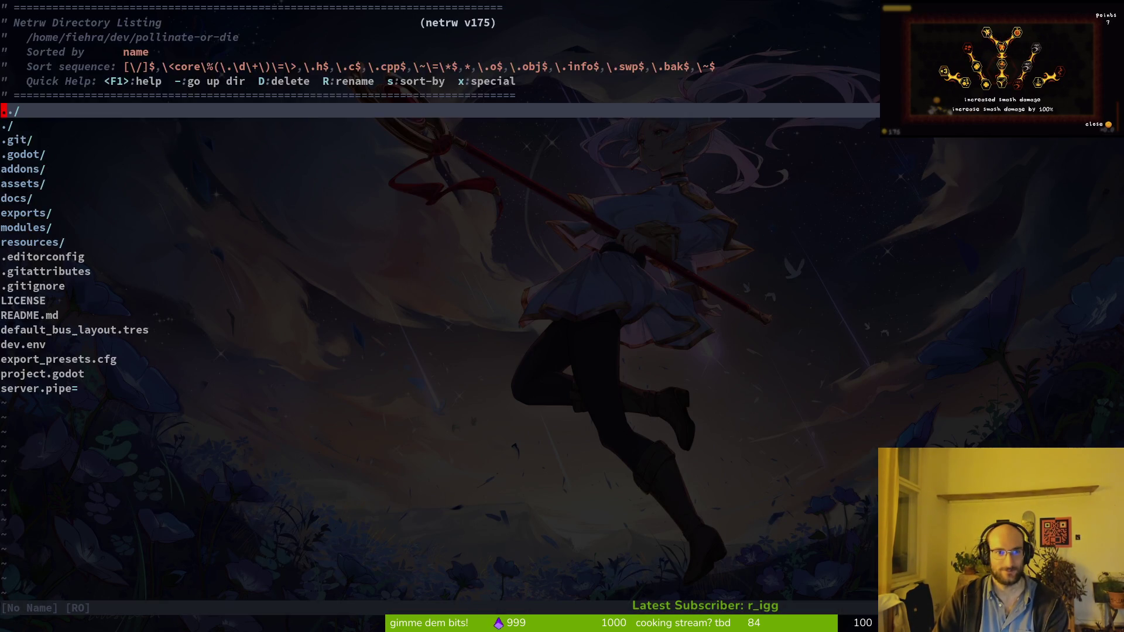
text(level.gd)
key(Return)
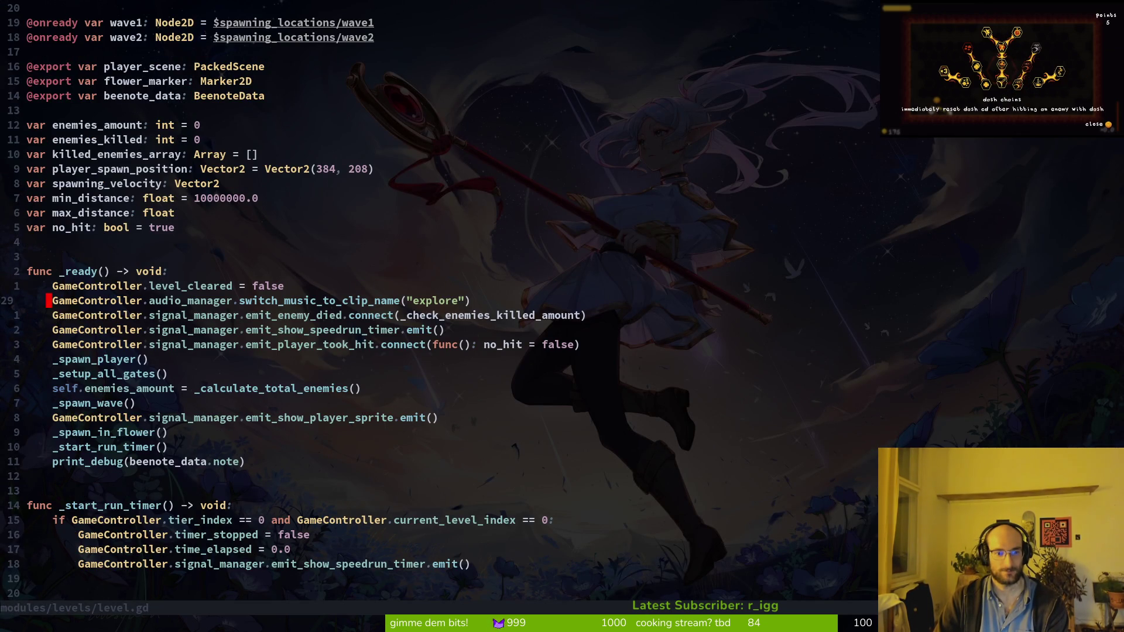
Change the _ready print from beenote_data.note to beenote_data.title and save.
key(1)
key(1)
key(j)
key(w)
key(w)
key(w)
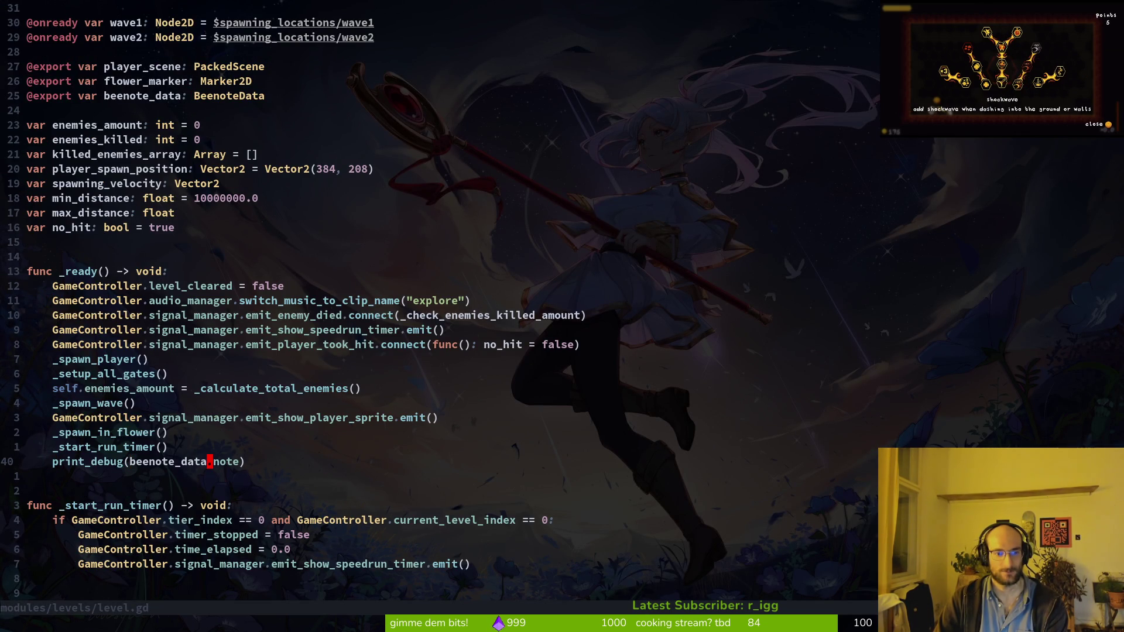
text(cwtitle)
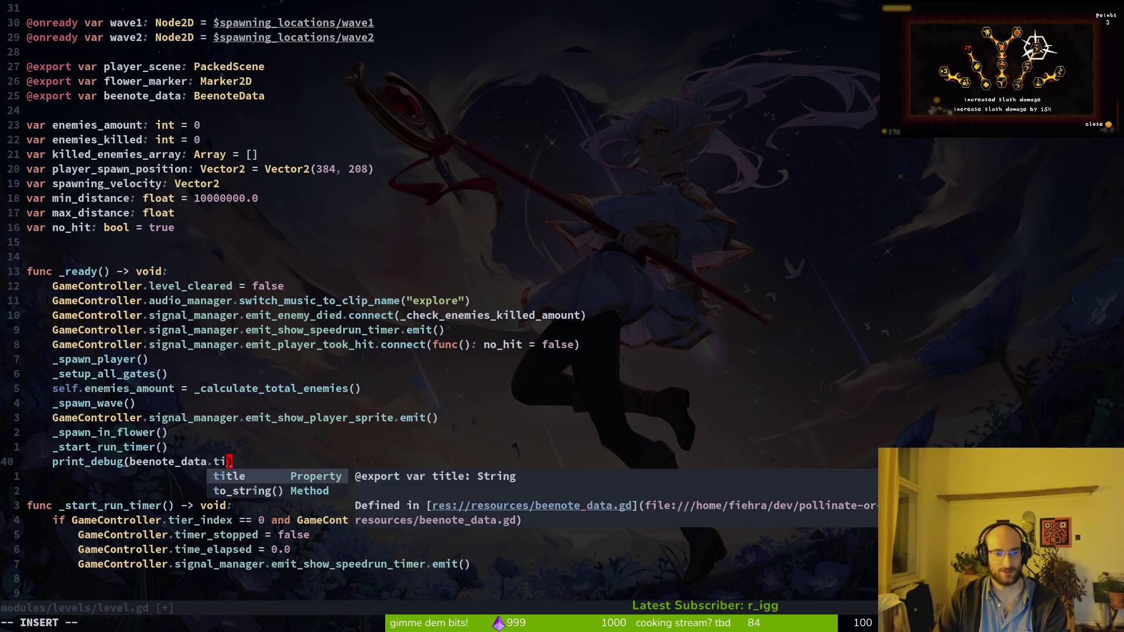
key(Escape)
key(ctrl+s)
Make the no-hit block print beenote_data.content, save, and stop the Godot debug session with F8.
key(ctrl+d)
key(ctrl+d)
key(ctrl+d)
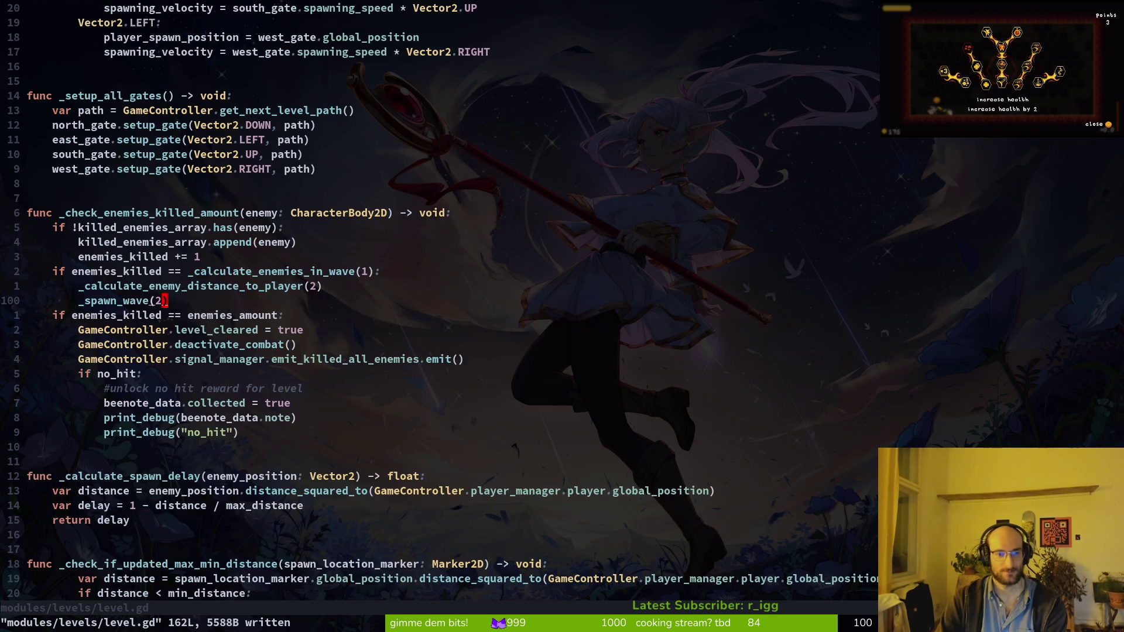
key(j)
key(j)
key(j)
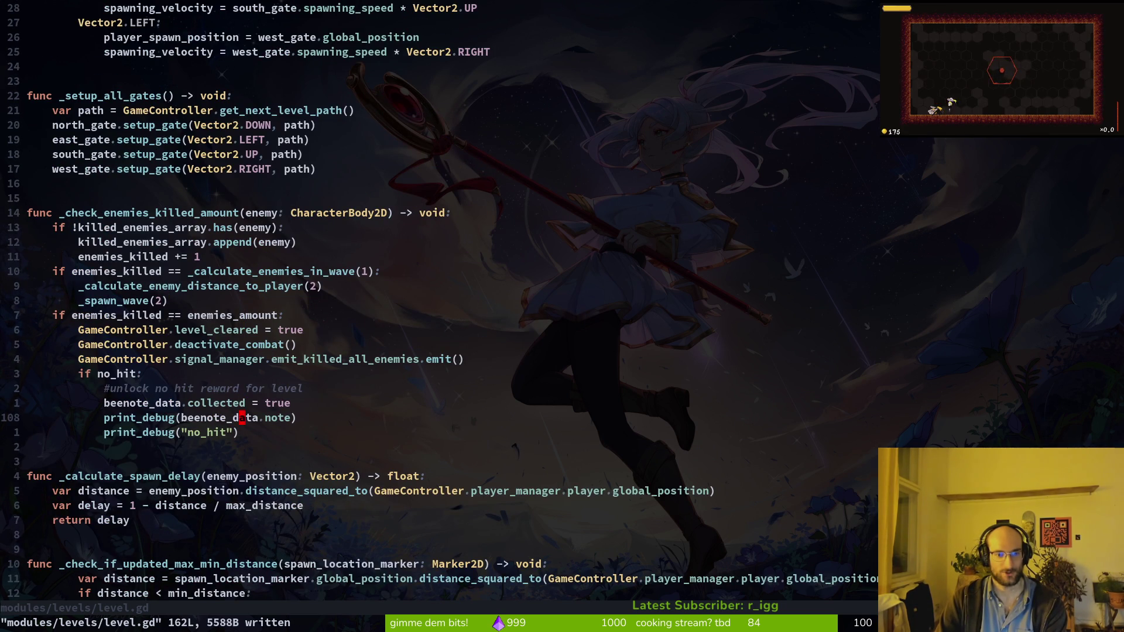
text(cwcontent)
key(Escape)
key(ctrl+s)
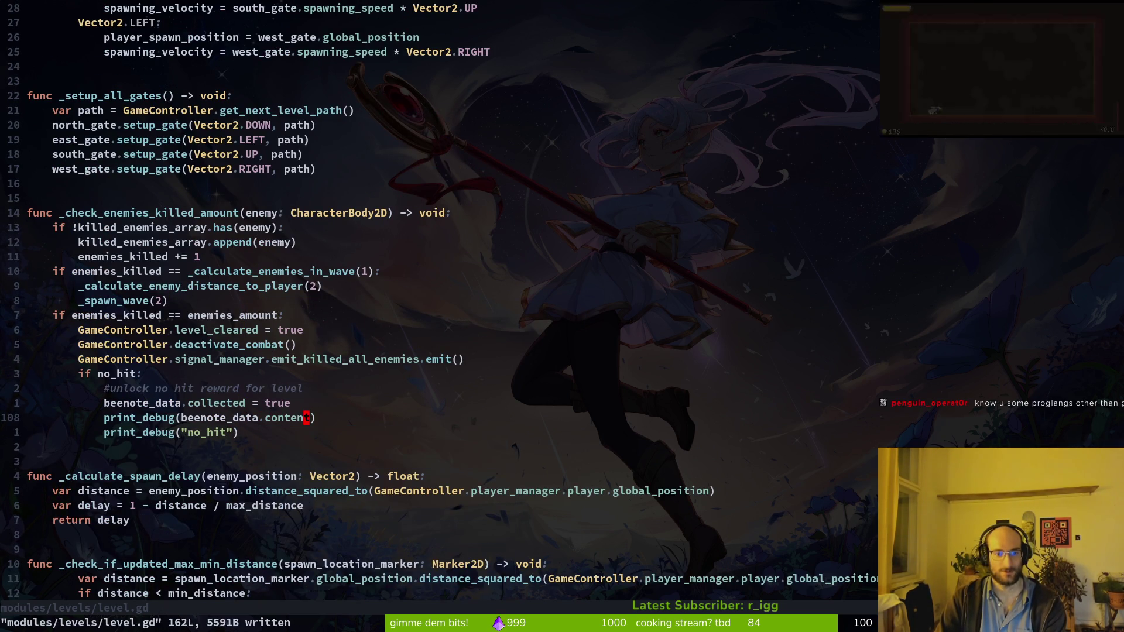
key(F8)
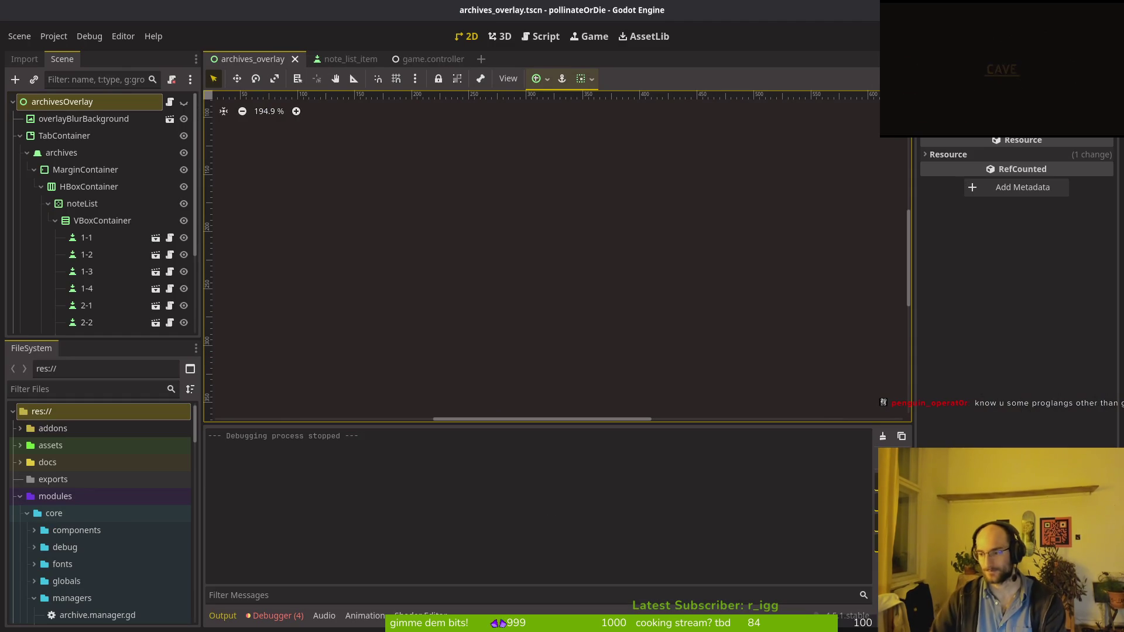
Relaunch the game with F5, start it from the main menu, and maximize its window.
click(684, 234)
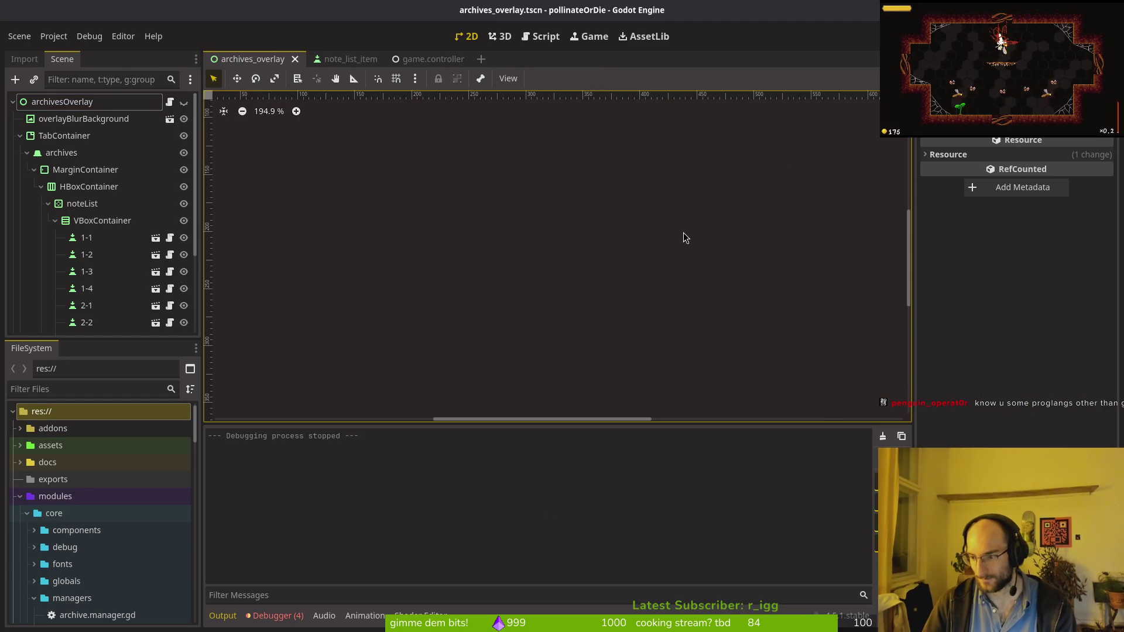
key(F5)
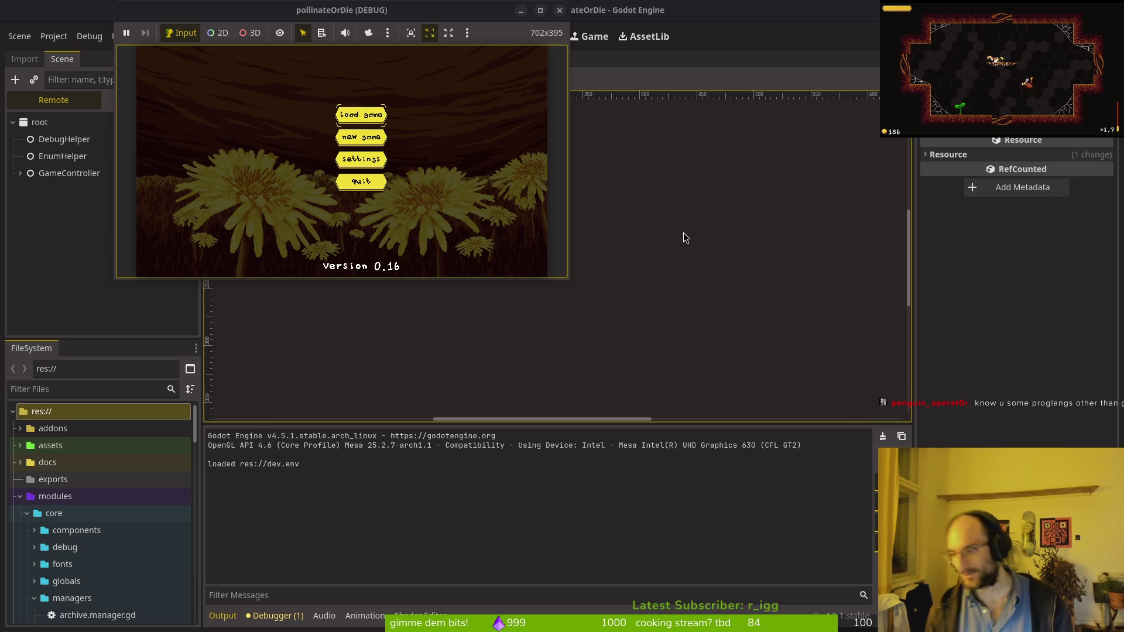
mouse_move(328, 7)
mouse_down()
mouse_move(527, 81)
mouse_move(497, 96)
mouse_up()
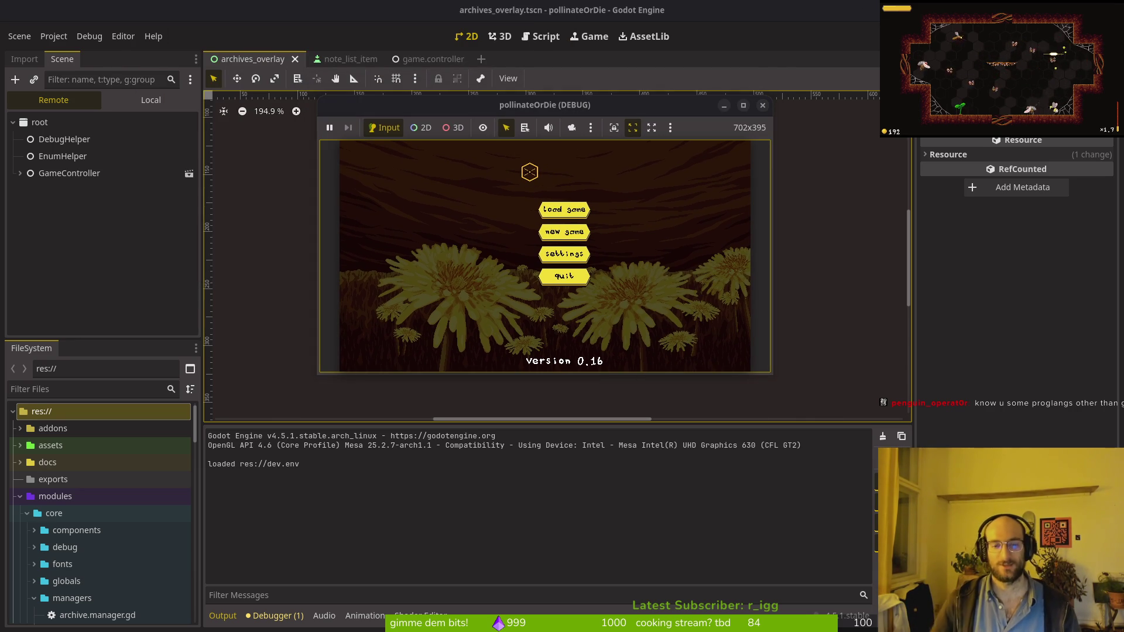
click(568, 209)
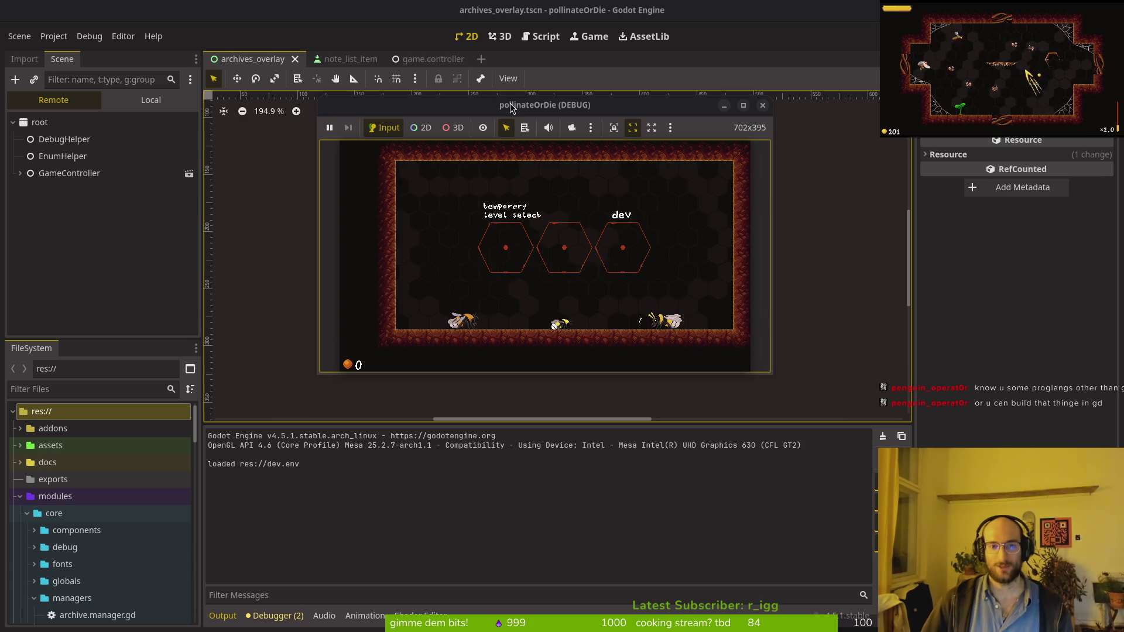
double_click(513, 111)
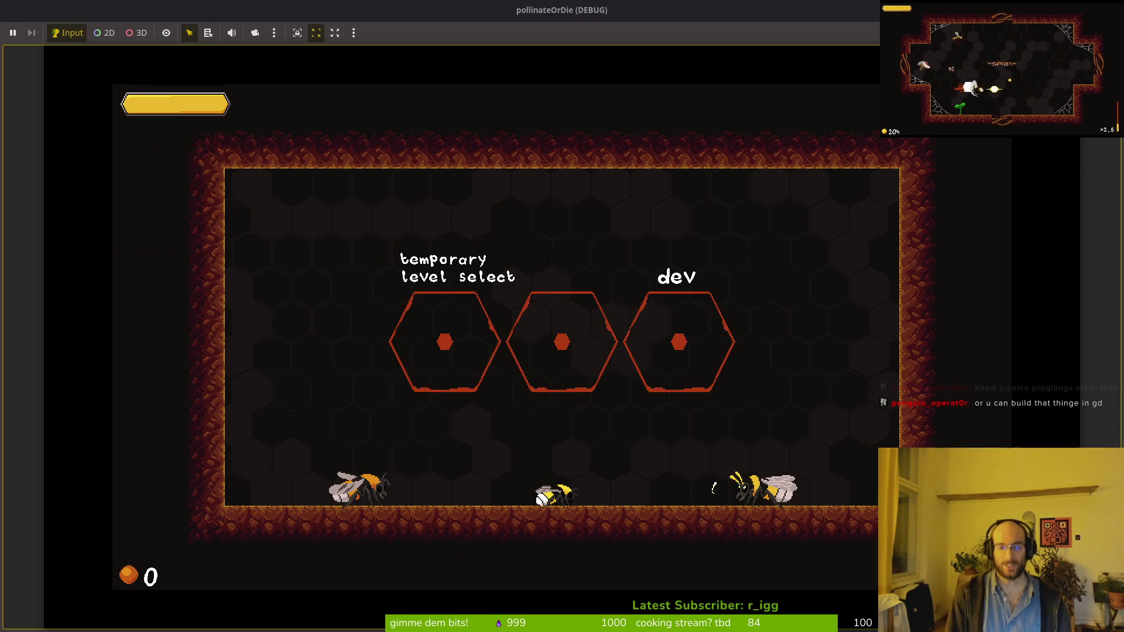
Enter the middle level hex and clear the mosquitoes in the left and right rooms.
key(Right)
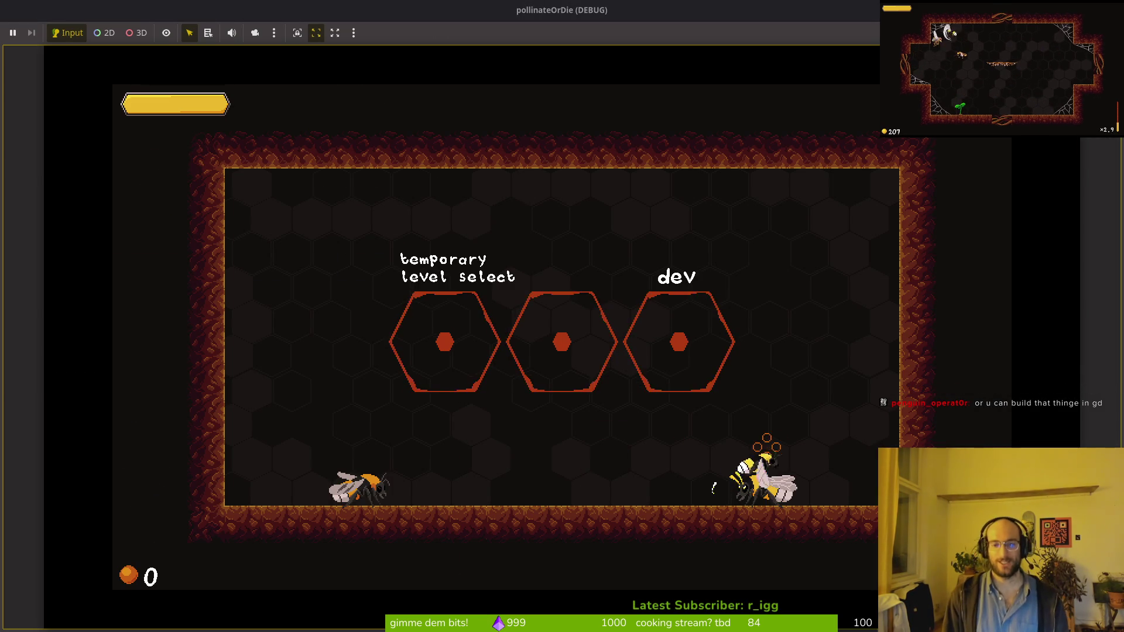
key(Left)
key(Up)
key(Right)
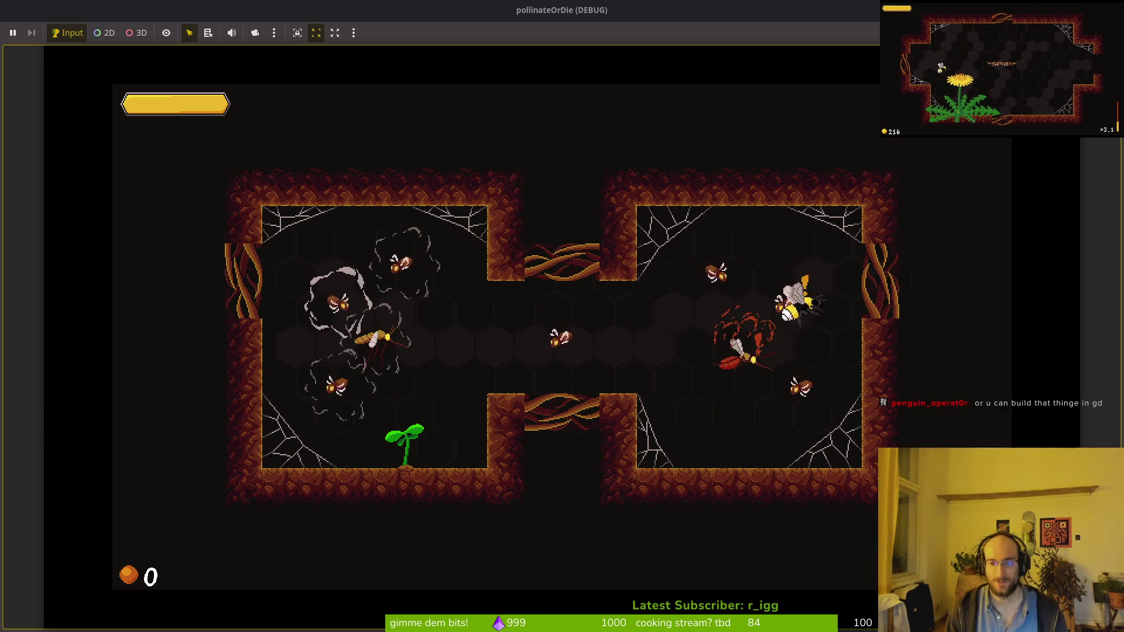
key(Left)
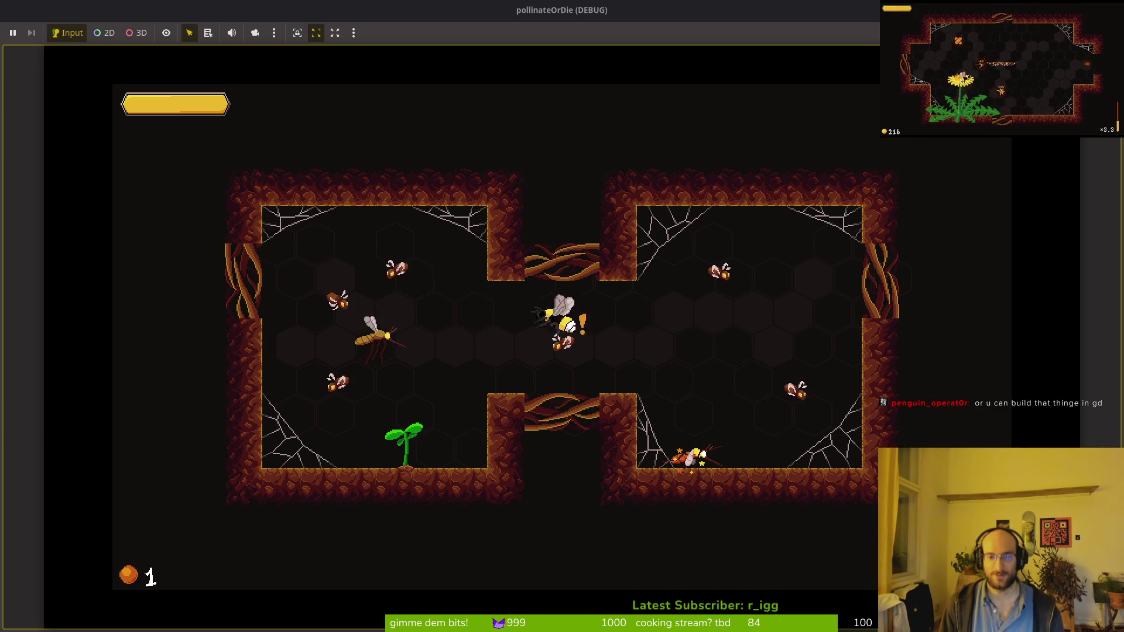
key(Left)
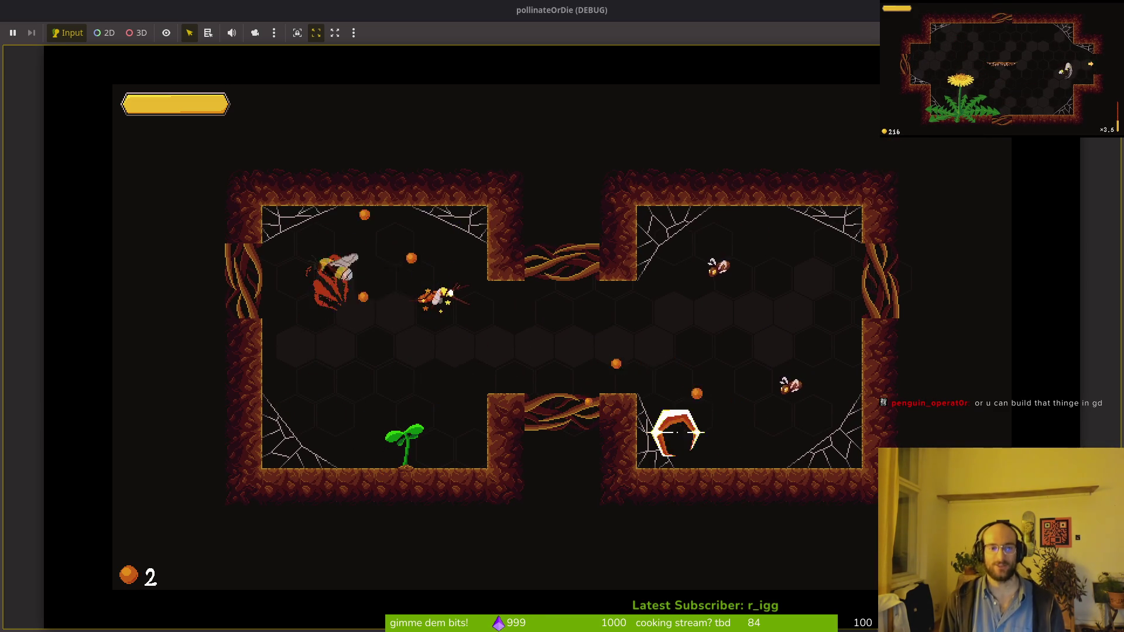
key(Right)
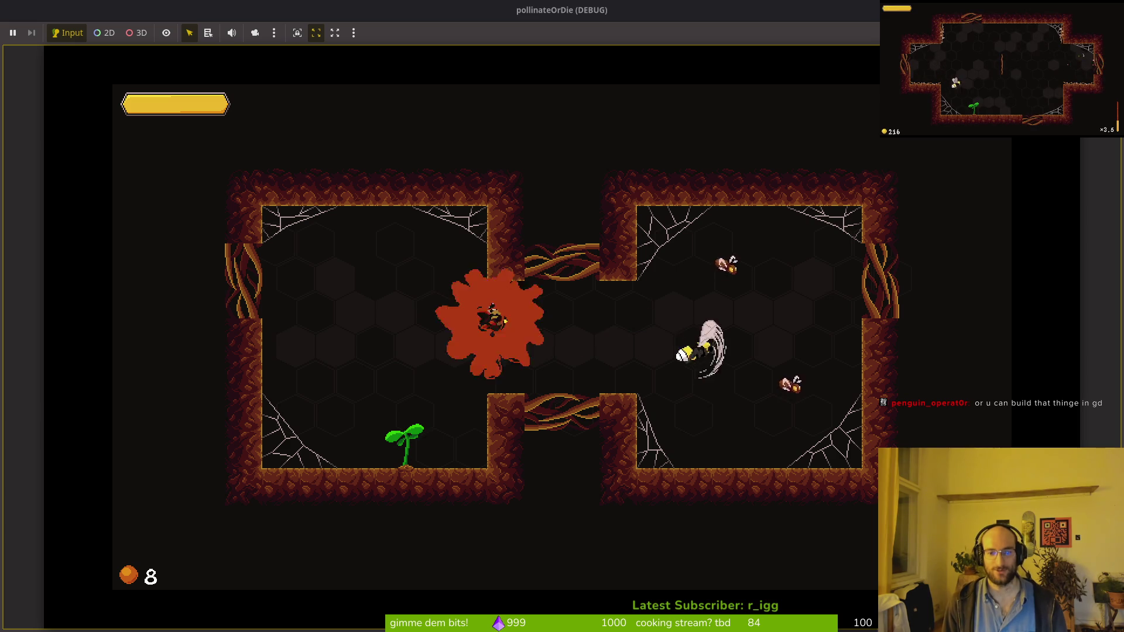
key(Up)
key(Left)
key(Right)
Pollinate the flower, then take the +20% upgrade from the grown plant.
key(Down)
key(space)
key(Up)
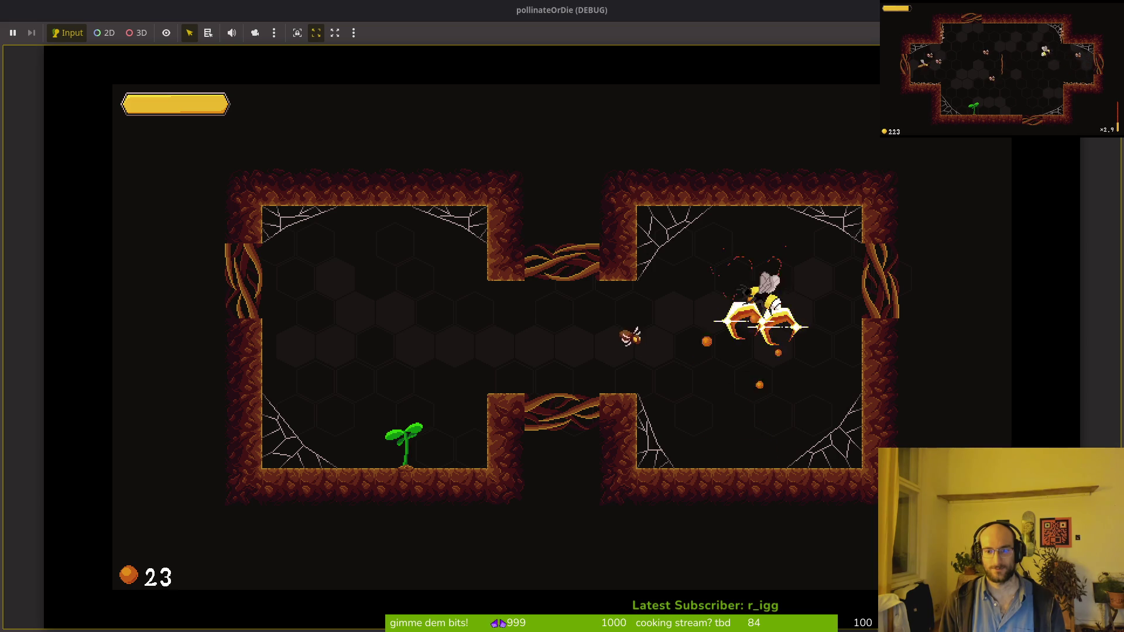
key(Left)
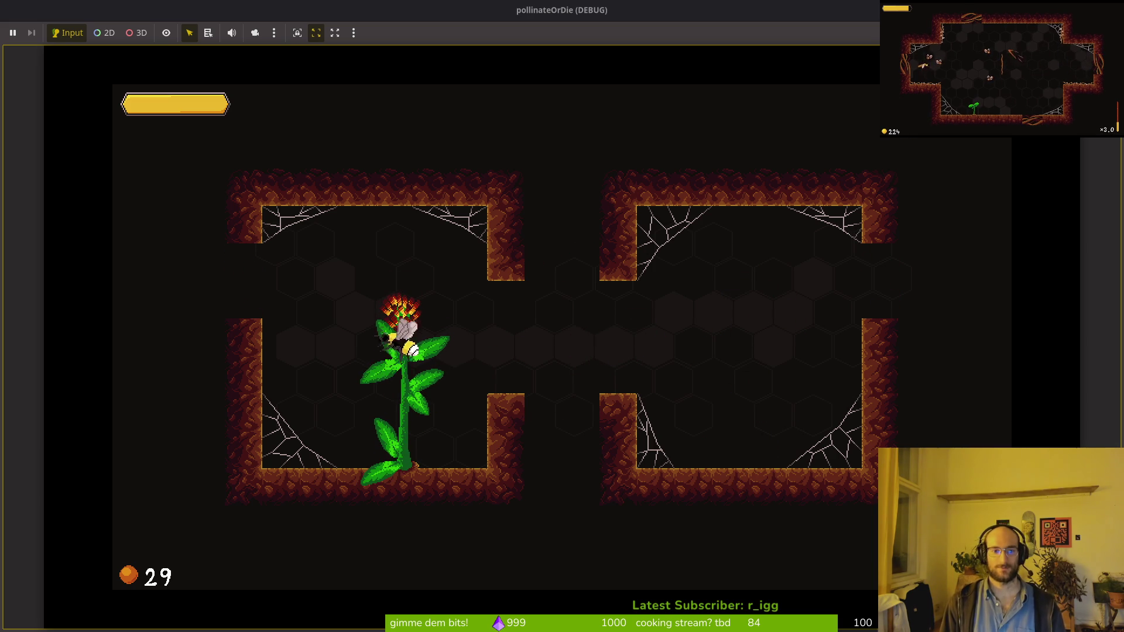
key(Up)
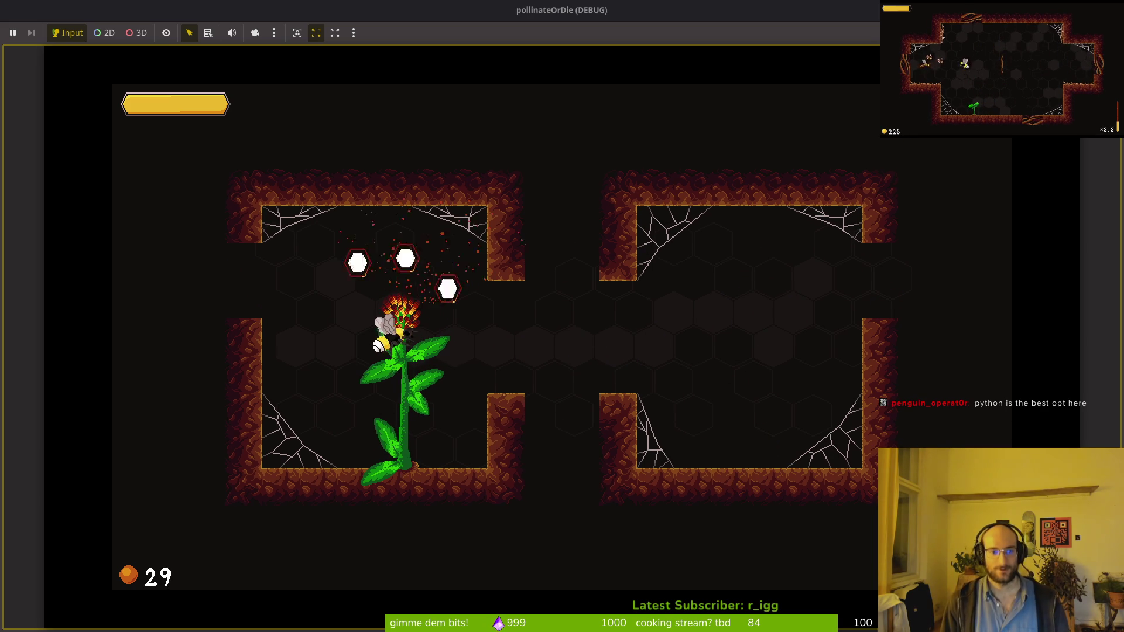
key(Up)
key(space)
key(Down)
key(Right)
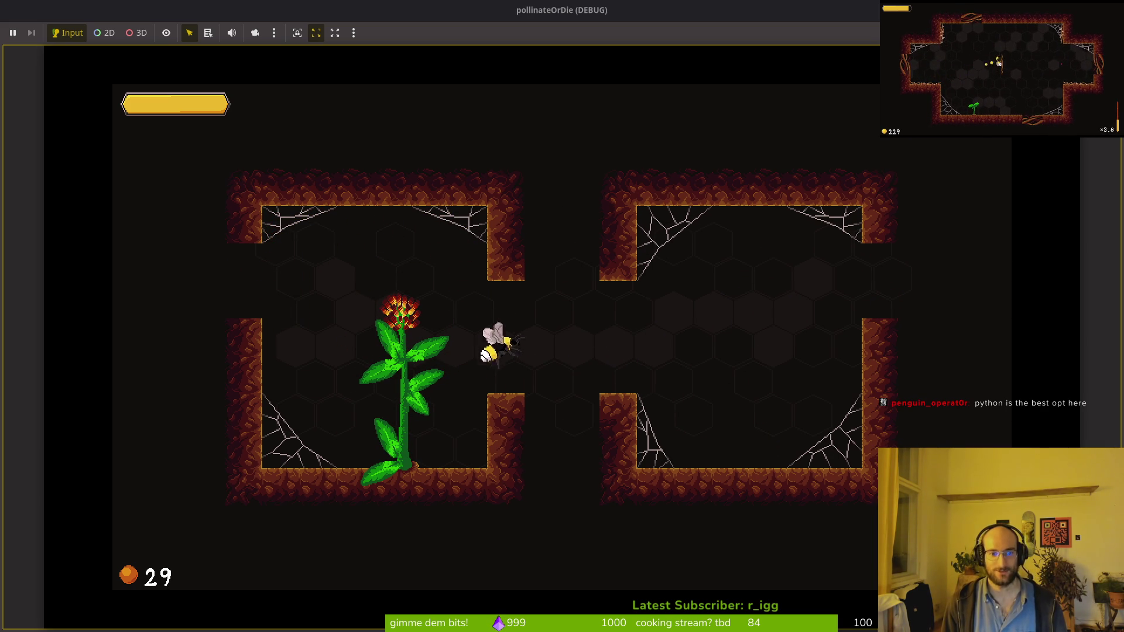
Clear the enemies in the L-shaped room and reach the level-select room.
key(Left)
key(Down)
key(Up)
key(Right)
key(Left)
key(Up)
key(Down)
key(Right)
key(Left)
key(Left)
key(Down)
key(Left)
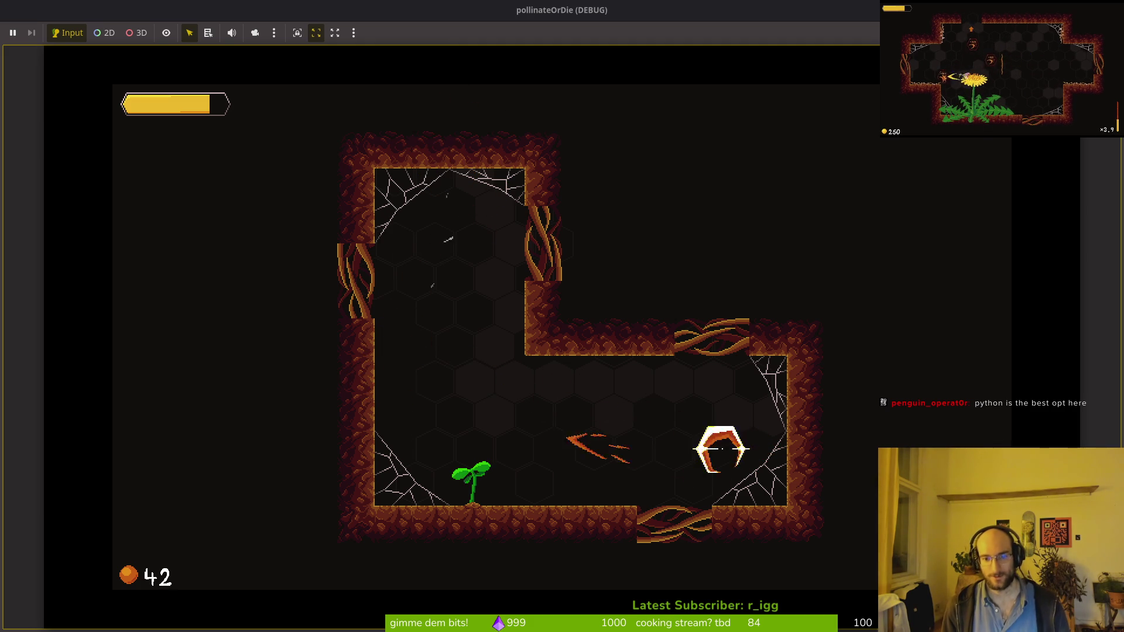
key(Left)
key(Down)
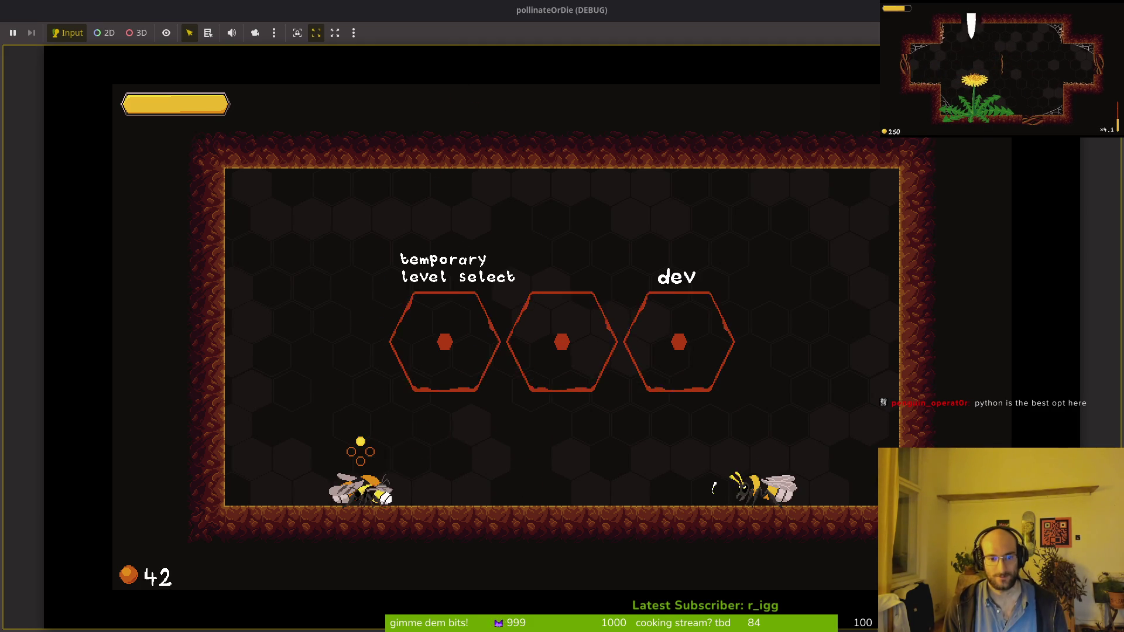
Look over the slash damage +5% and shockwave skill-tree nodes, then close the tree.
key(Right)
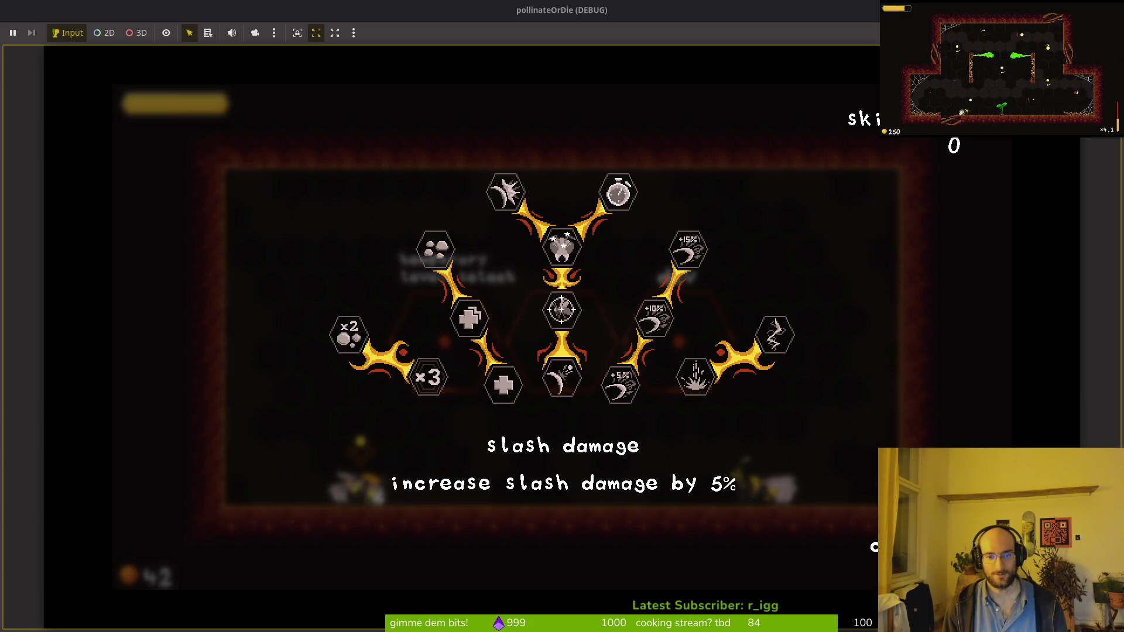
key(Right)
key(Escape)
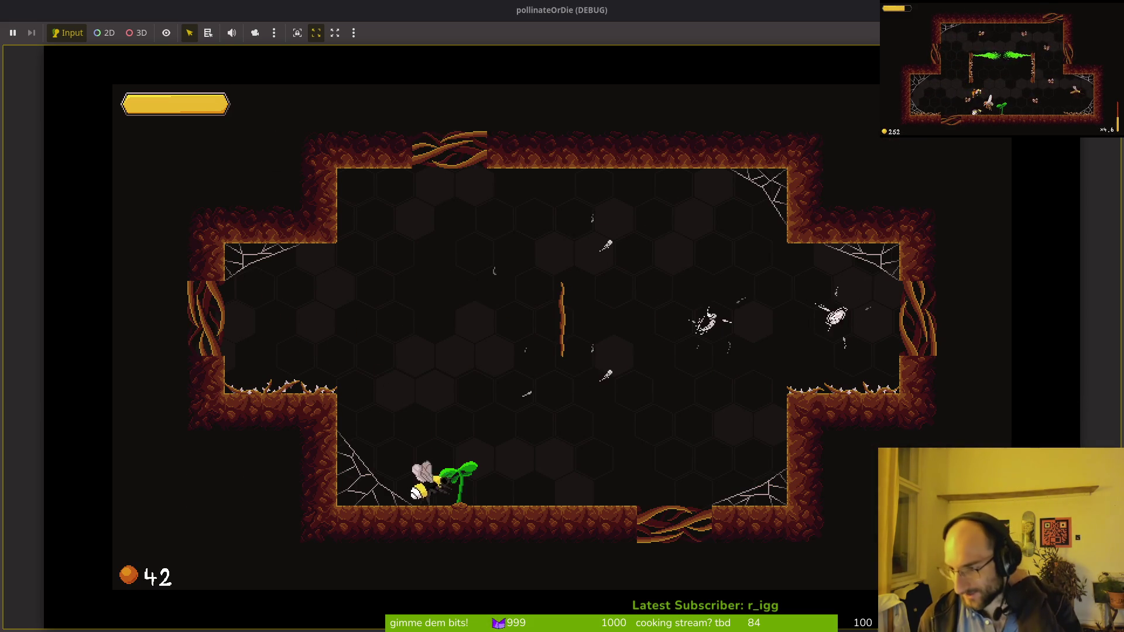
Clear the spawning bugs, mosquitoes and hexagonal enemy in the cave room.
key(Right)
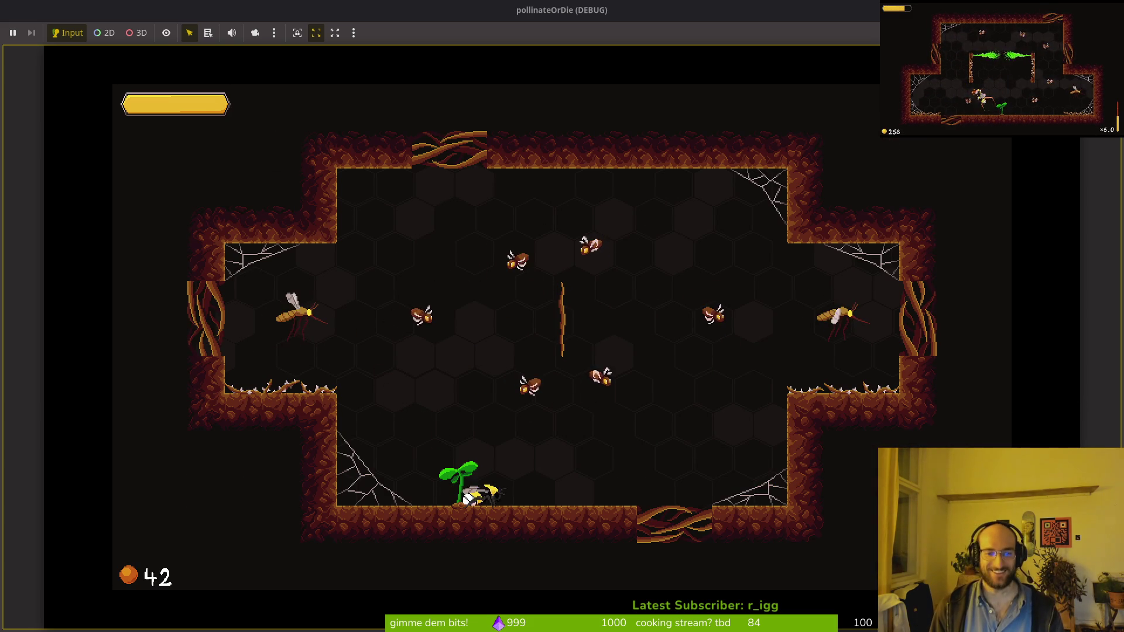
key(Right)
key(Down)
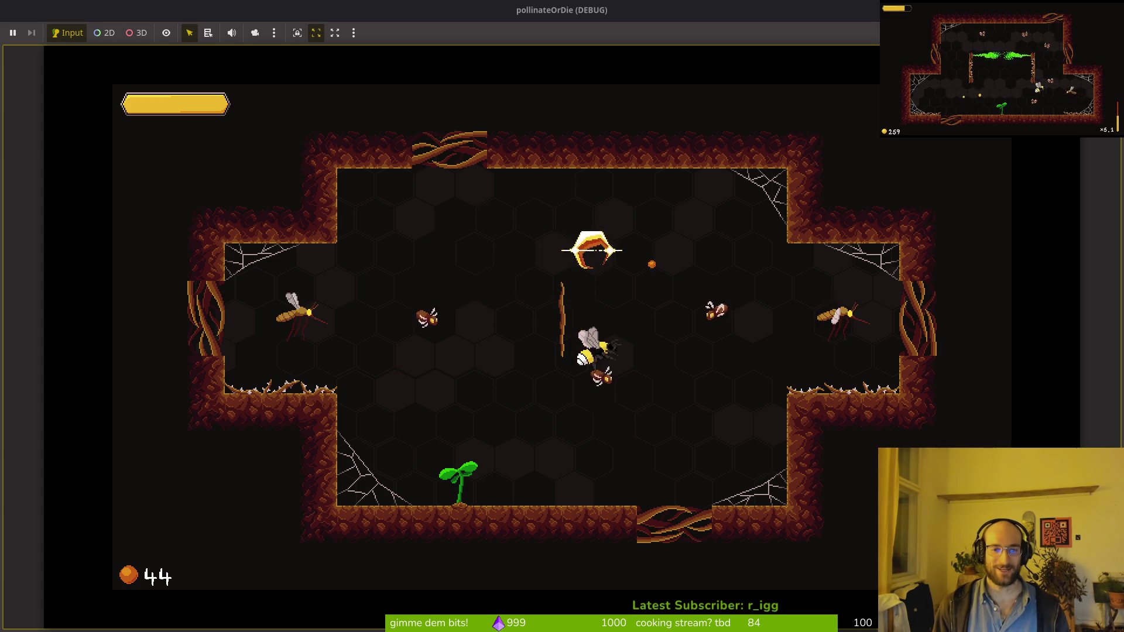
key(Right)
key(Right)
key(Left)
key(Down)
key(Up)
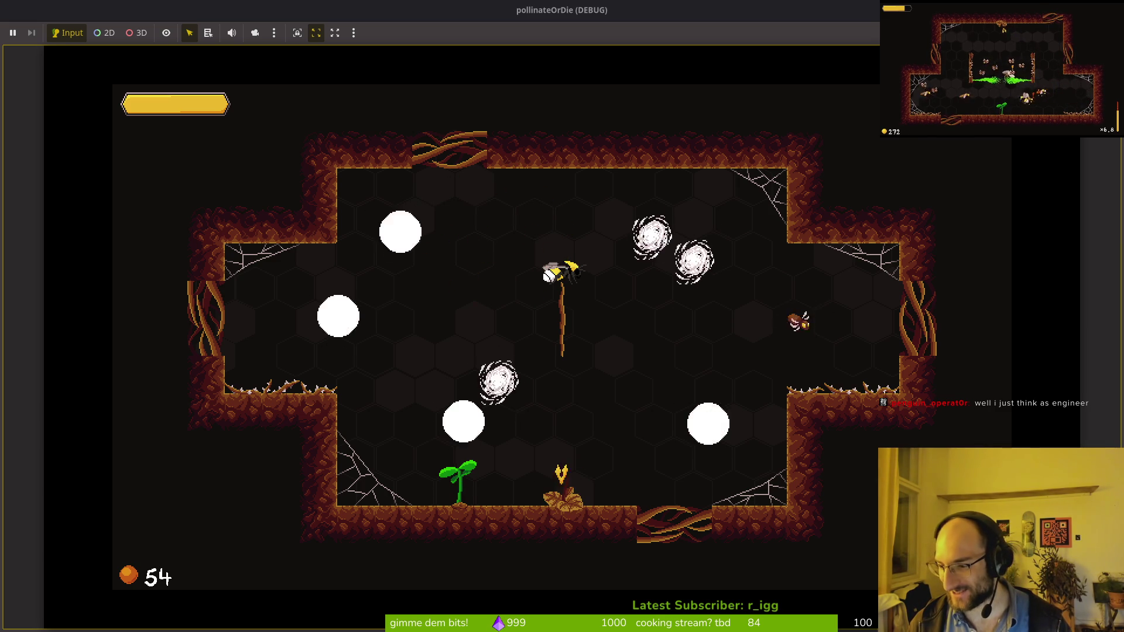
key(Left)
key(Down)
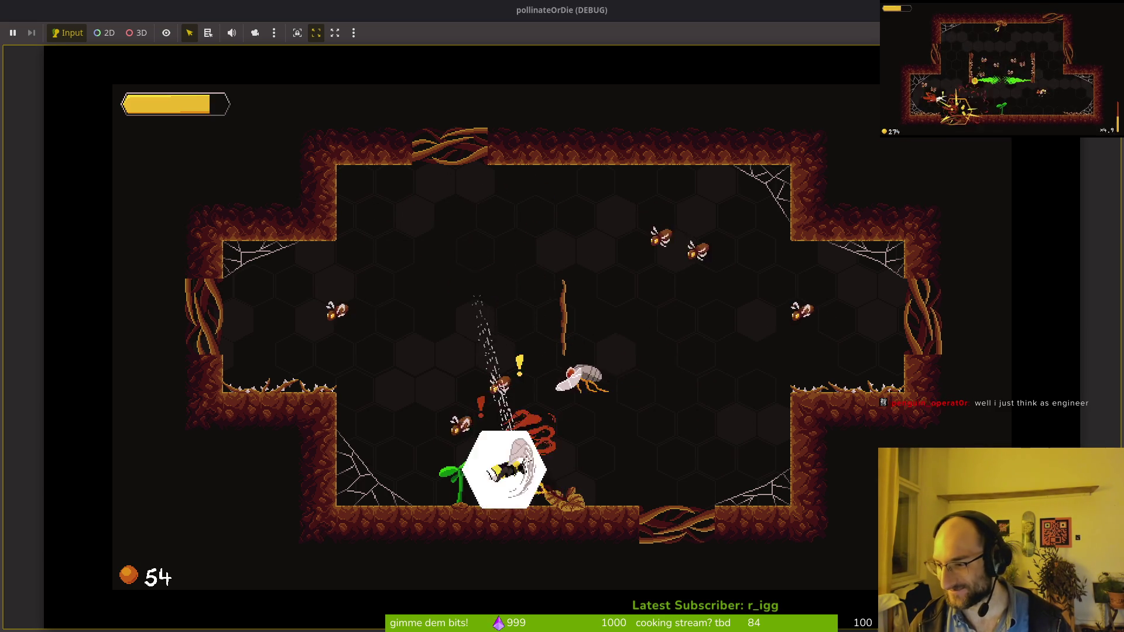
key(Right)
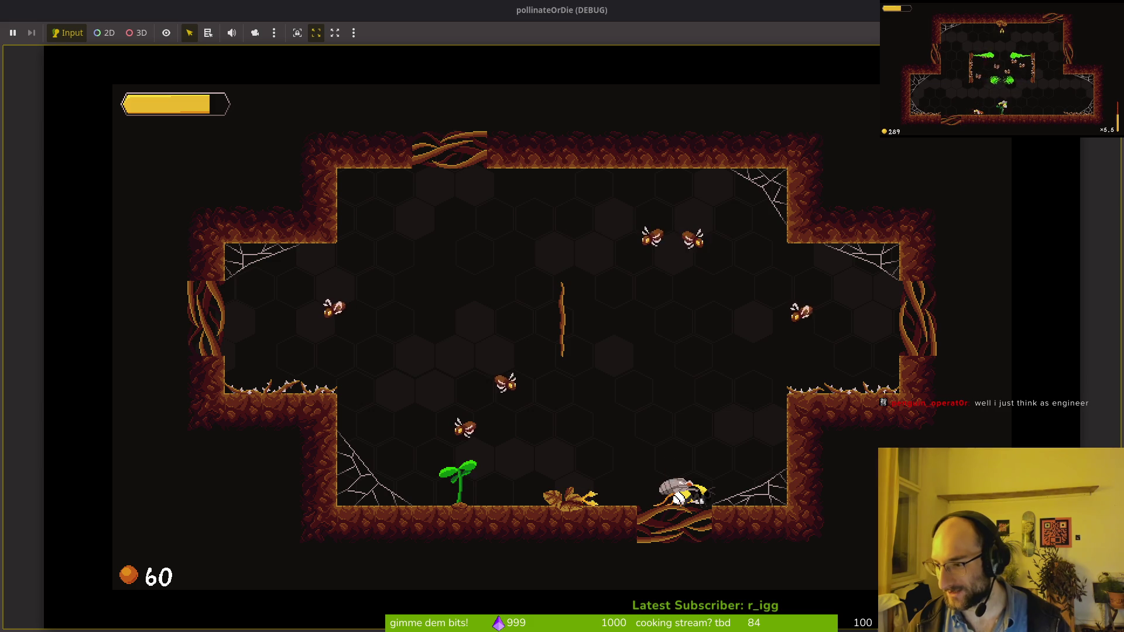
key(Up)
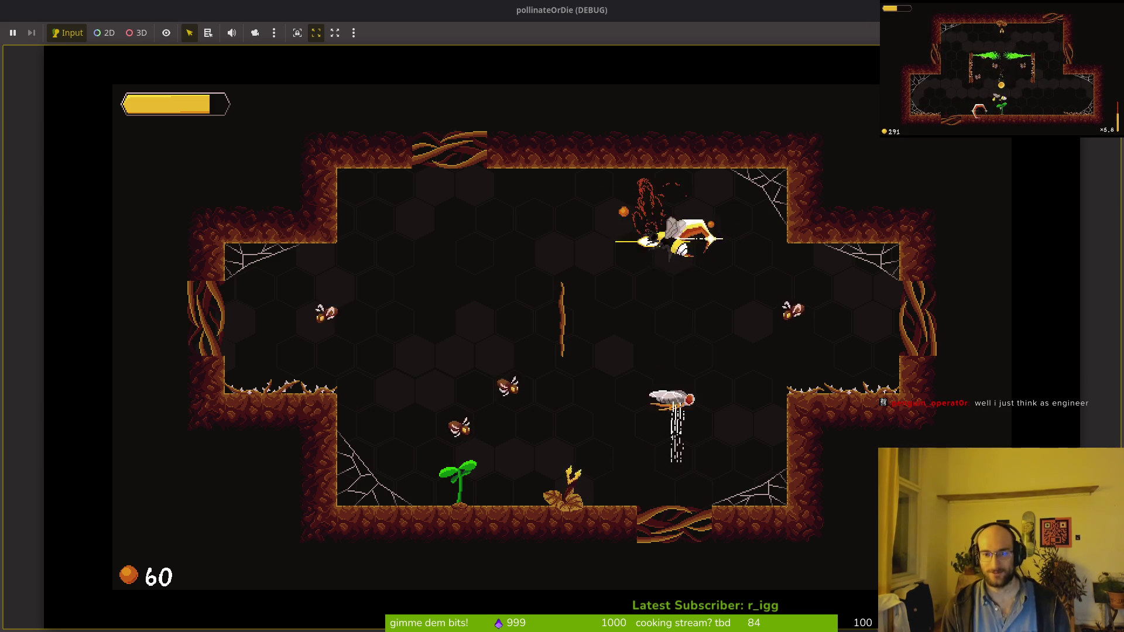
key(Down)
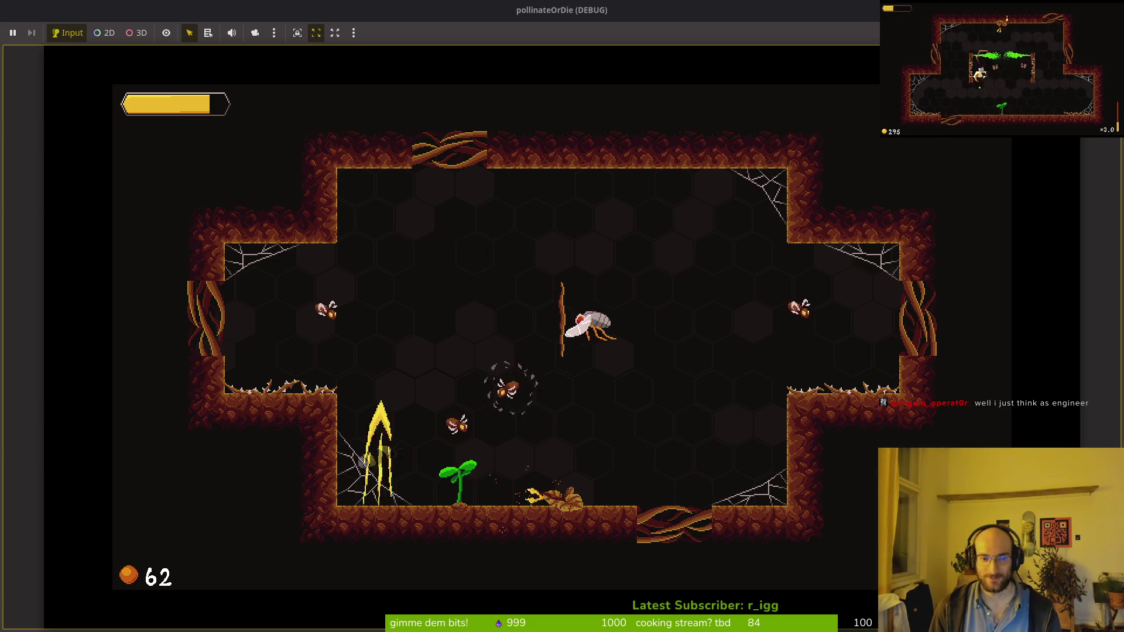
key(Right)
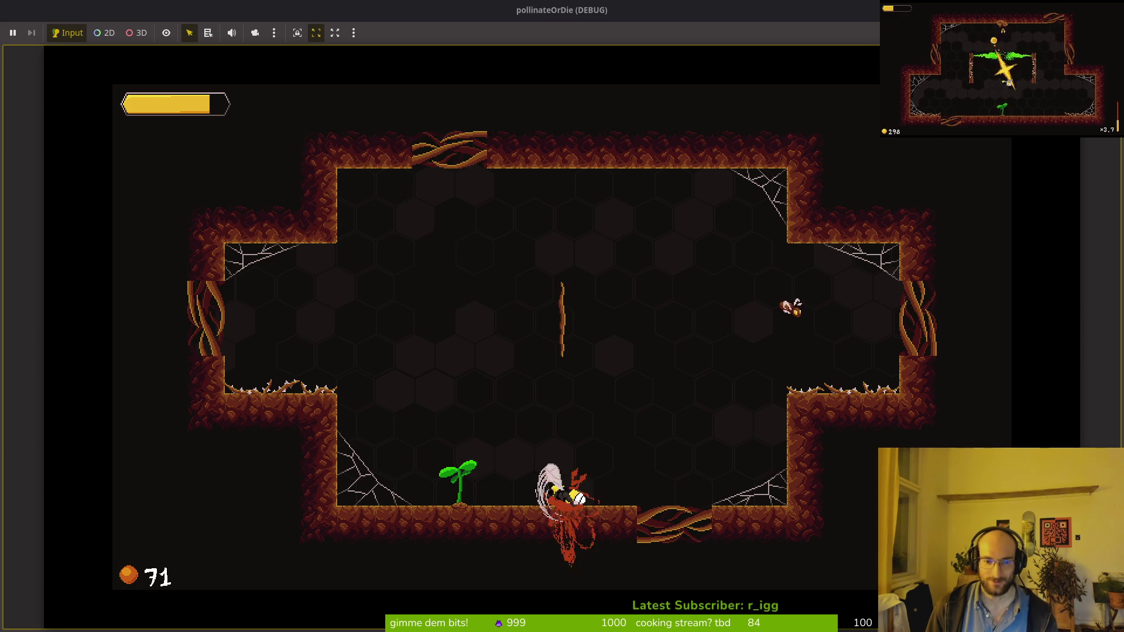
Grow the sprout into a dandelion while slashing enemies and collecting pollen.
key(Right)
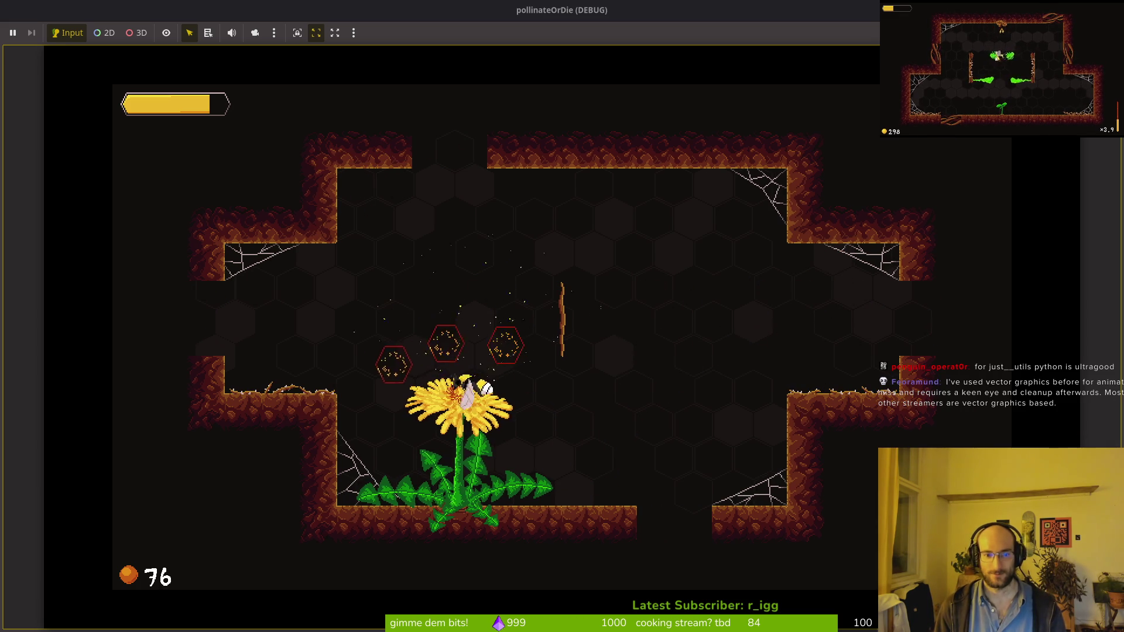
key(Up)
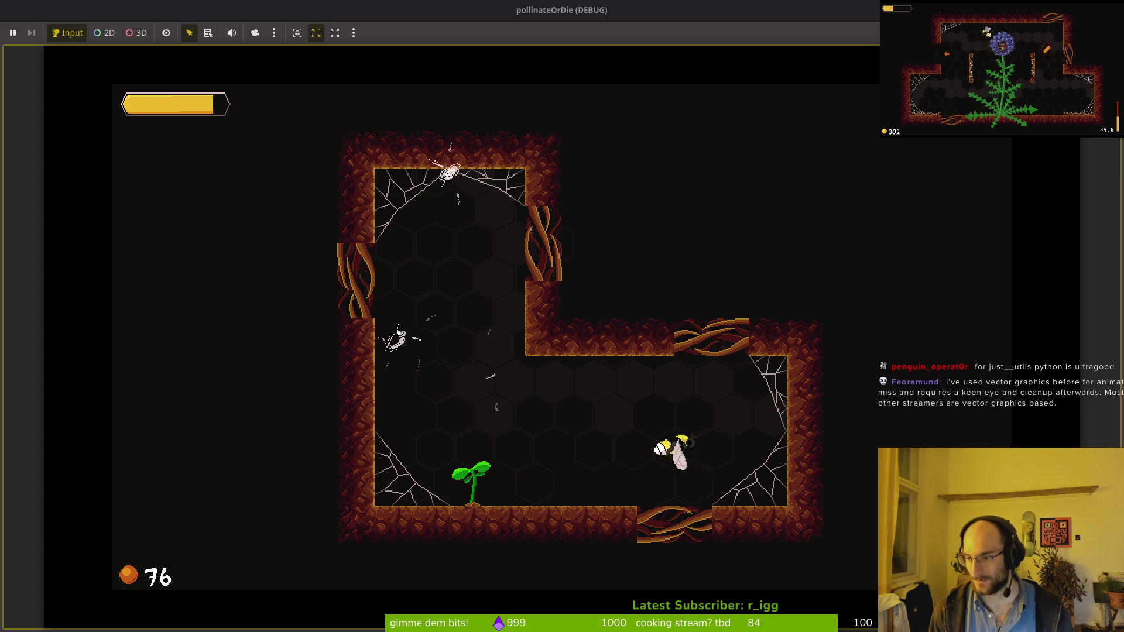
key(Left)
key(Down)
key(Up)
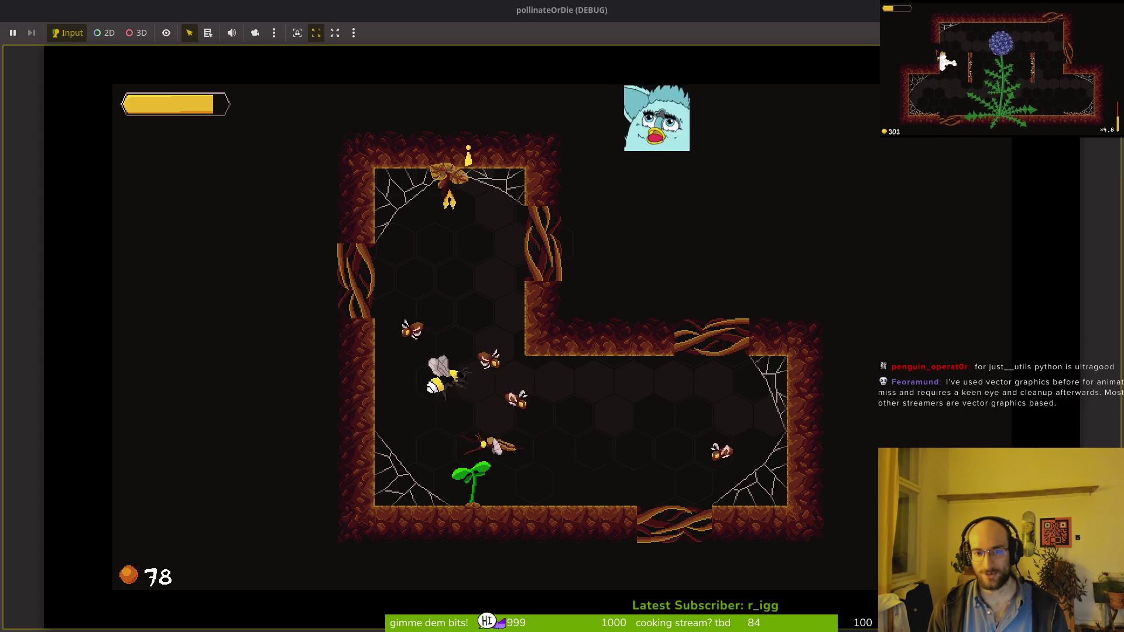
key(Down)
key(Right)
key(Right)
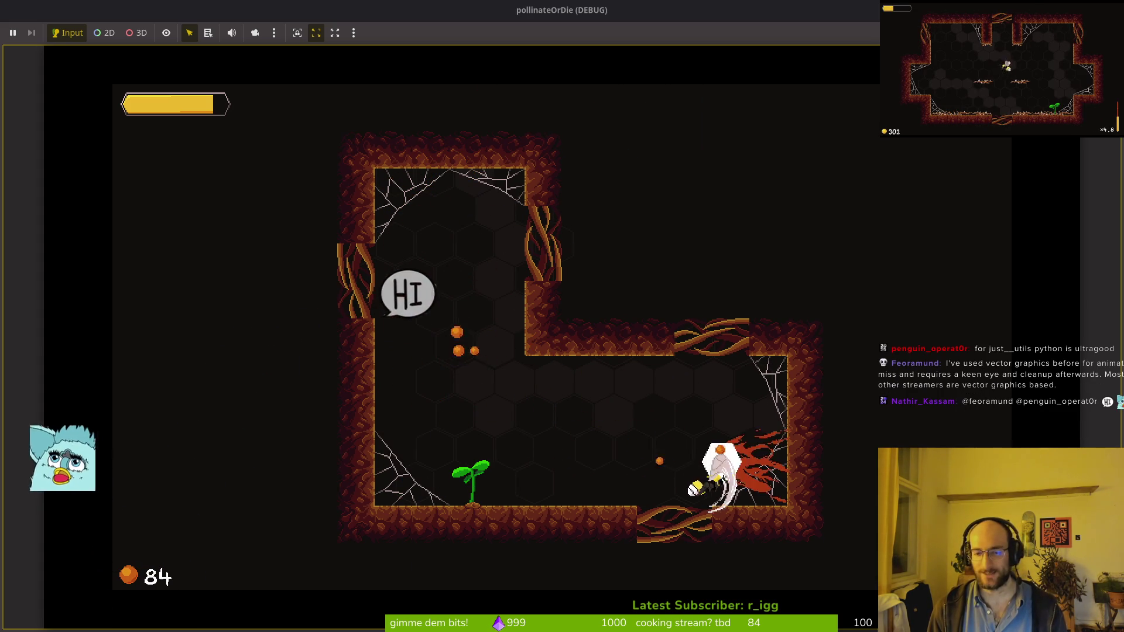
key(Left)
key(Up)
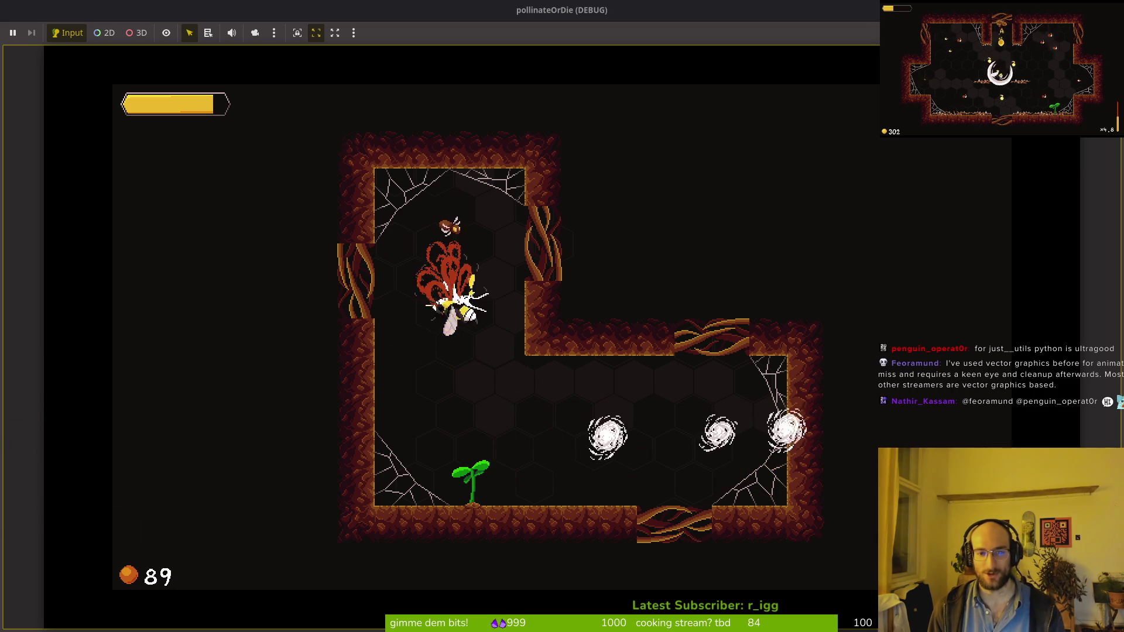
key(Down)
key(Right)
key(Left)
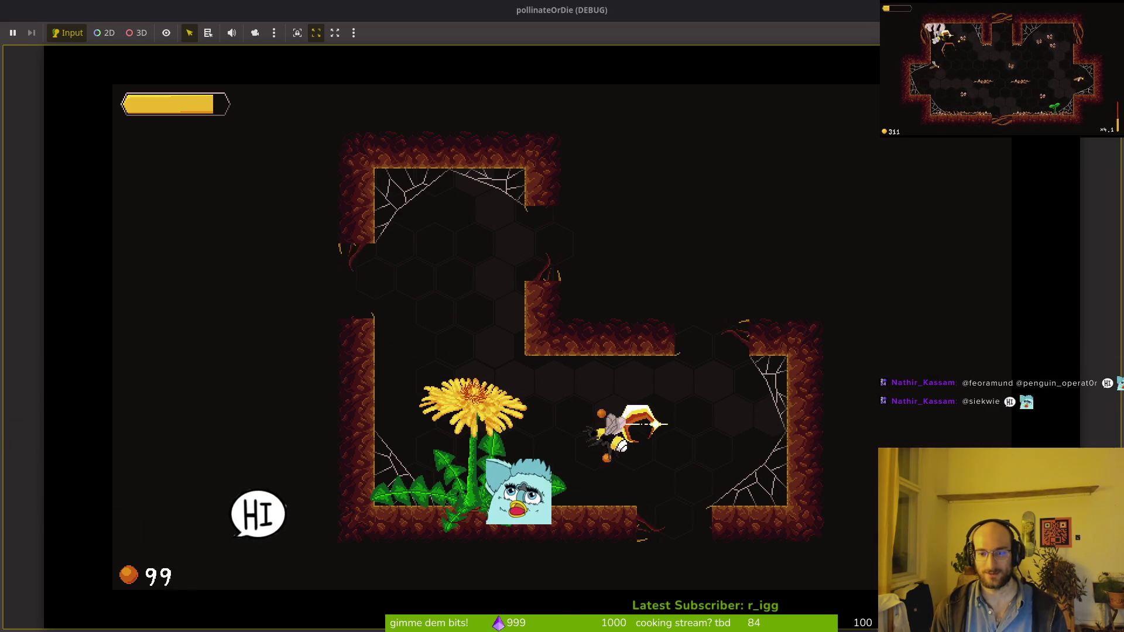
Drop into the next room, slash its enemies, pollinate the sprout, and head for the boss arena.
key(Left)
key(Up)
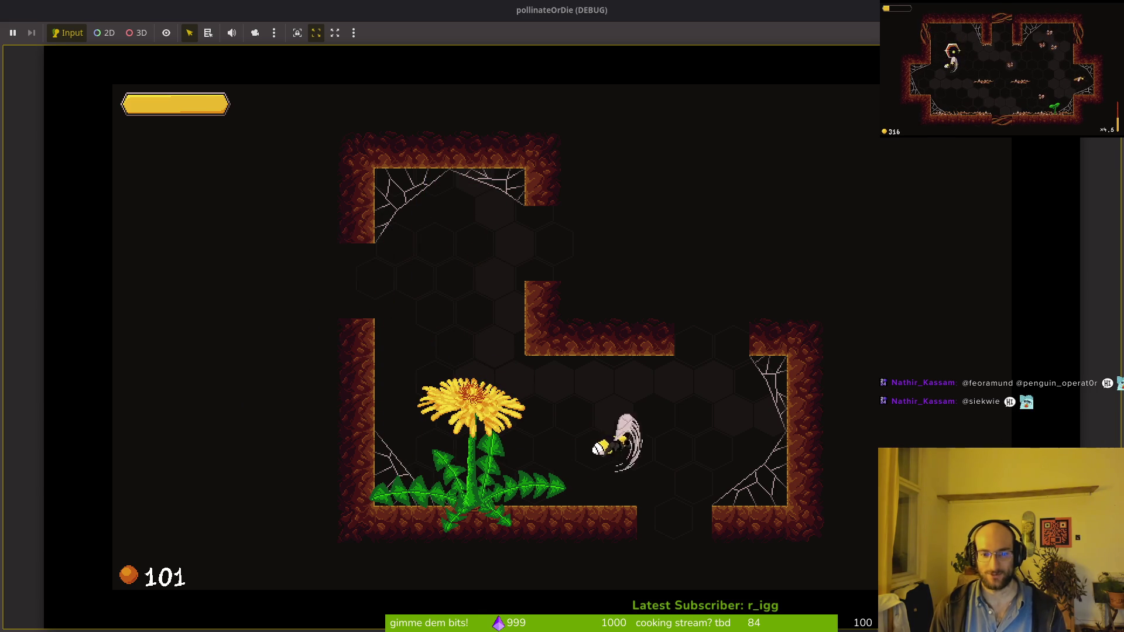
key(Left)
key(Right)
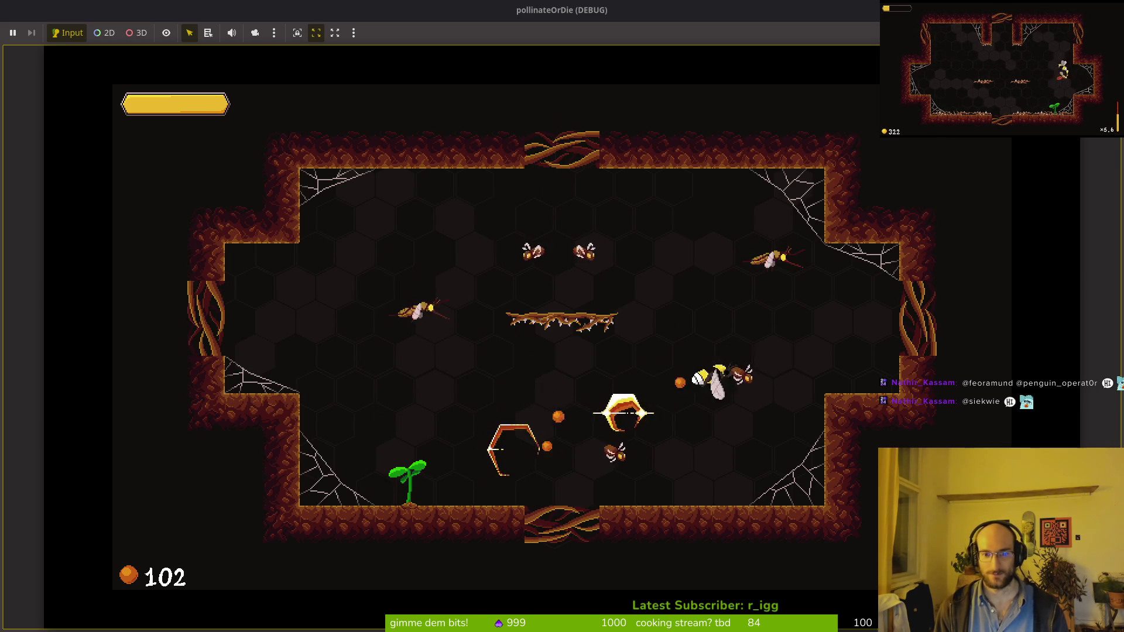
key(Left)
key(Left)
key(Right)
key(Left)
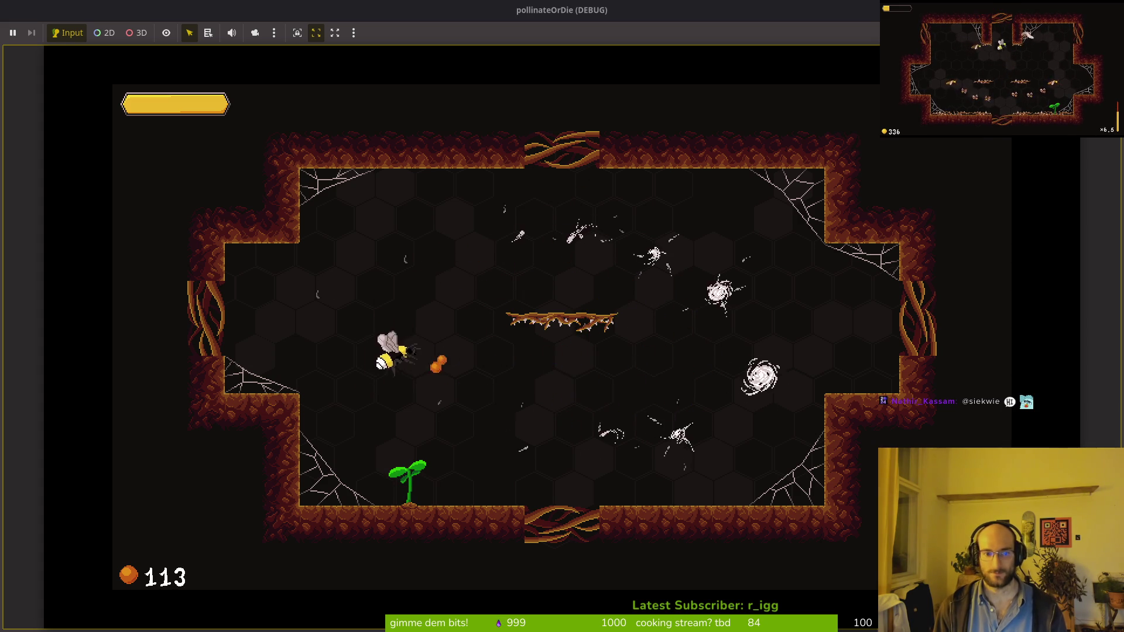
key(Right)
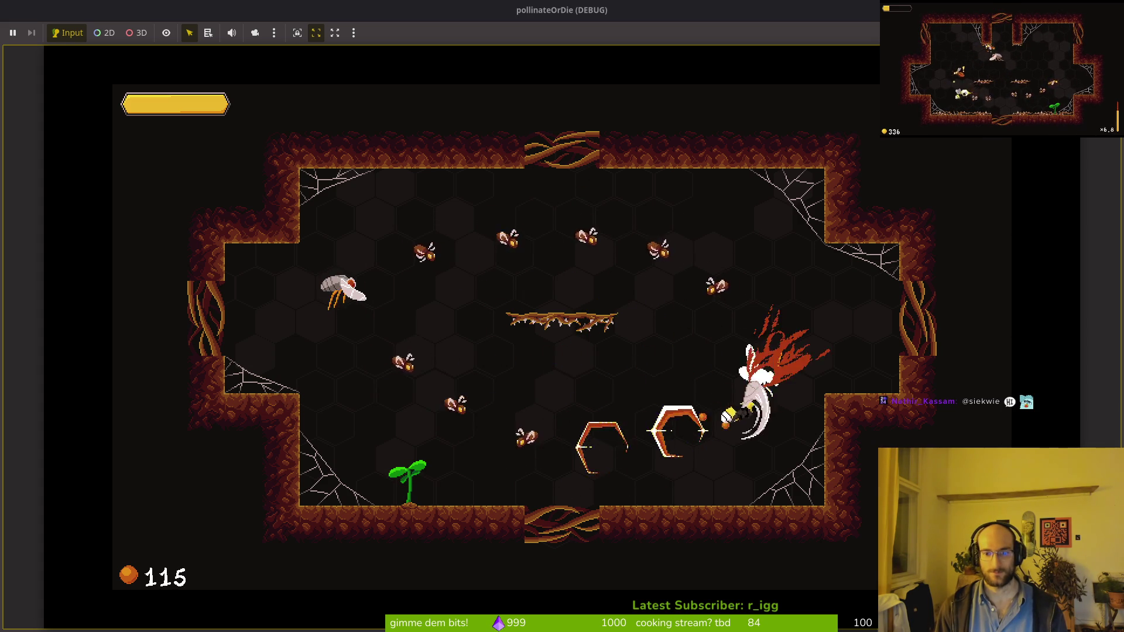
key(Left)
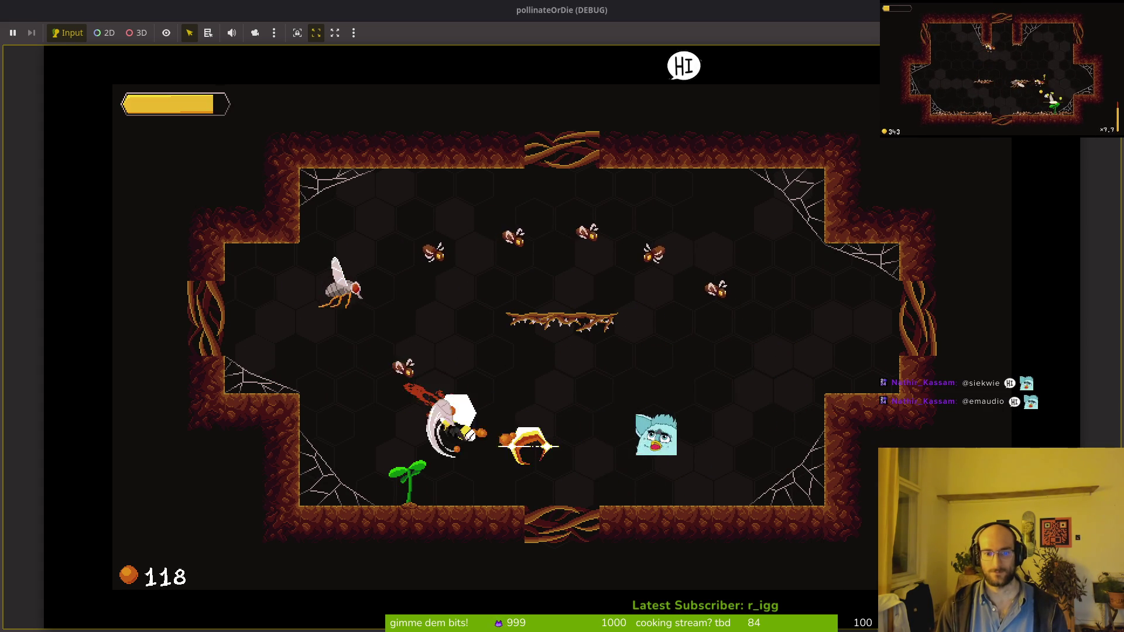
key(Up)
key(Right)
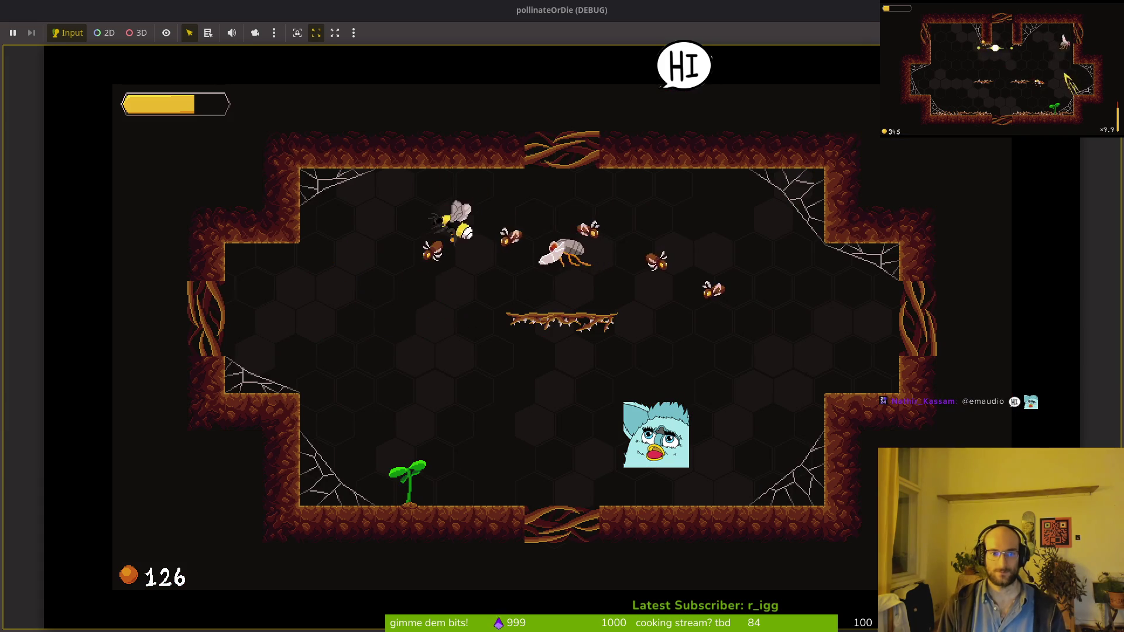
key(Right)
key(Left)
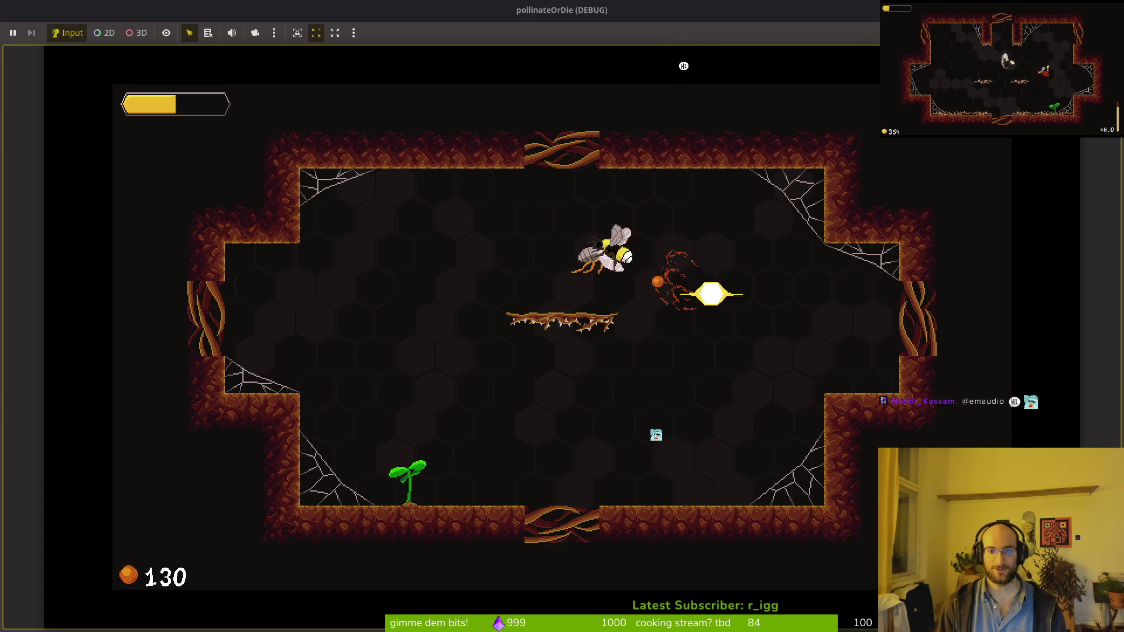
key(Left)
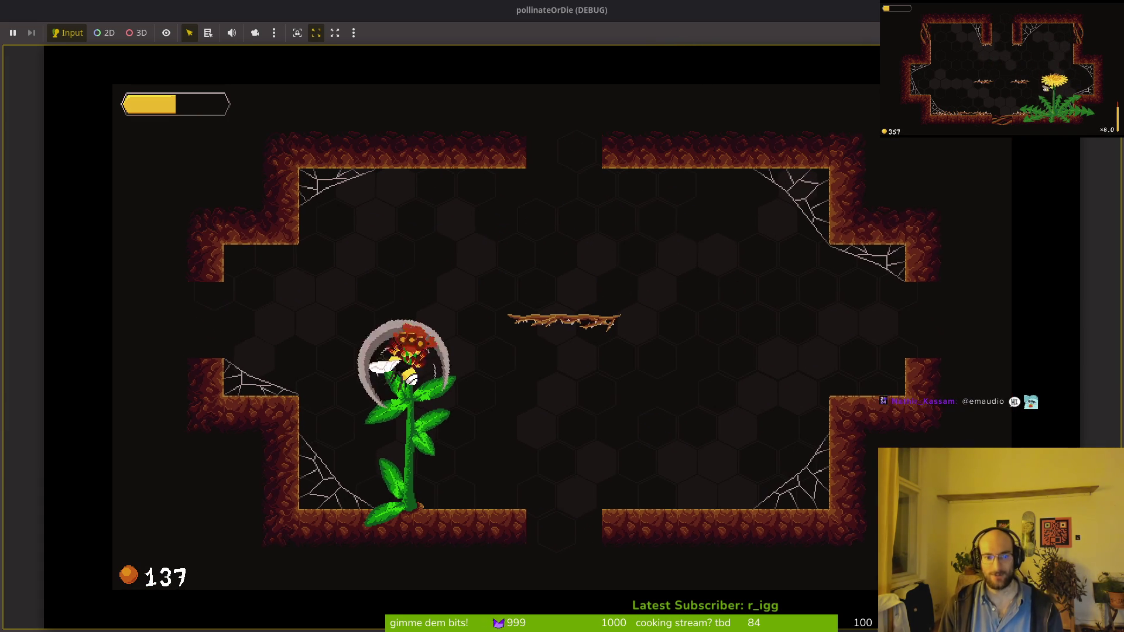
key(Right)
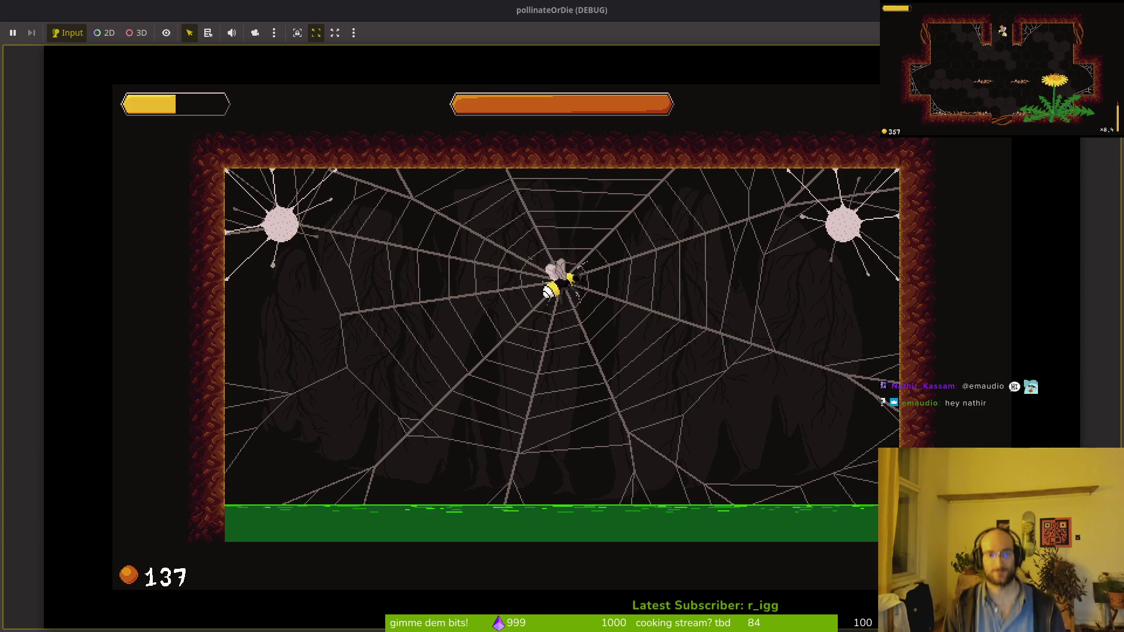
Dodge falling rocks across the web and attack the spider boss until the 106 XP summary appears.
key(Left)
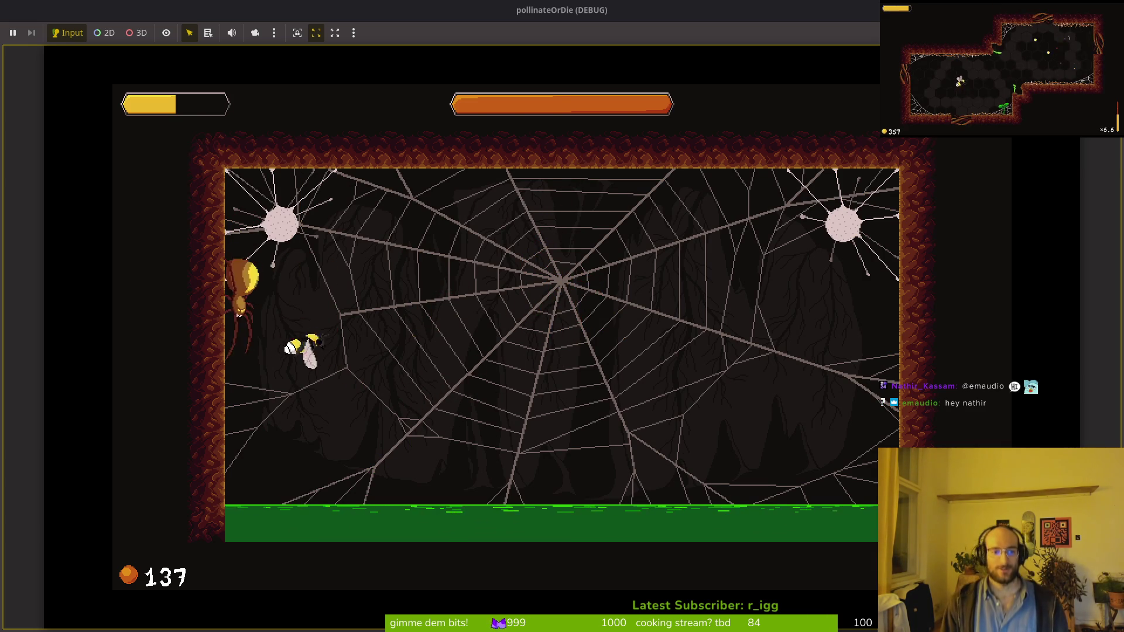
key(Right)
key(Left)
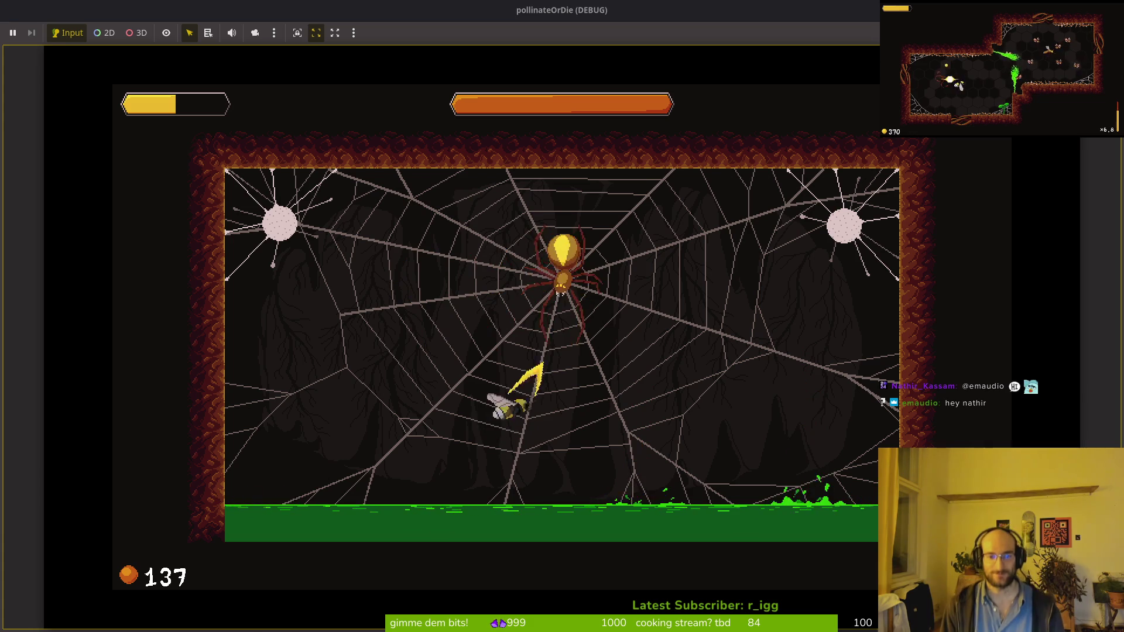
key(Up)
key(Right)
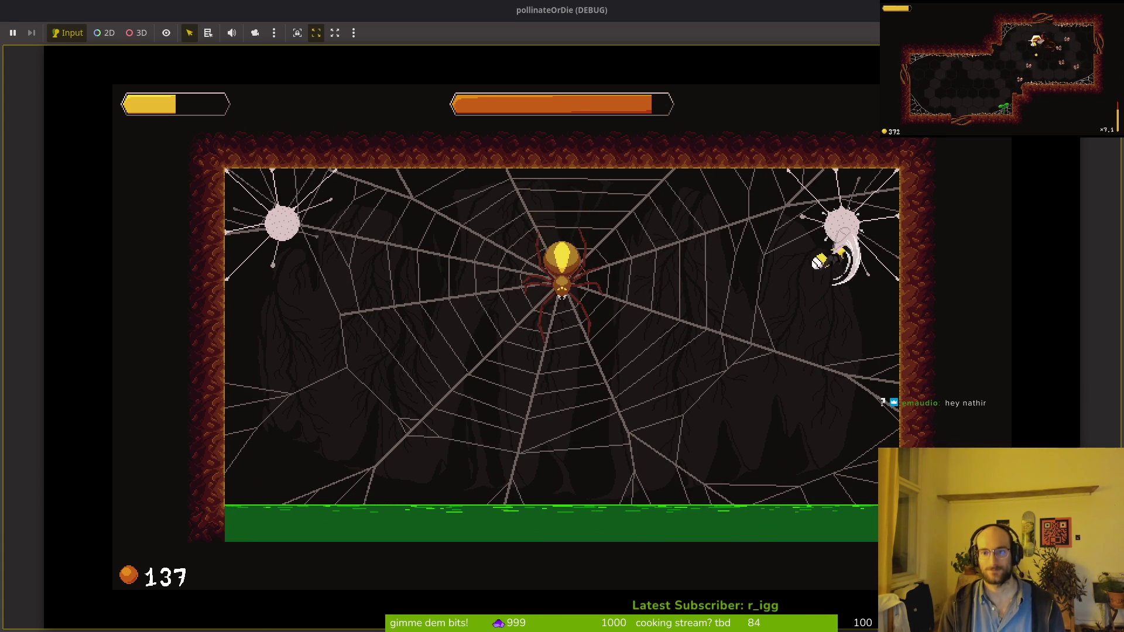
key(Left)
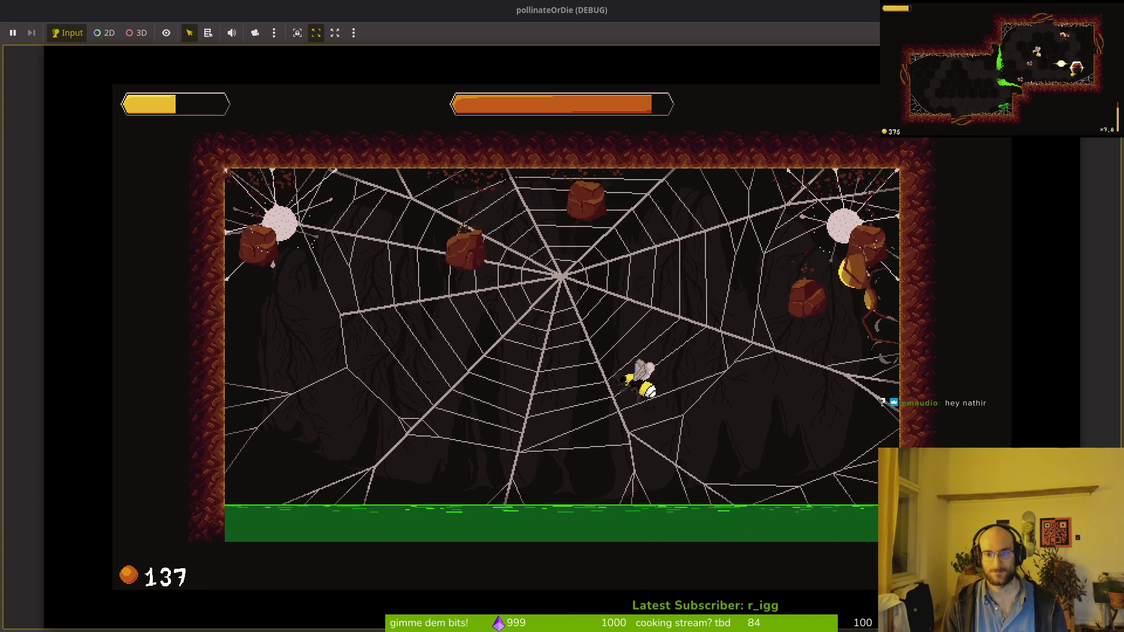
key(Left)
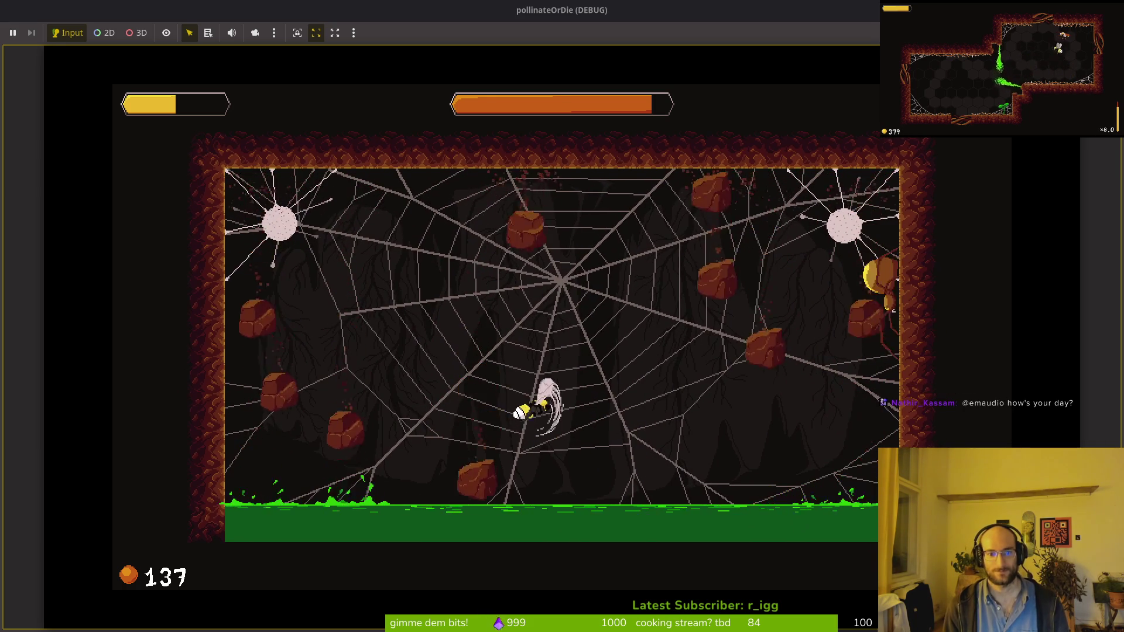
key(Right)
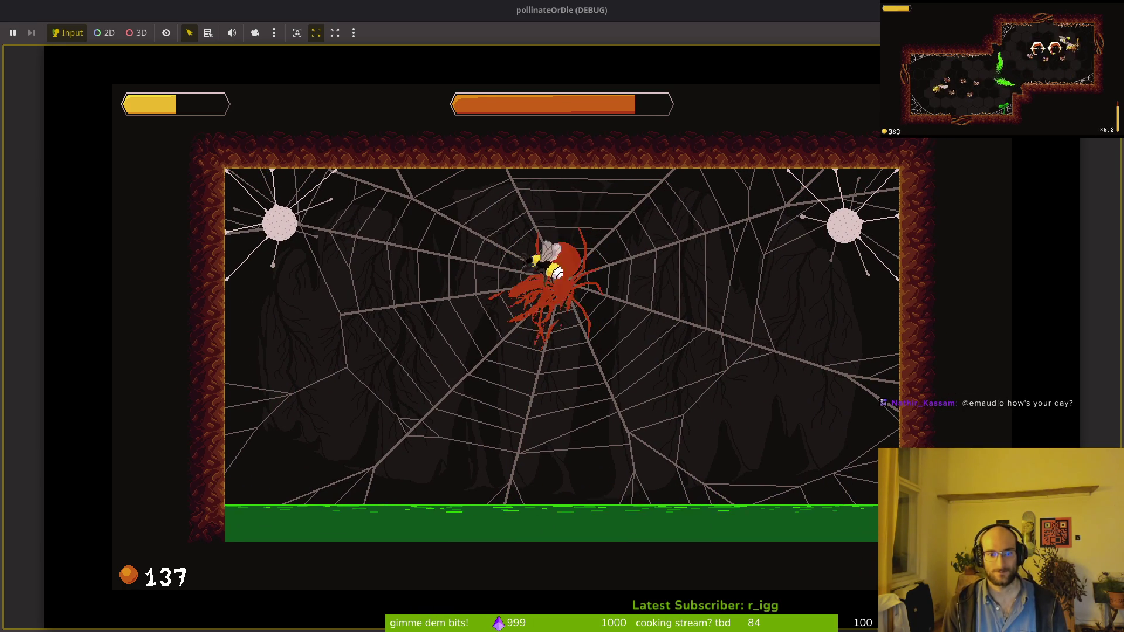
key(Right)
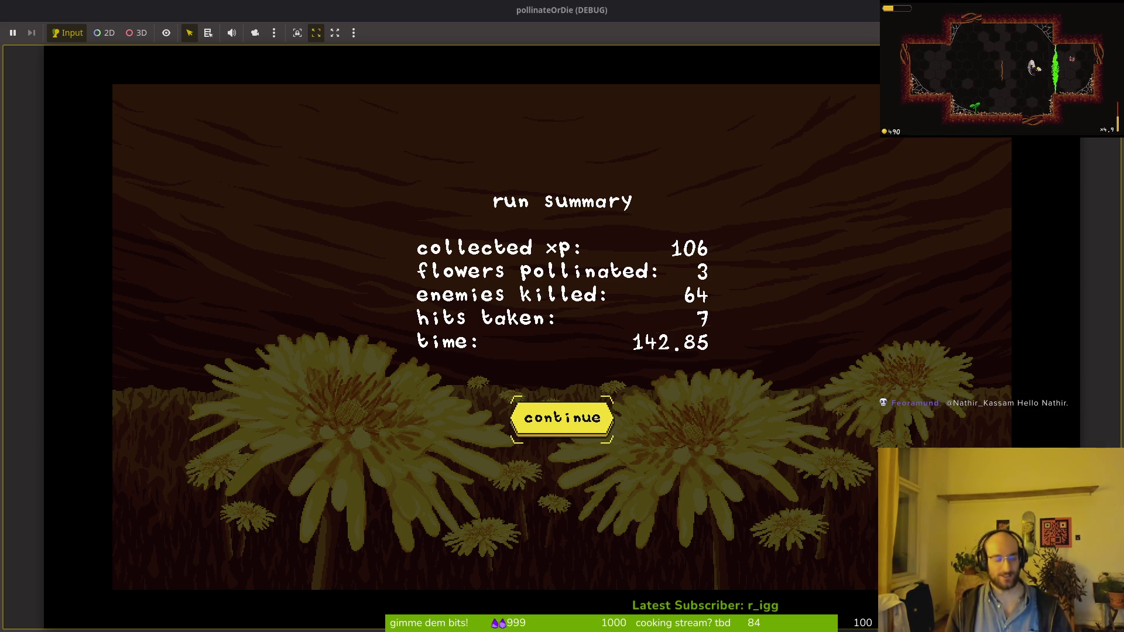
Continue to the hive and check the archives at the right-hand bee.
key(Return)
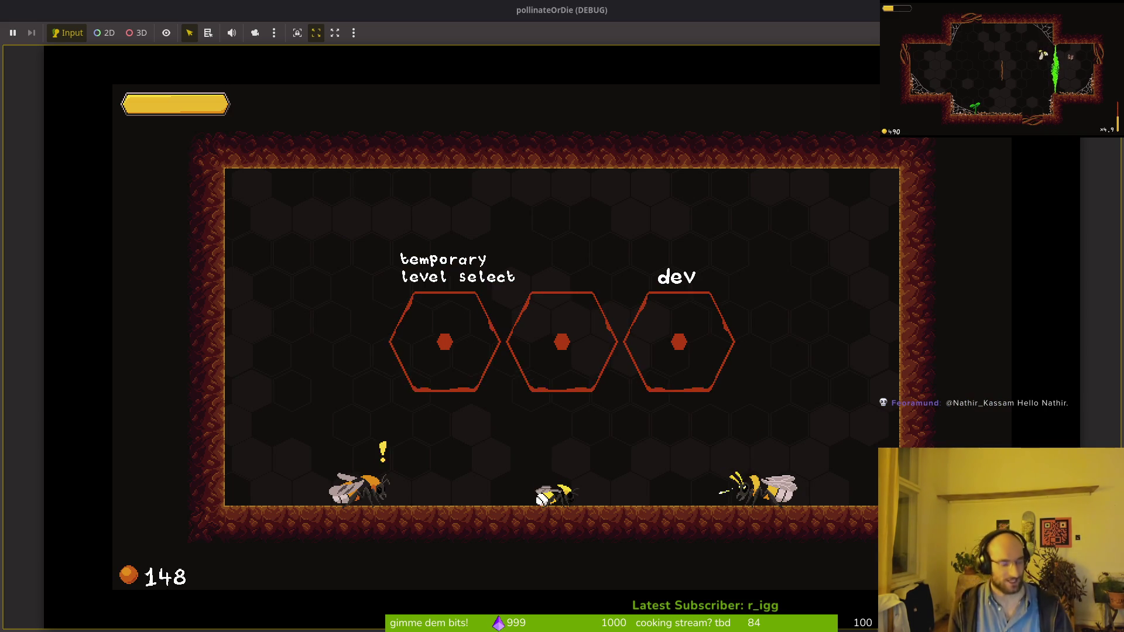
key(d)
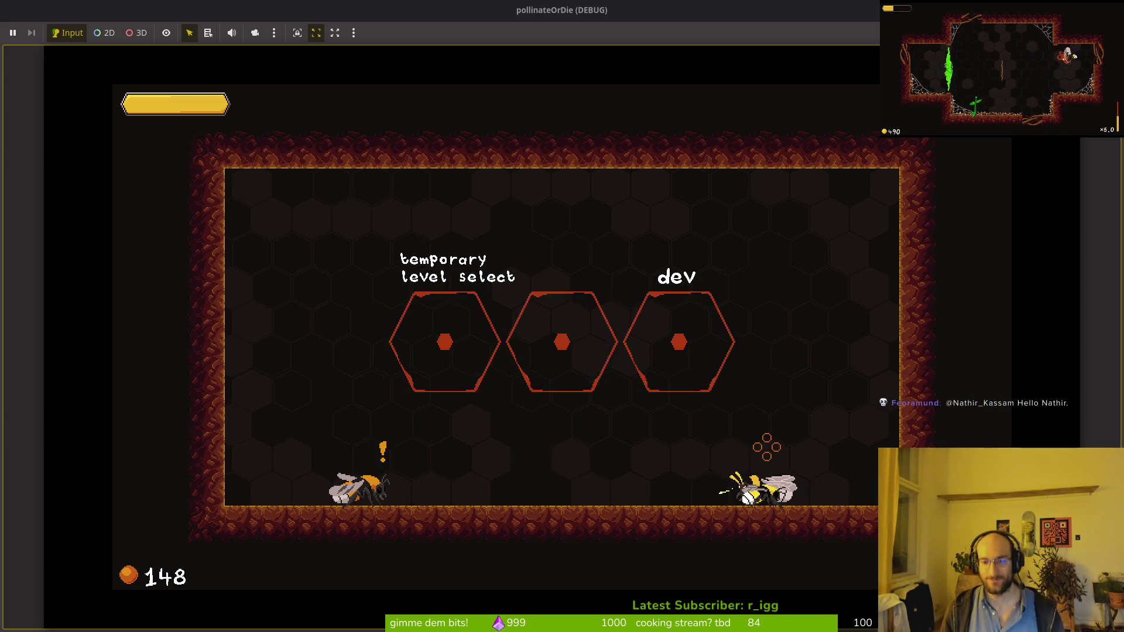
key(e)
key(Escape)
Unlock the shockwave skill in the left bee's skill tree.
key(a)
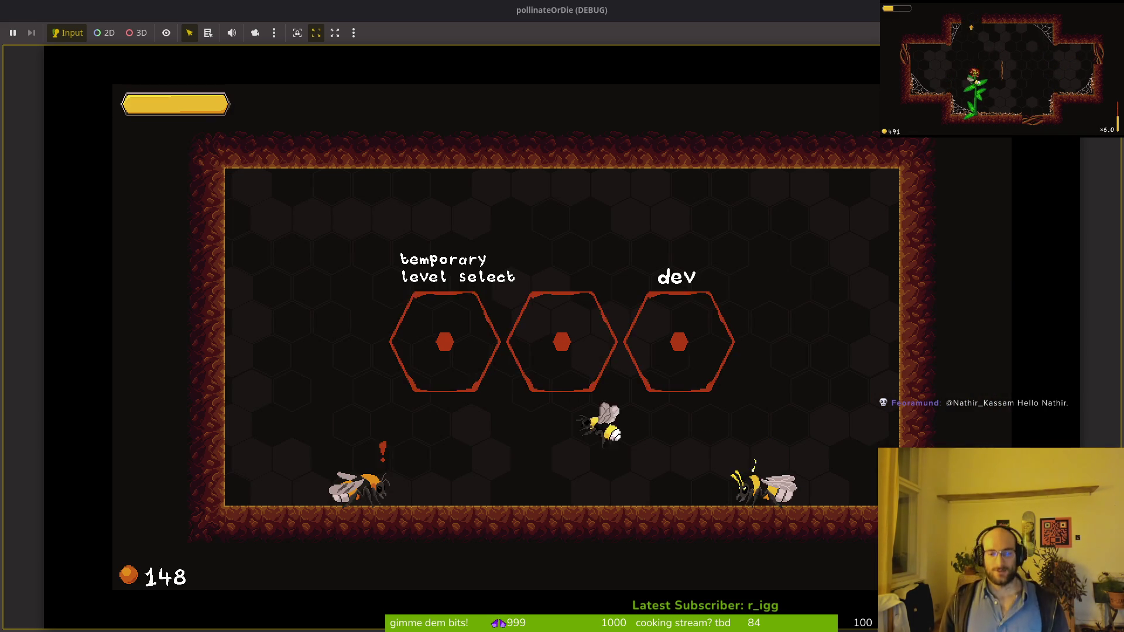
key(e)
key(d)
key(e)
key(Escape)
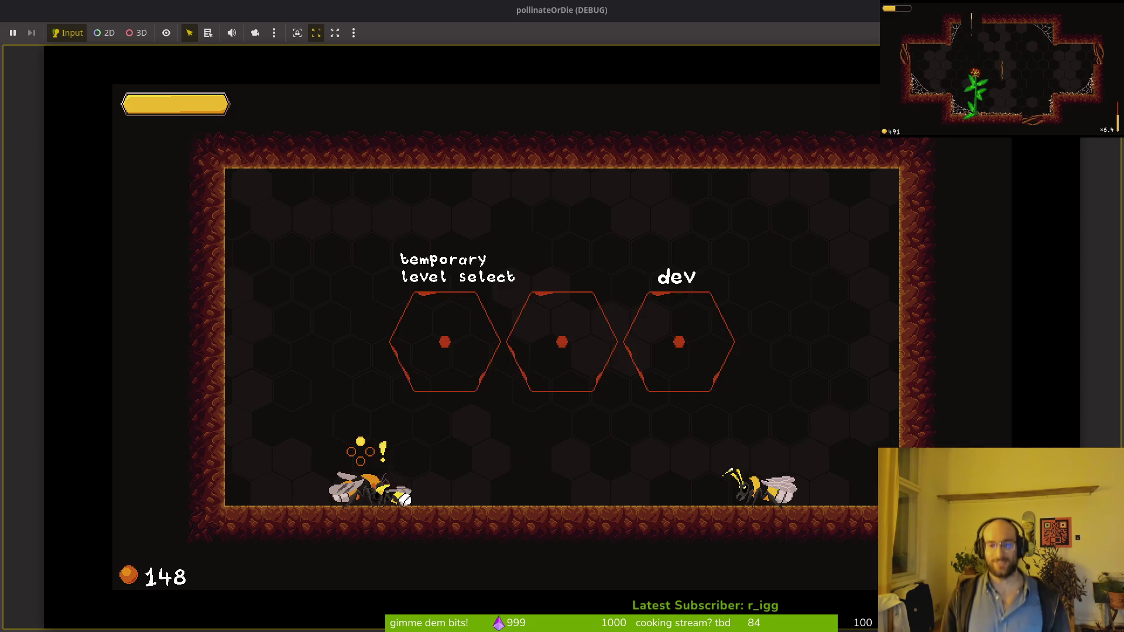
Quit to the main menu from the pause menu, then quit the game.
key(Escape)
key(Up)
key(Down)
key(Down)
key(Return)
key(Left)
key(Return)
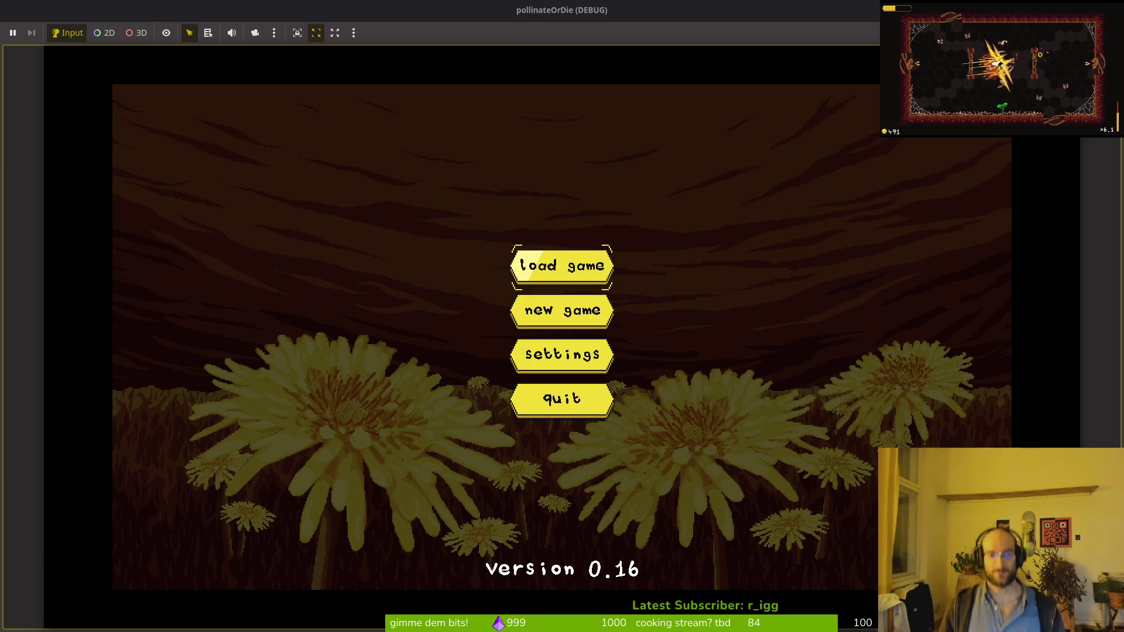
key(Up)
key(Return)
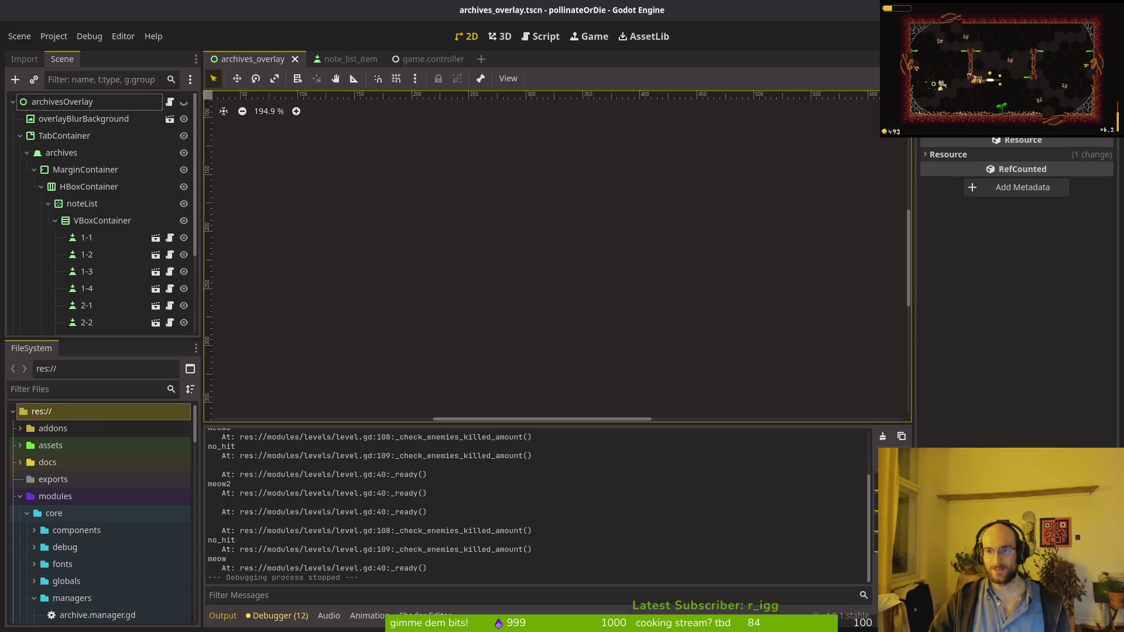
Relaunch the project, load the saved game, and check the skill tree.
key(F5)
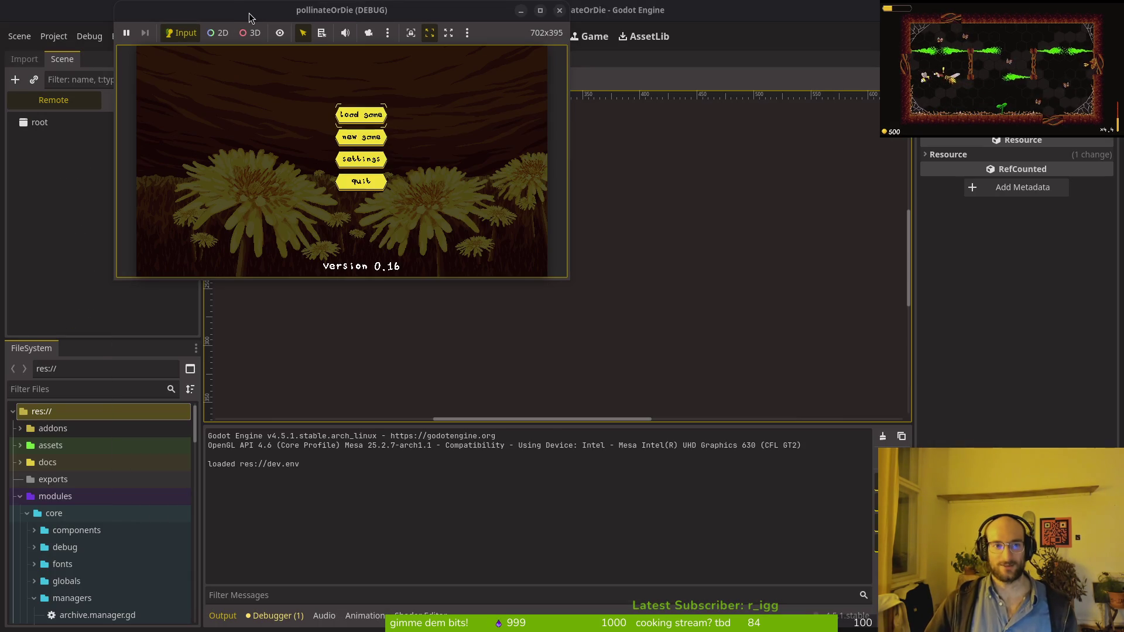
key(Return)
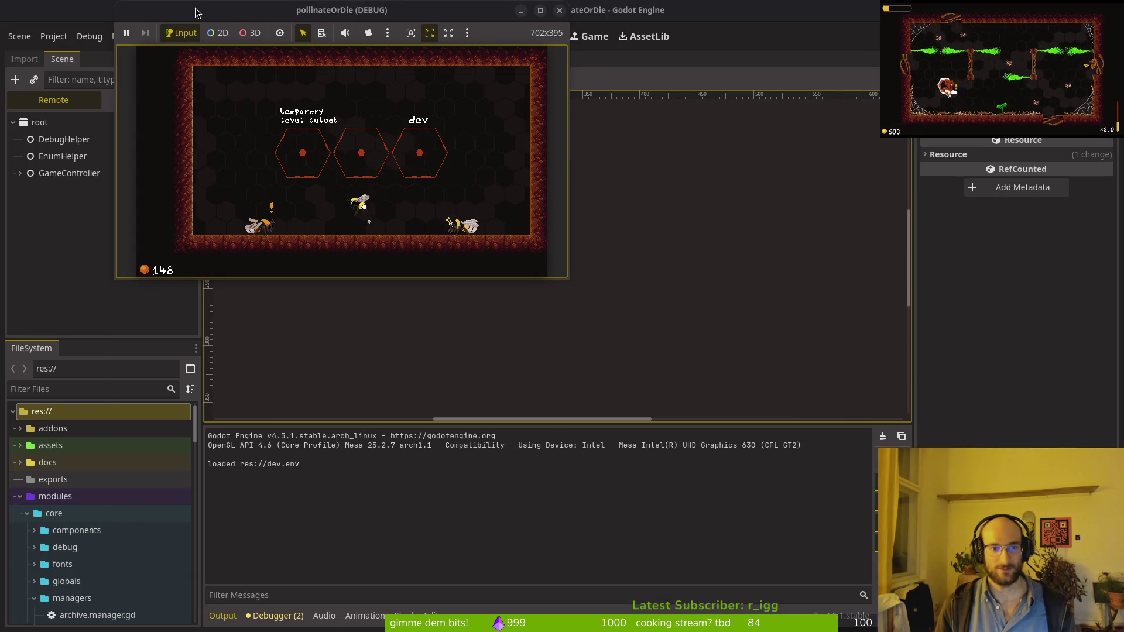
key(Tab)
key(Right)
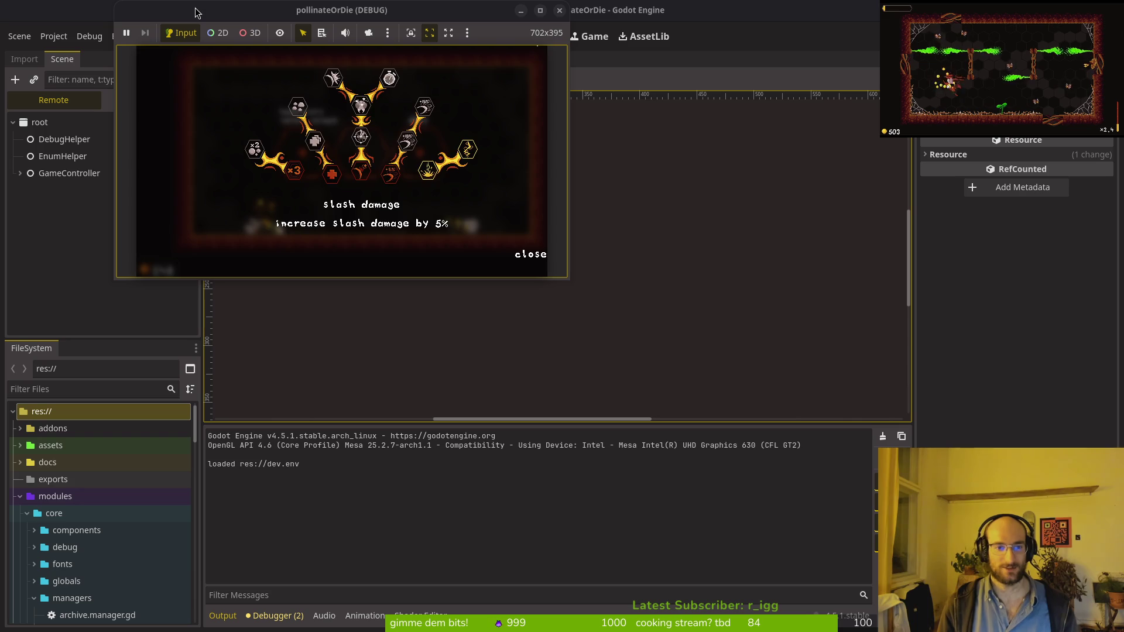
key(Tab)
Enter a level, close the game window, and switch to the dandelion sprite in Aseprite.
key(Return)
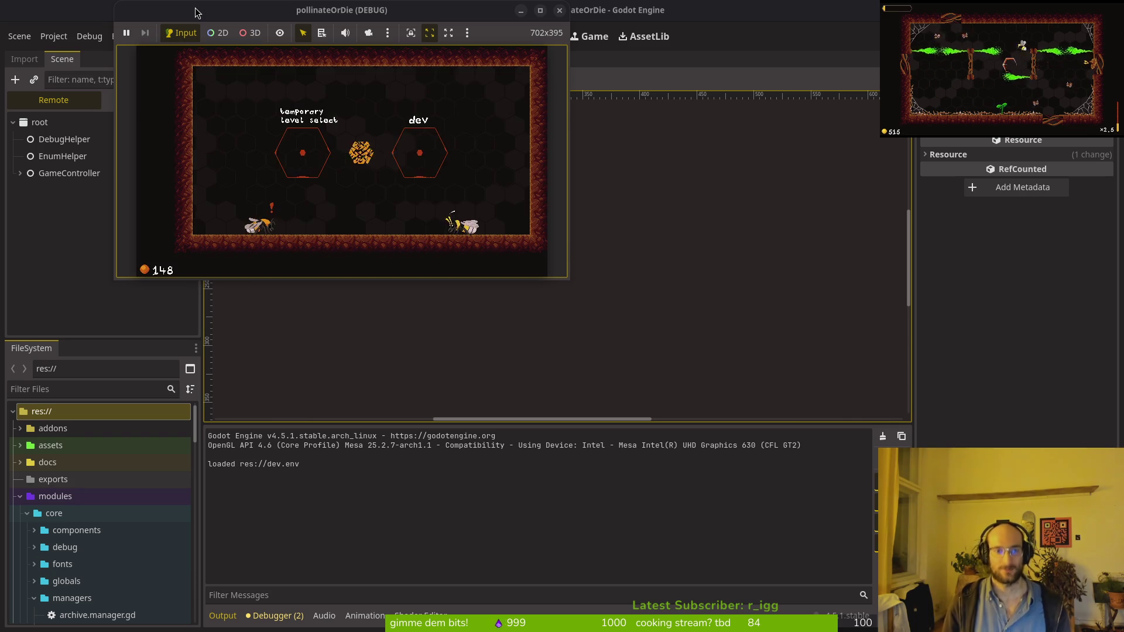
click(560, 11)
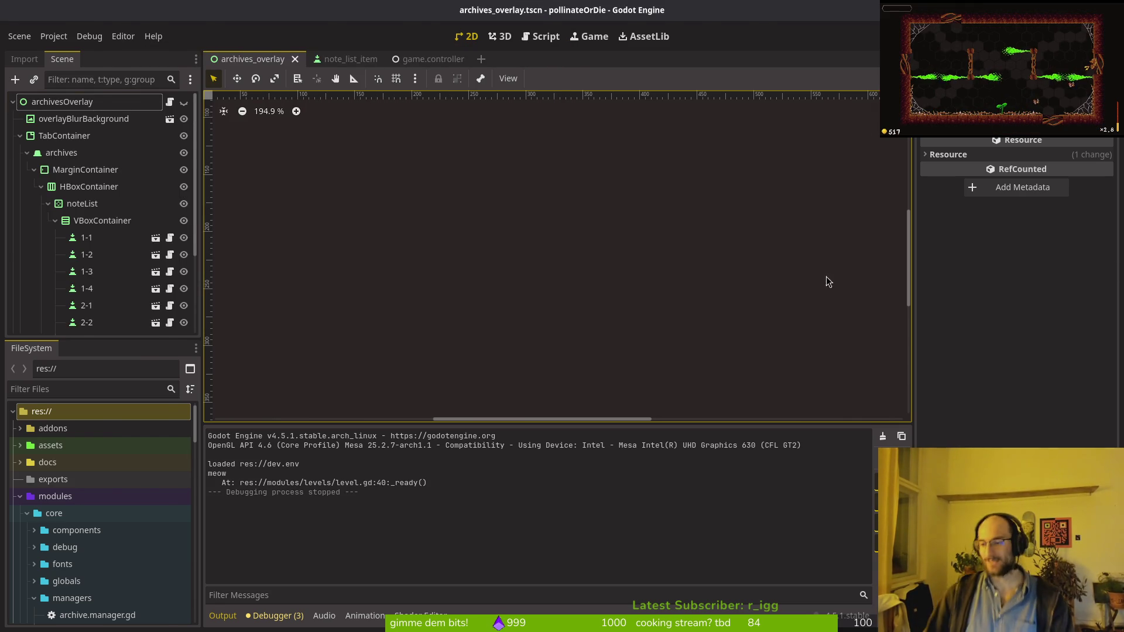
key(alt+Tab)
key(alt+Tab)
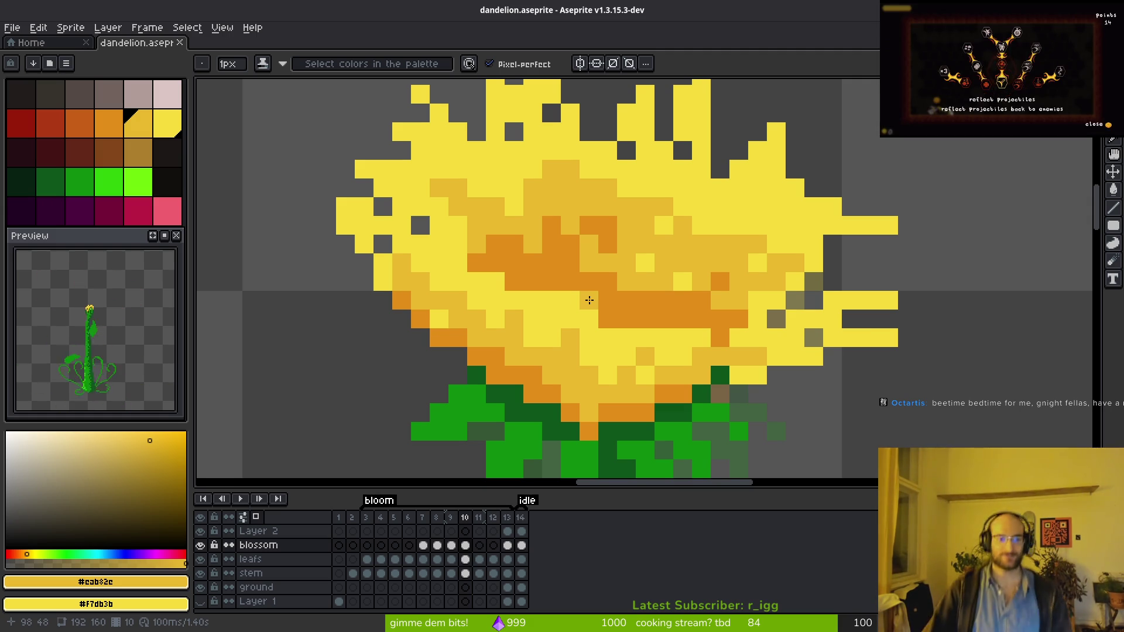
Compare frames 11 and 12, then settle on frame 11 for drawing.
scroll(575, 411, down, 2)
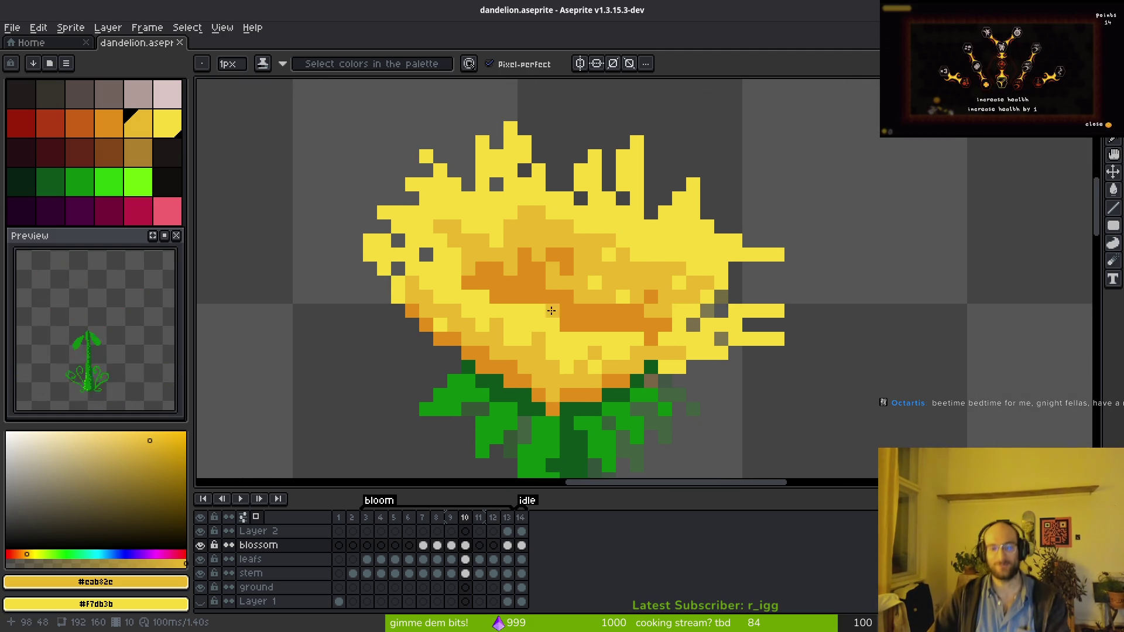
key(Right)
key(Left)
key(Right)
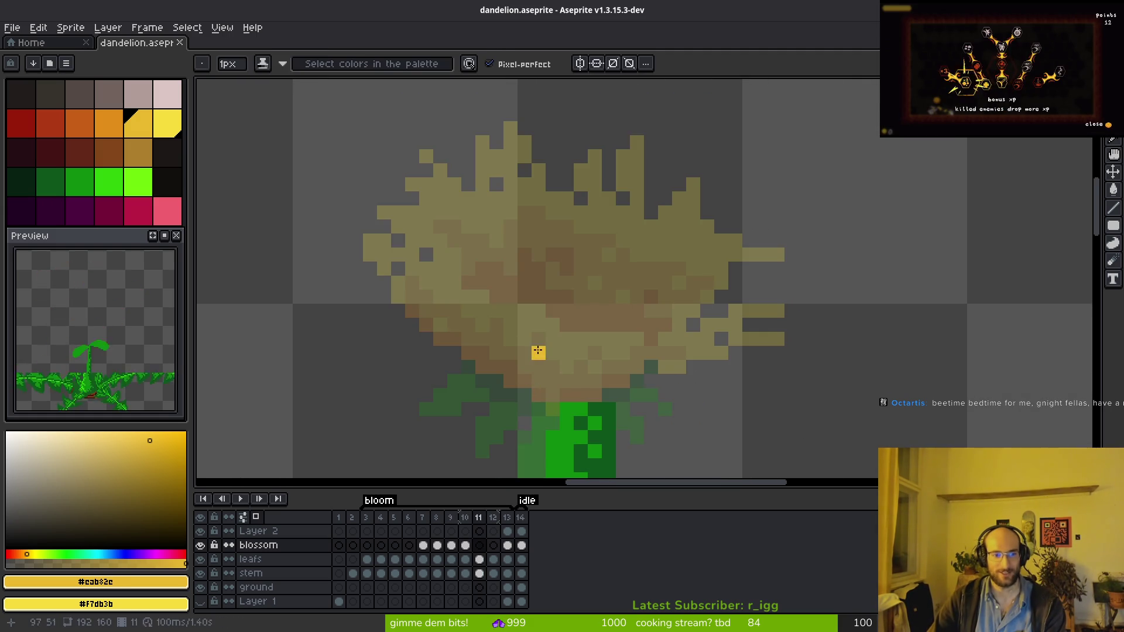
scroll(615, 305, down, 1)
scroll(573, 304, up, 2)
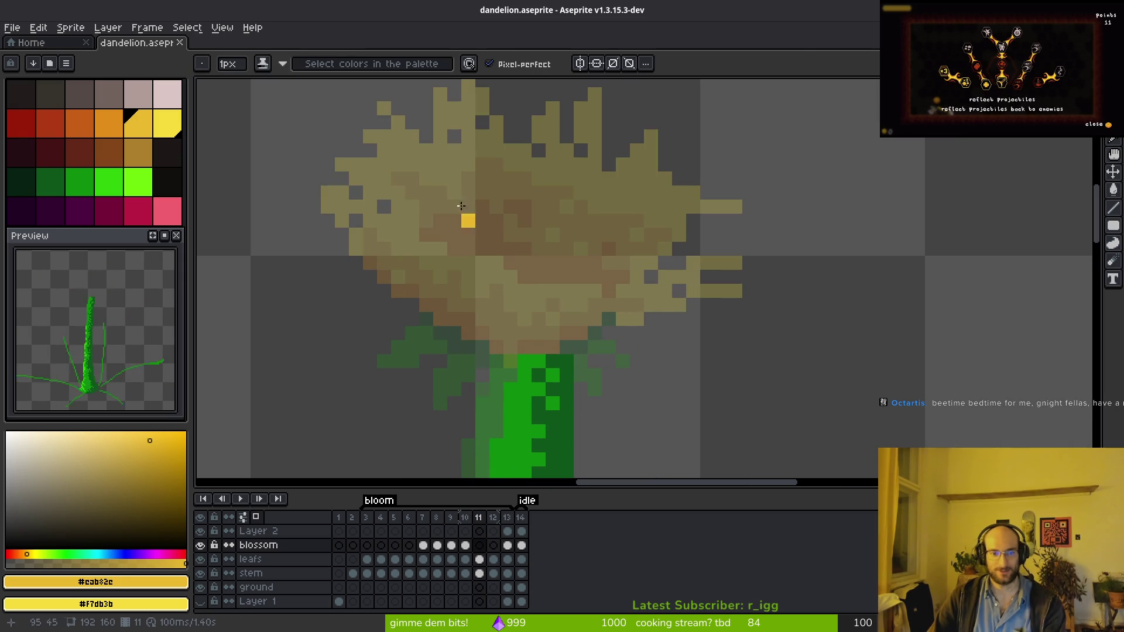
key(Right)
key(alt)
key(Left)
scroll(603, 243, down, 2)
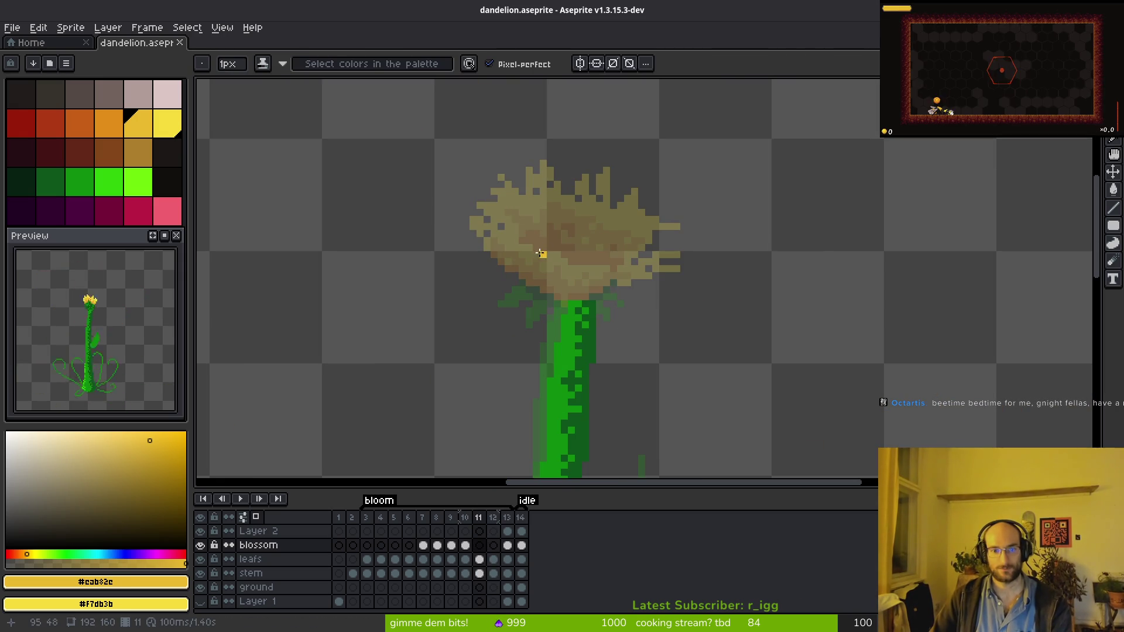
Draw spiky yellow petal strokes around the blossom's top, sides and lower edges.
mouse_move(473, 233)
mouse_down()
mouse_move(436, 212)
mouse_move(463, 221)
mouse_move(456, 247)
mouse_up()
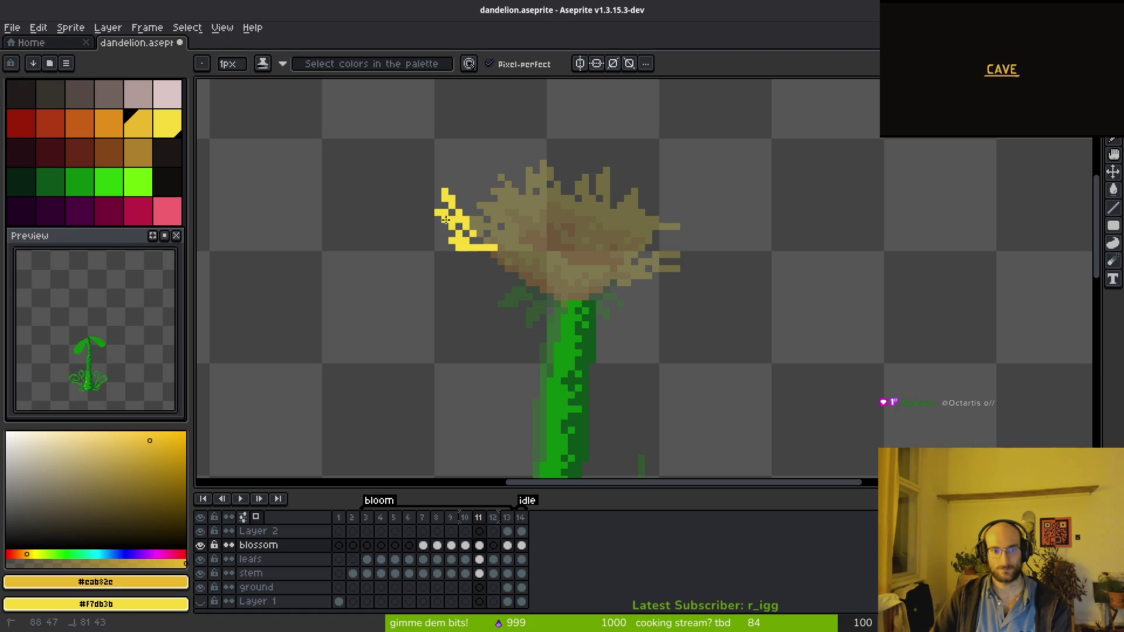
drag(466, 164, 578, 187)
mouse_move(675, 185)
mouse_down()
mouse_move(662, 237)
mouse_move(702, 280)
mouse_move(707, 326)
mouse_move(495, 253)
mouse_up()
drag(427, 232, 393, 226)
mouse_move(440, 193)
mouse_down()
mouse_move(477, 186)
mouse_move(471, 154)
mouse_move(489, 165)
mouse_up()
drag(499, 251, 510, 262)
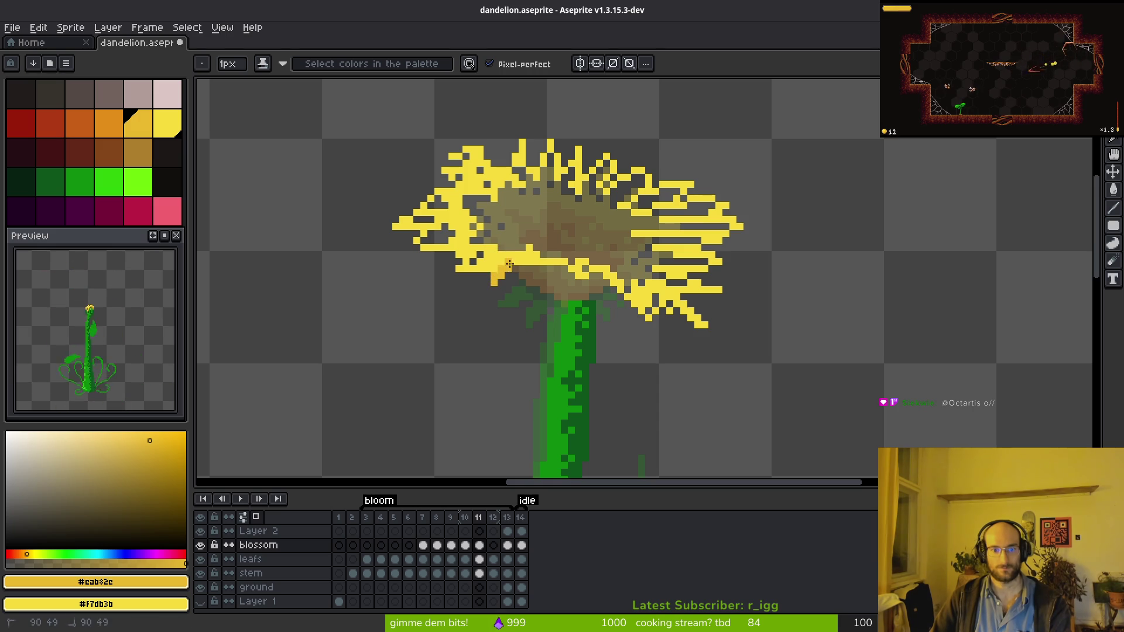
drag(602, 301, 619, 293)
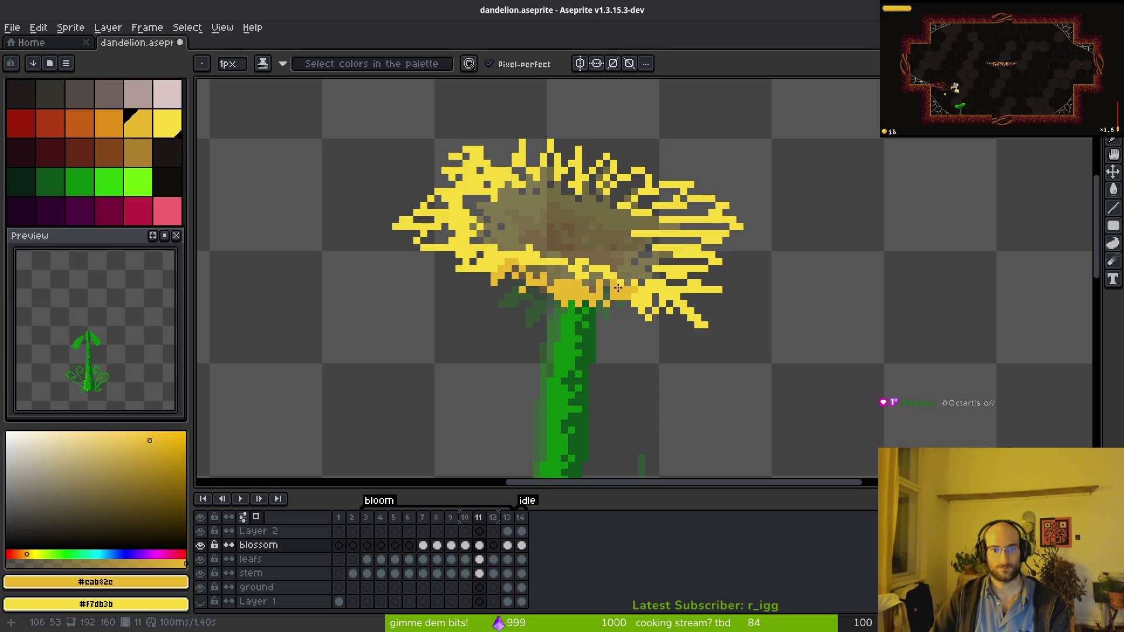
Shade the blossom centre with darker diagonal strokes.
drag(538, 230, 526, 218)
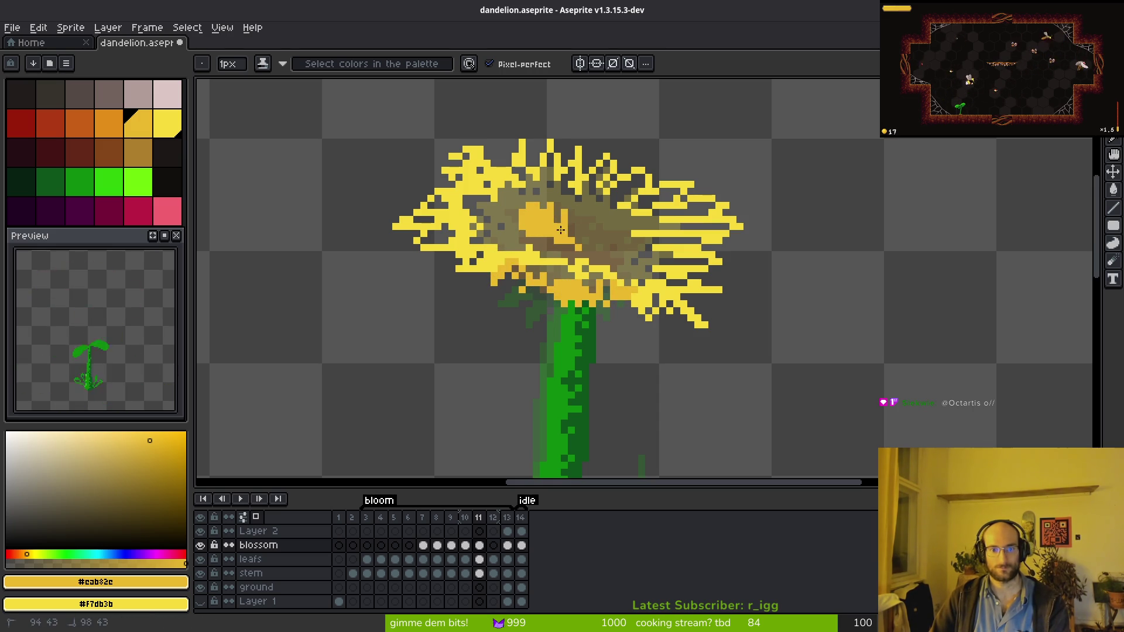
mouse_move(597, 230)
mouse_down()
mouse_move(612, 243)
mouse_move(584, 231)
mouse_move(608, 251)
mouse_move(533, 223)
mouse_move(507, 227)
mouse_move(664, 264)
mouse_move(568, 200)
mouse_move(485, 198)
mouse_up()
key(plus)
key(plus)
key(plus)
Undo the broad stroke and pencil a 1px diagonal orange band under the blossom centre.
key(ctrl+z)
key(minus)
key(minus)
key(minus)
scroll(621, 217, up, 5)
drag(589, 254, 576, 288)
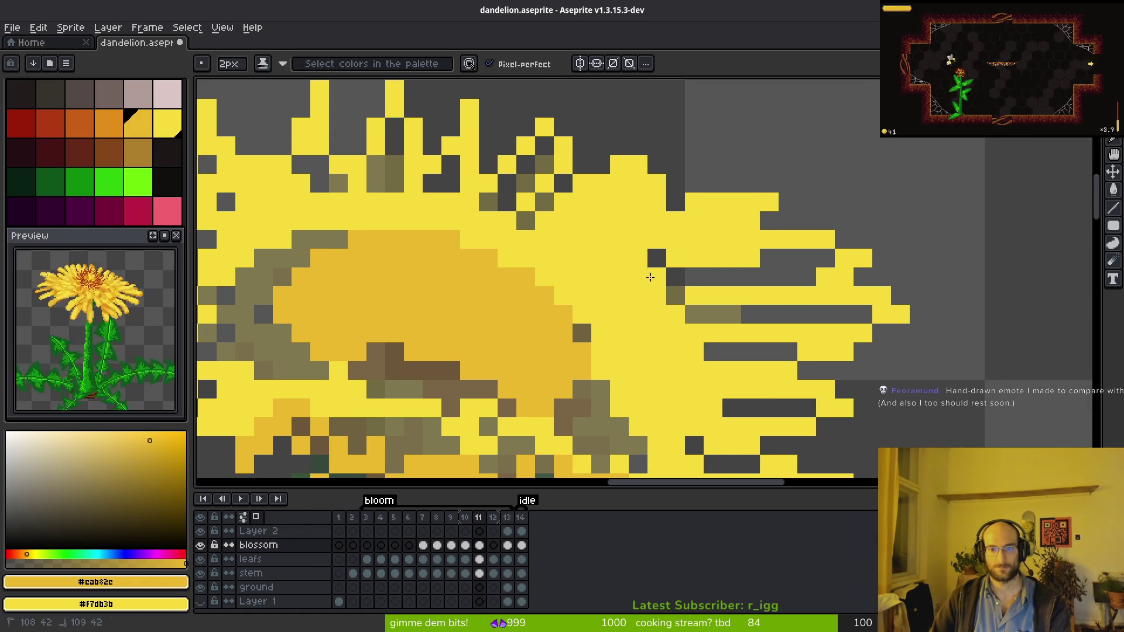
drag(800, 316, 756, 183)
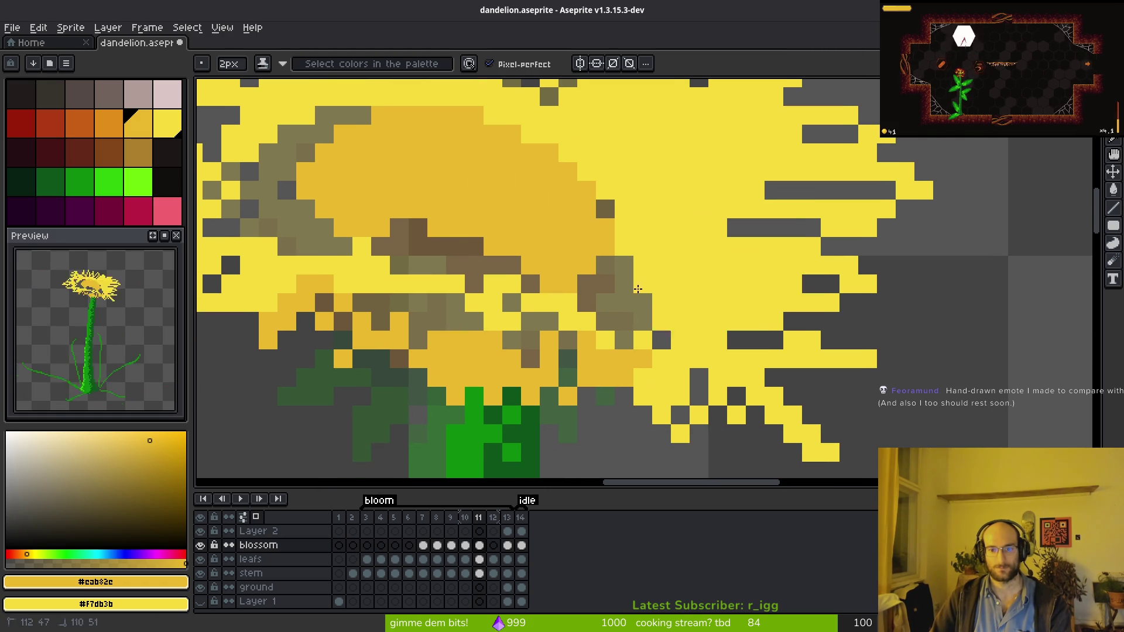
scroll(680, 327, left, 3)
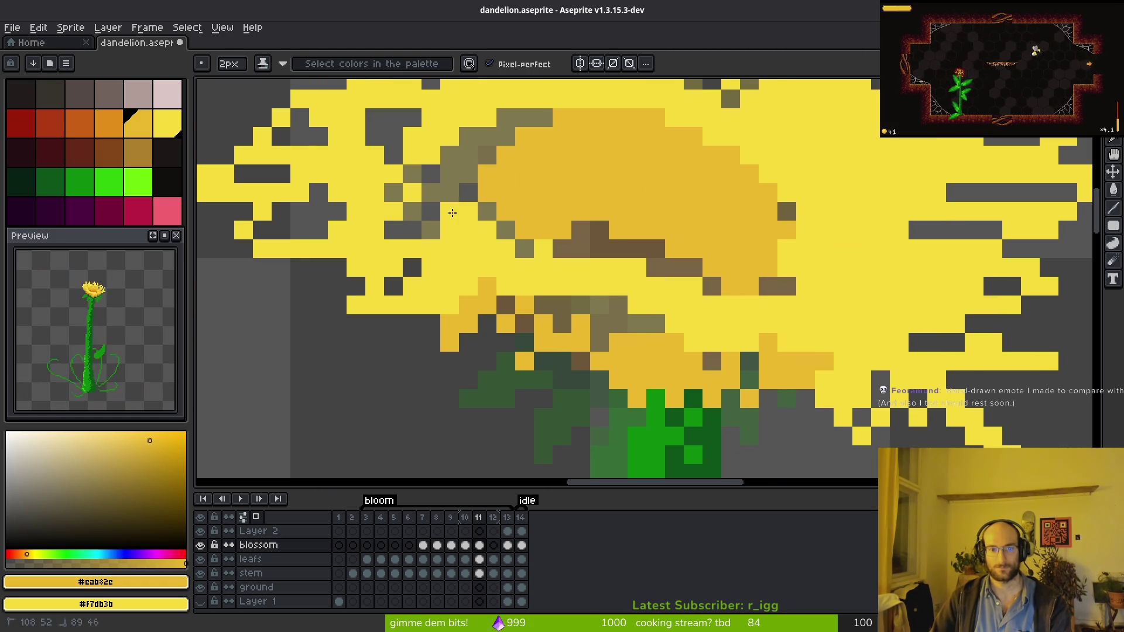
key(bracketleft)
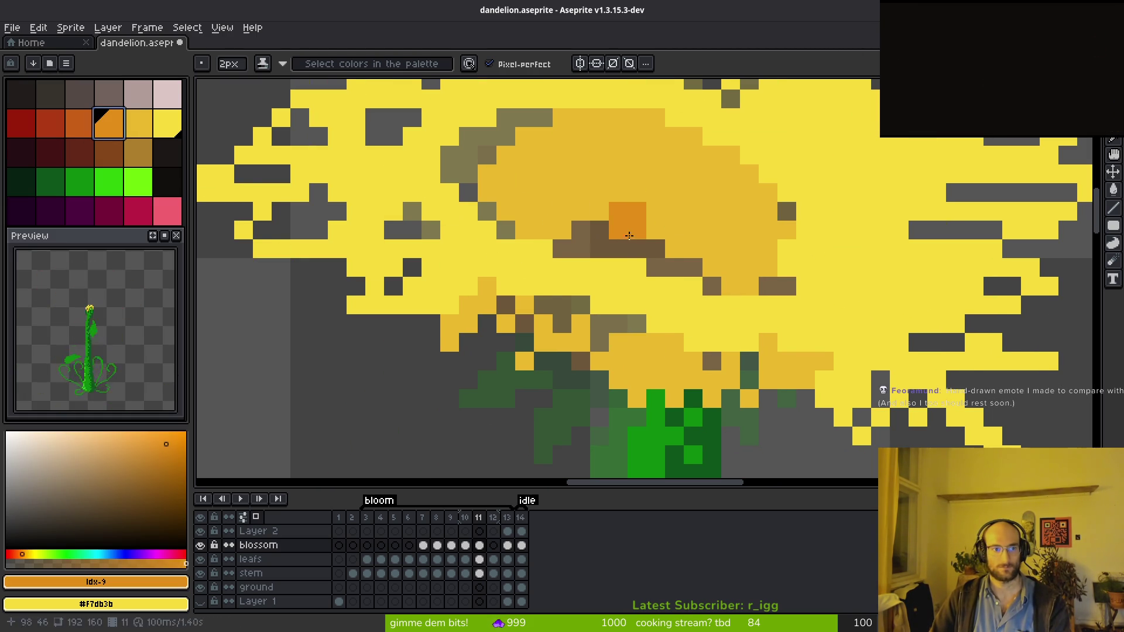
key(minus)
drag(487, 211, 768, 286)
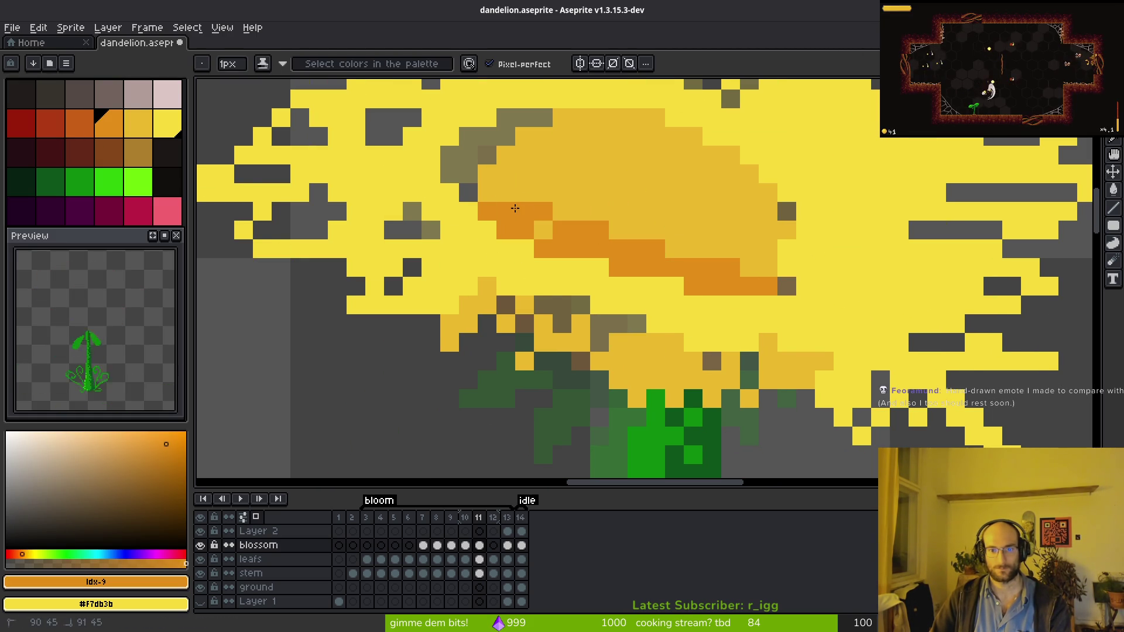
drag(468, 156, 492, 193)
Paint a darker-yellow patch left of the centre, then pick the bright yellow.
scroll(556, 240, up, 1)
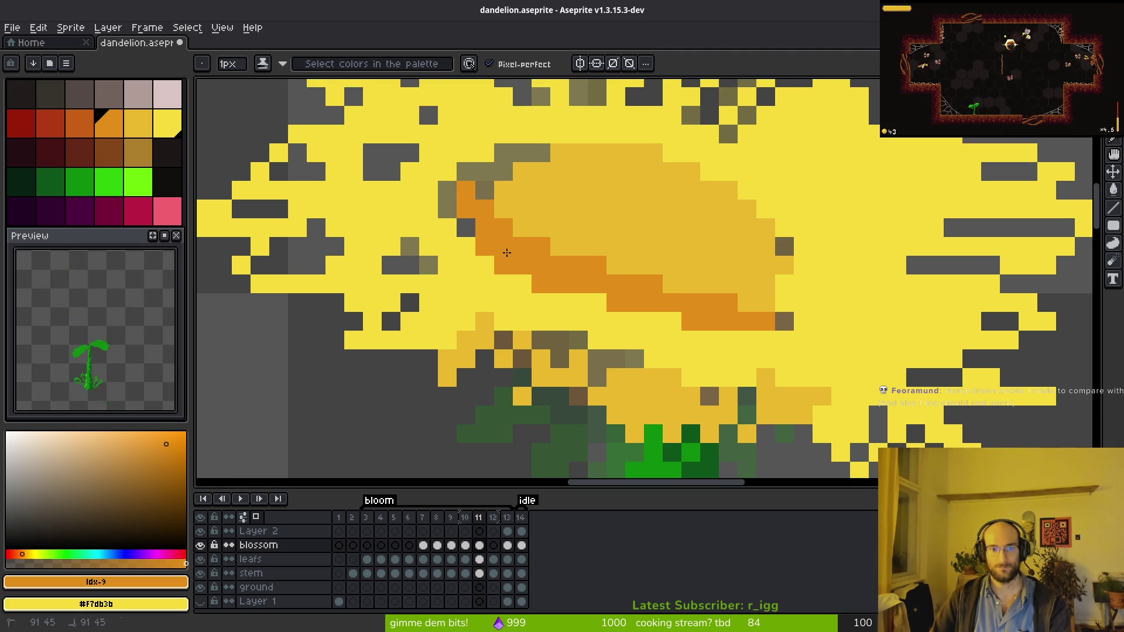
scroll(677, 263, down, 3)
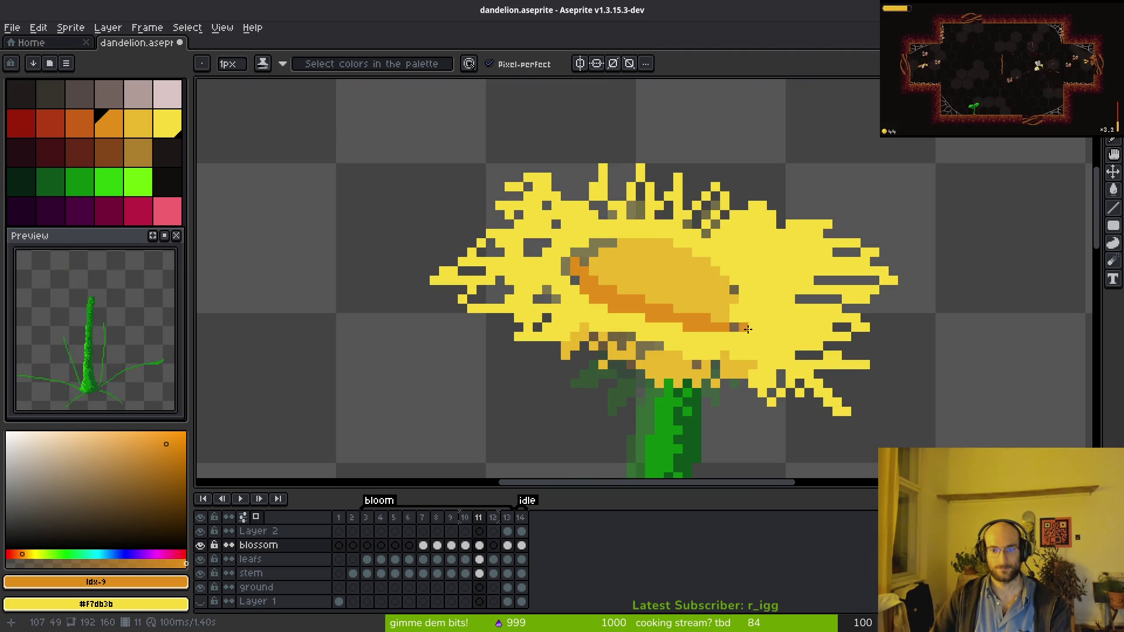
alt+click(738, 305)
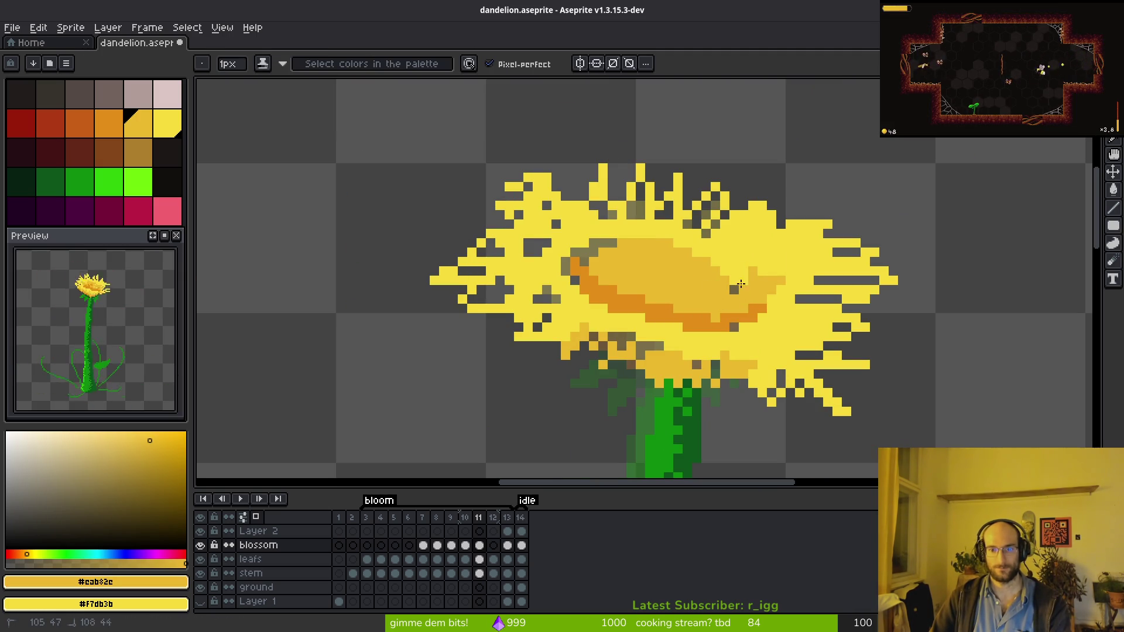
drag(608, 231, 565, 267)
alt+click(557, 246)
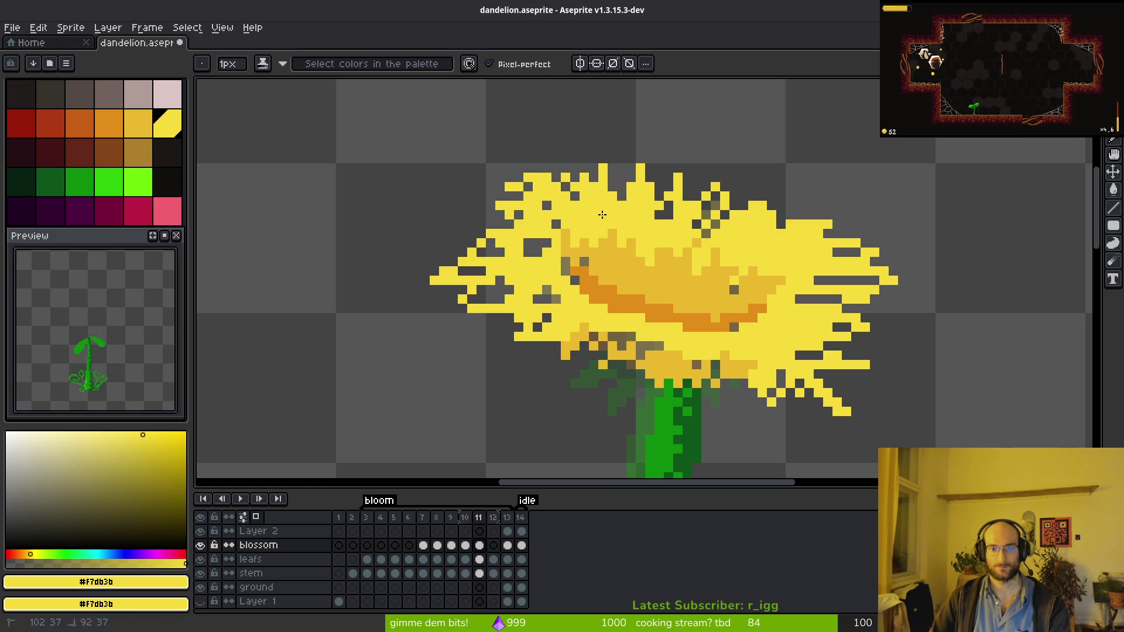
Tidy the petal edges by adding yellow pixels and erasing stray ones.
scroll(469, 193, up, 2)
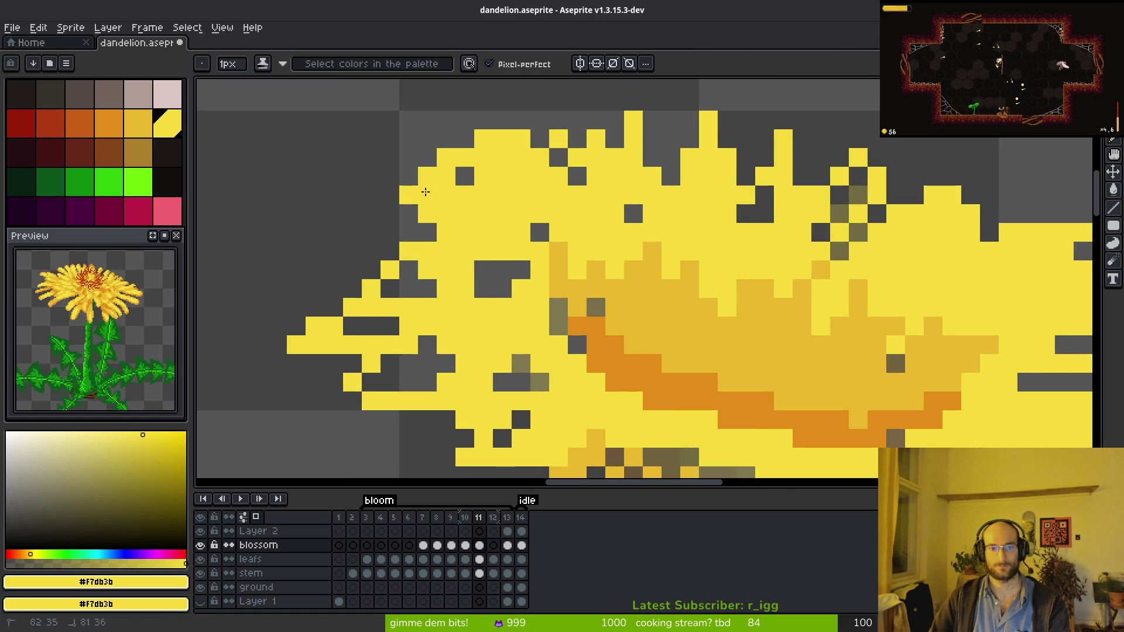
click(390, 195)
key(e)
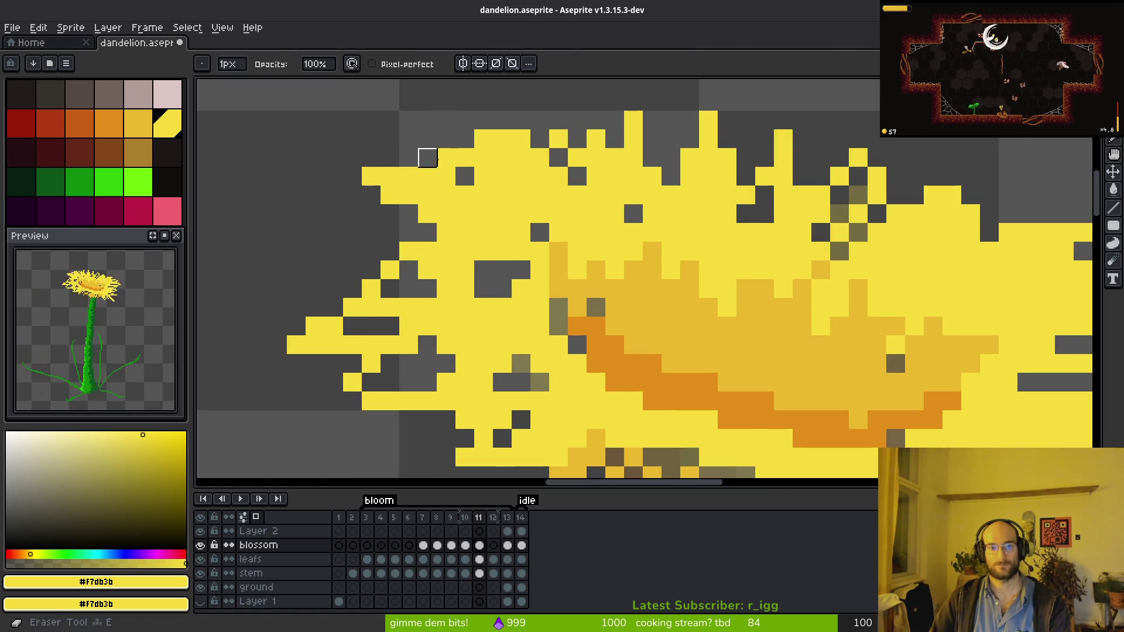
drag(445, 157, 445, 176)
key(b)
drag(371, 176, 409, 176)
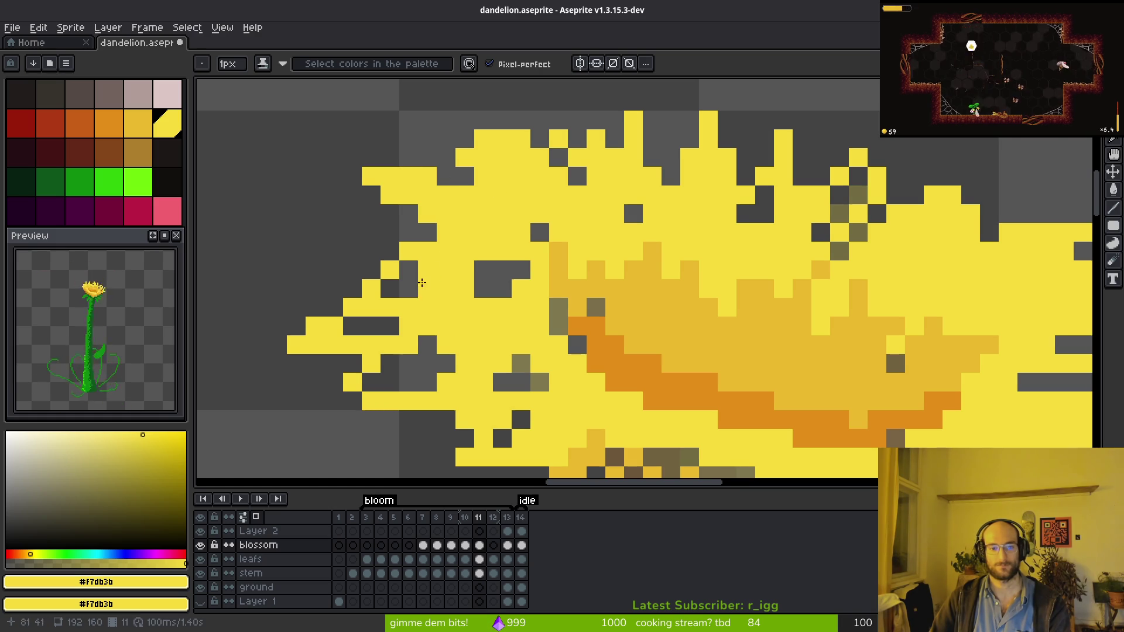
drag(483, 308, 581, 253)
key(e)
drag(488, 216, 467, 233)
key(b)
drag(581, 216, 525, 234)
drag(430, 253, 487, 234)
Add a darker-yellow stroke across the lower petals and trim their edge pixels.
scroll(535, 266, down, 3)
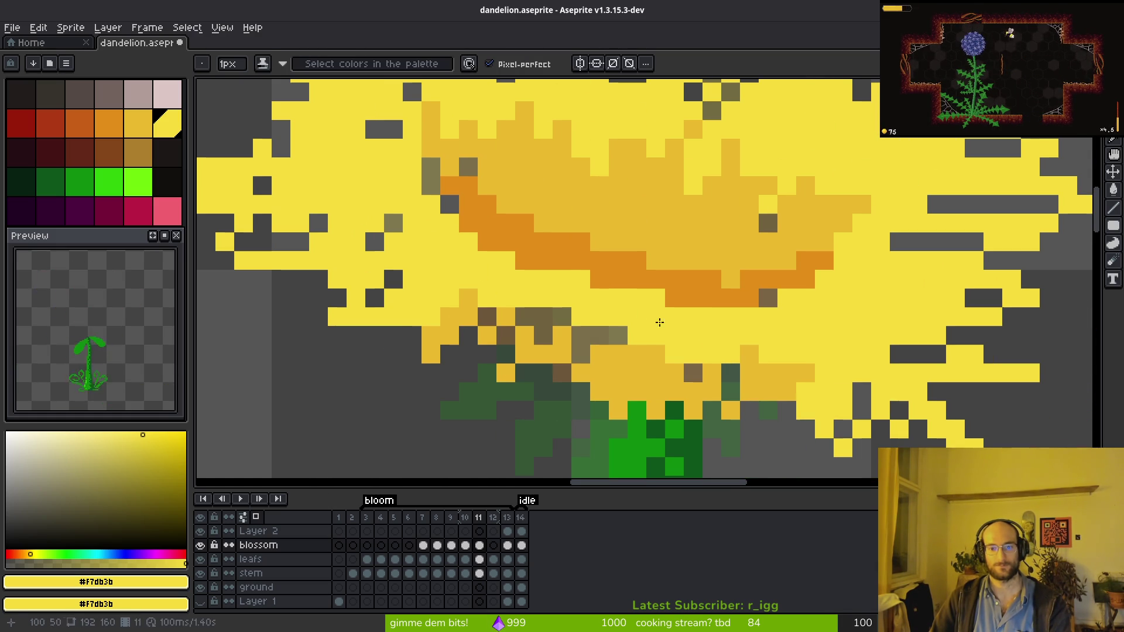
scroll(640, 365, right, 5)
alt+click(640, 366)
drag(468, 335, 337, 242)
key(e)
mouse_move(356, 319)
mouse_down()
mouse_move(337, 299)
mouse_move(375, 319)
mouse_up()
Shade the blossom underside with orange, then overpaint it in darker yellow #cab82e.
key(b)
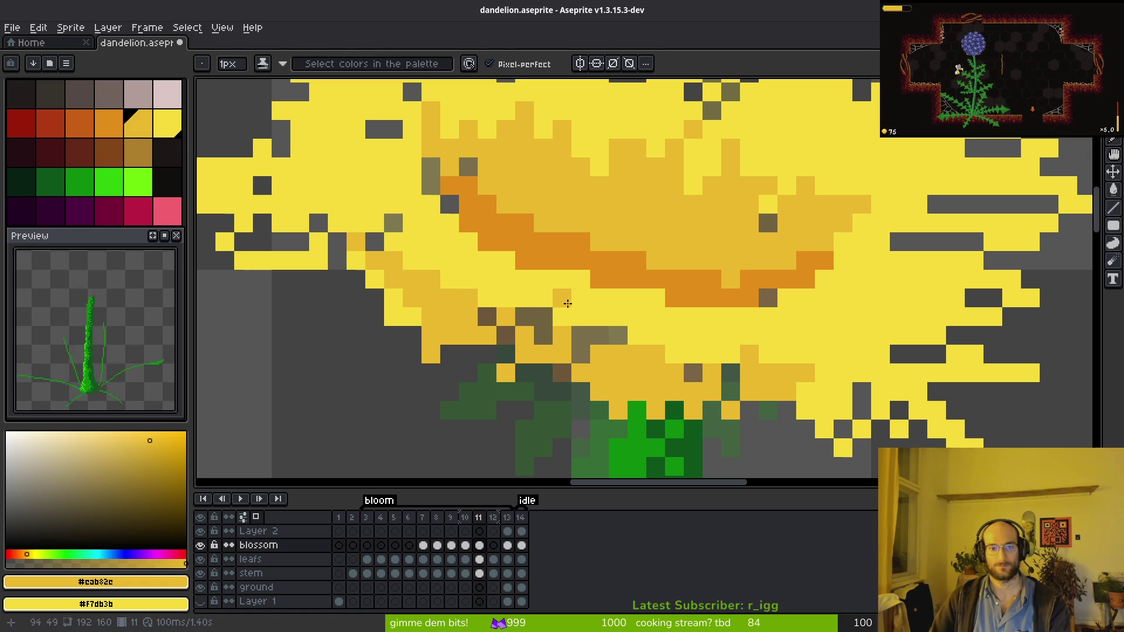
alt+click(666, 302)
scroll(666, 302, down, 3)
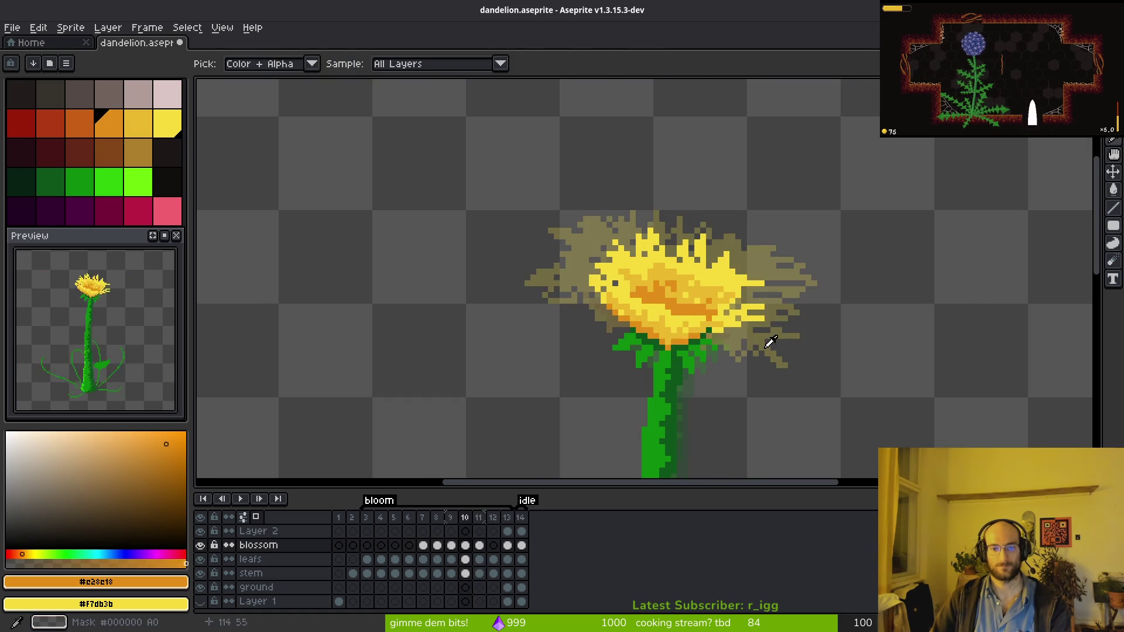
scroll(657, 352, up, 3)
mouse_move(657, 351)
mouse_down()
mouse_move(560, 336)
mouse_move(410, 281)
mouse_move(352, 240)
mouse_move(428, 296)
mouse_up()
drag(585, 328, 728, 371)
alt+click(635, 326)
mouse_move(530, 296)
mouse_down()
mouse_move(474, 258)
mouse_move(316, 202)
mouse_move(747, 342)
mouse_move(878, 334)
mouse_move(954, 408)
mouse_move(815, 371)
mouse_up()
Erase the lower-right petal tips and fix the stray pixel below them.
key(e)
mouse_move(735, 372)
mouse_down()
mouse_move(720, 389)
mouse_move(831, 389)
mouse_move(776, 392)
mouse_up()
key(b)
click(769, 392)
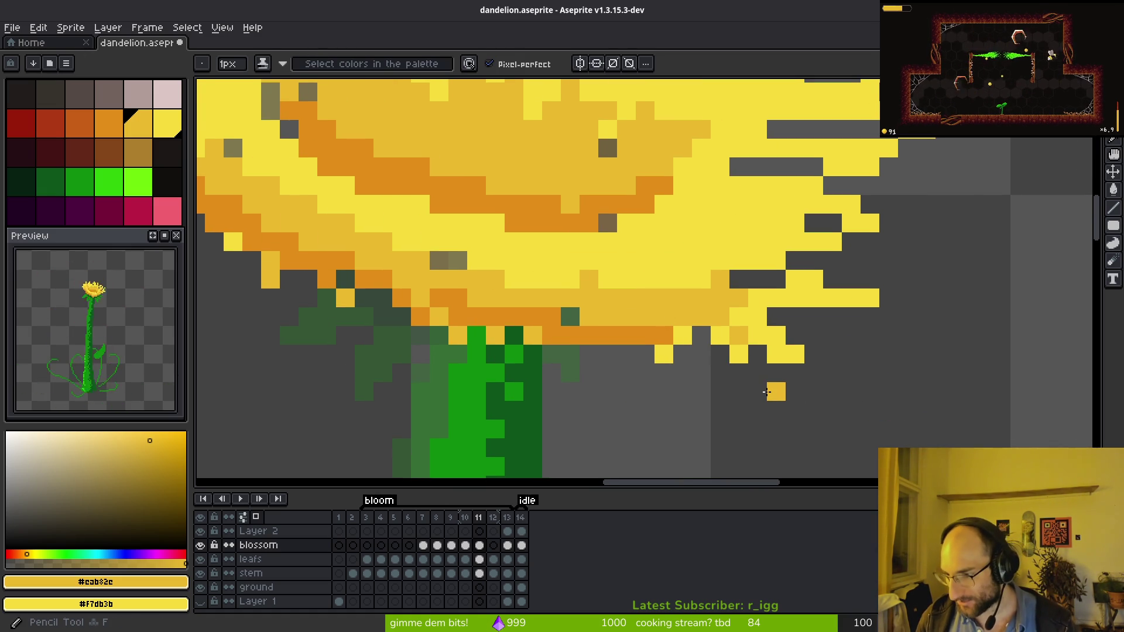
key(ctrl+z)
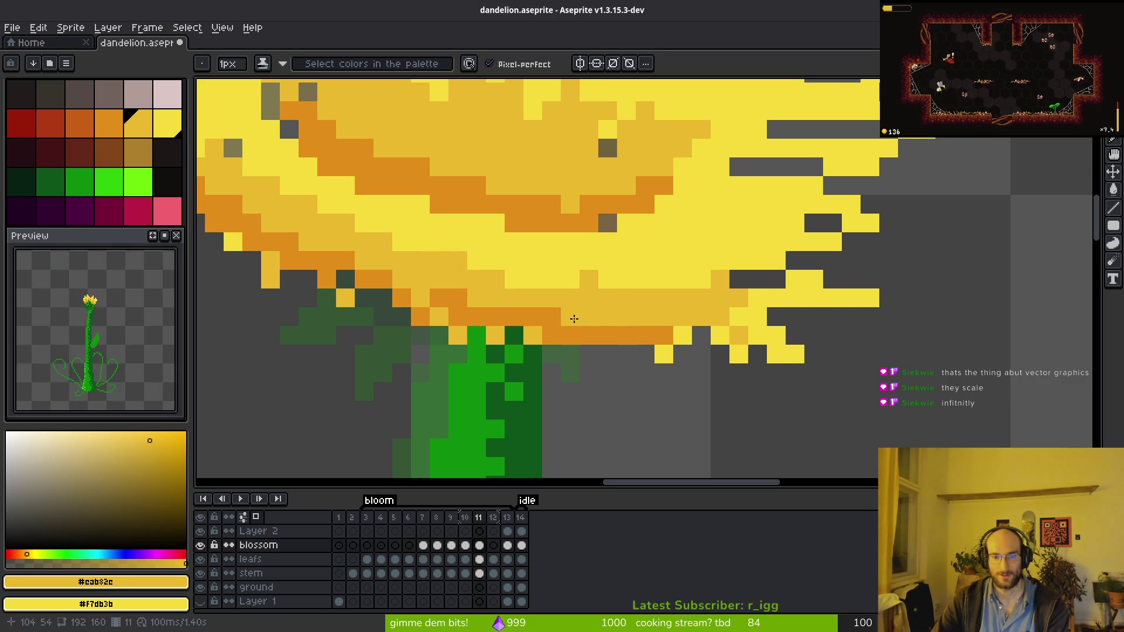
Move to frame 12 with the Pencil tool ready.
scroll(580, 328, down, 5)
scroll(629, 347, up, 4)
scroll(630, 347, down, 6)
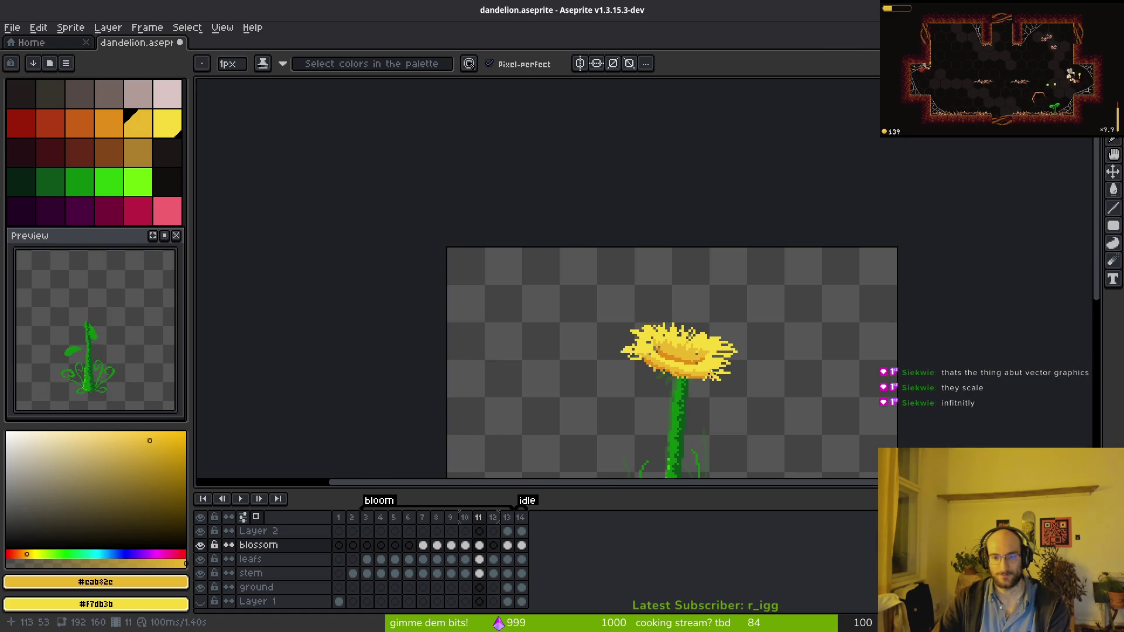
scroll(671, 370, up, 2)
key(i)
key(Left)
key(Right)
key(Right)
scroll(655, 363, up, 4)
key(b)
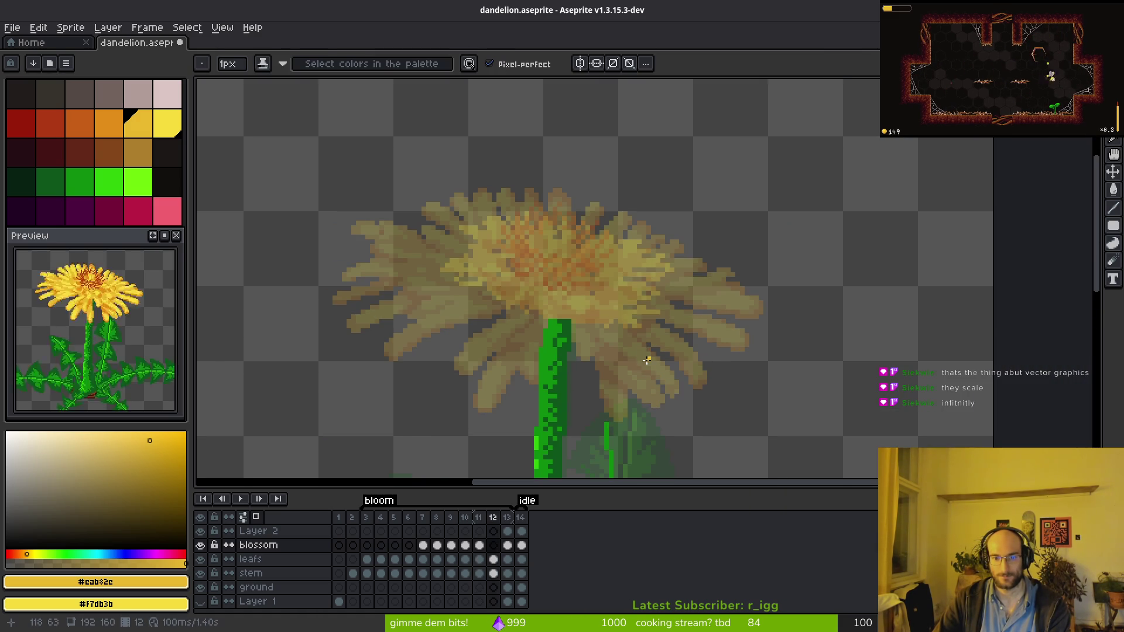
scroll(606, 331, up, 1)
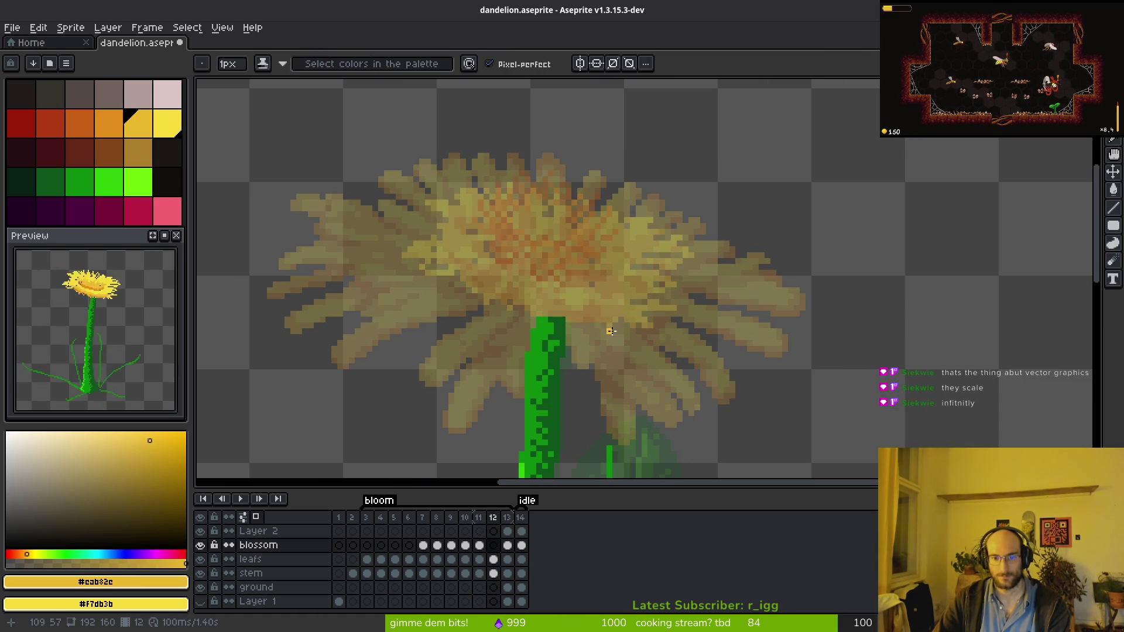
Trace petal strokes over the reference flower and replace #cab82c with bright #f7db3b.
drag(569, 321, 602, 326)
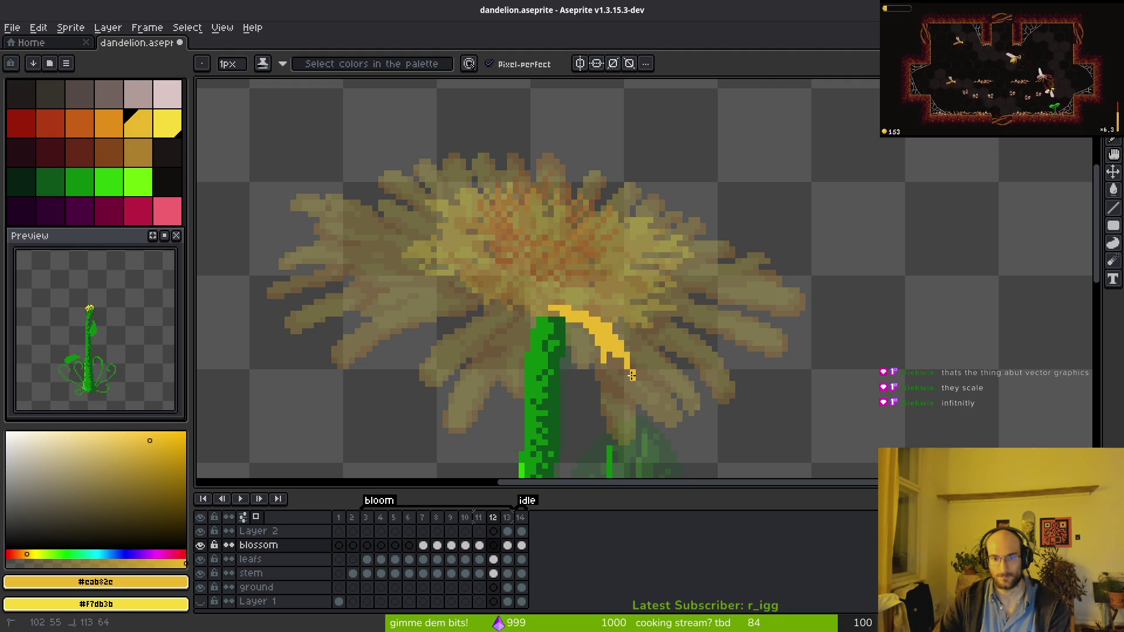
drag(679, 331, 711, 360)
drag(626, 290, 706, 314)
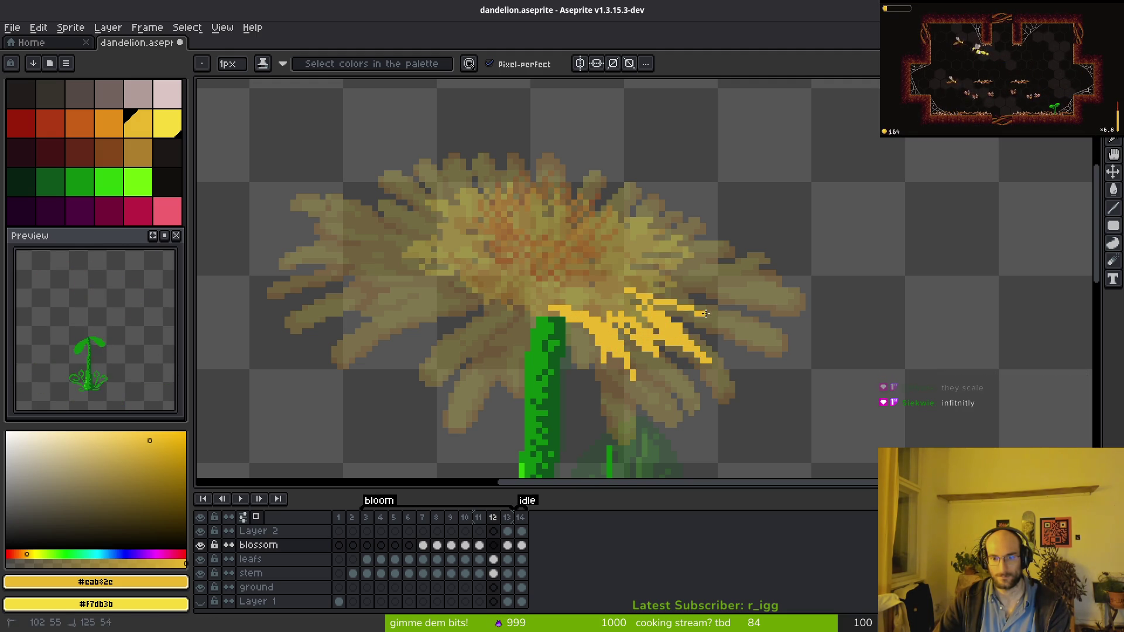
drag(650, 280, 753, 282)
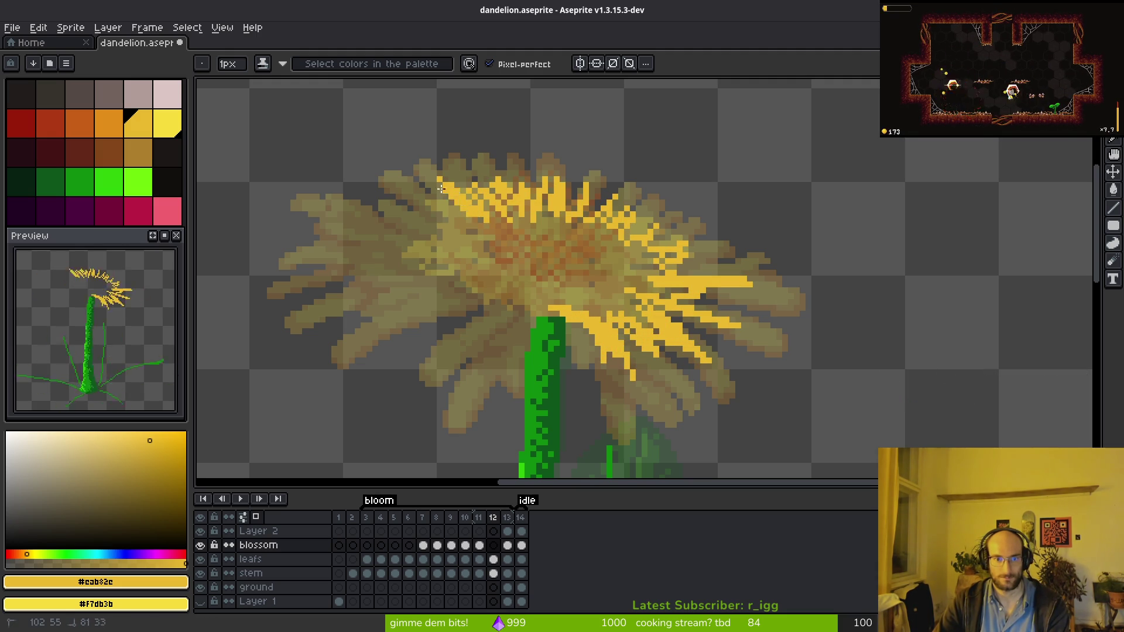
mouse_move(409, 210)
mouse_down()
mouse_move(310, 280)
mouse_move(503, 316)
mouse_move(498, 373)
mouse_move(530, 325)
mouse_up()
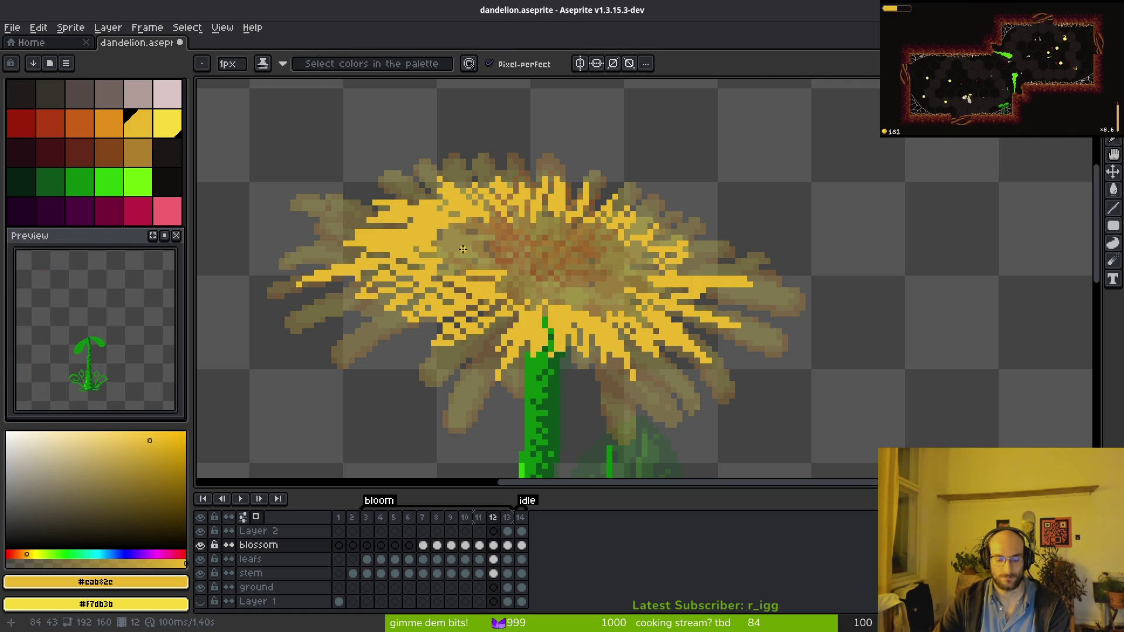
key(shift+r)
key(Return)
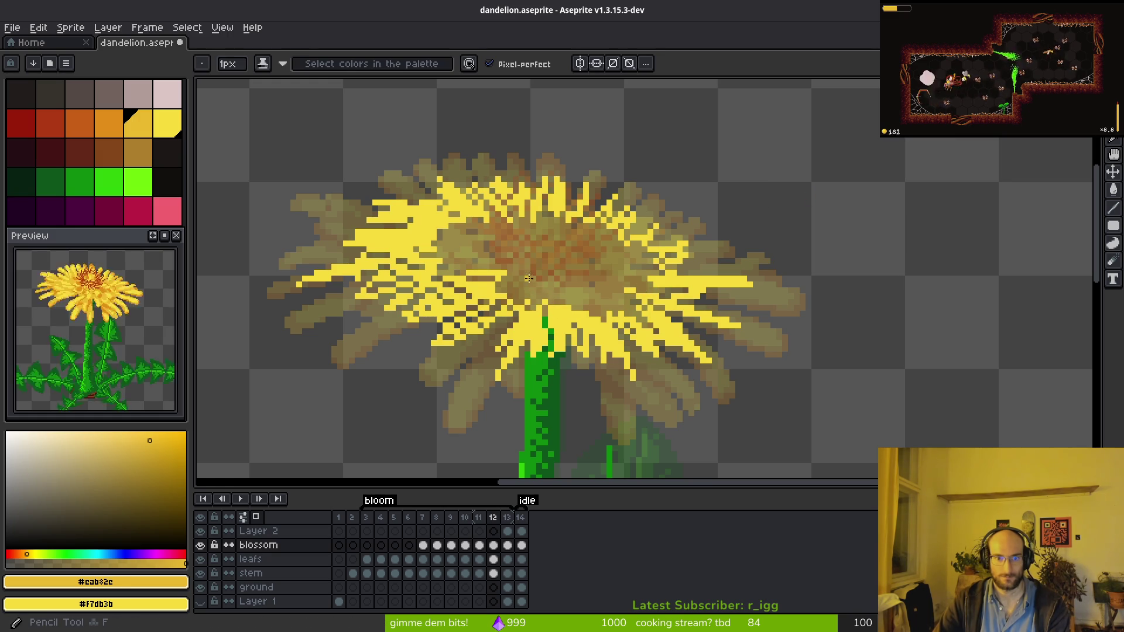
Paint darker-yellow strokes across the bloom's centre, then return to frame 11.
scroll(530, 282, up, 2)
mouse_move(375, 241)
mouse_down()
mouse_move(575, 318)
mouse_move(674, 319)
mouse_move(717, 246)
mouse_move(544, 181)
mouse_move(428, 227)
mouse_move(398, 222)
mouse_up()
scroll(527, 196, up, 2)
mouse_move(478, 199)
mouse_down()
mouse_move(565, 194)
mouse_move(644, 217)
mouse_move(678, 257)
mouse_move(635, 304)
mouse_move(592, 308)
mouse_move(475, 278)
mouse_move(409, 237)
mouse_up()
scroll(409, 236, down, 3)
key(Left)
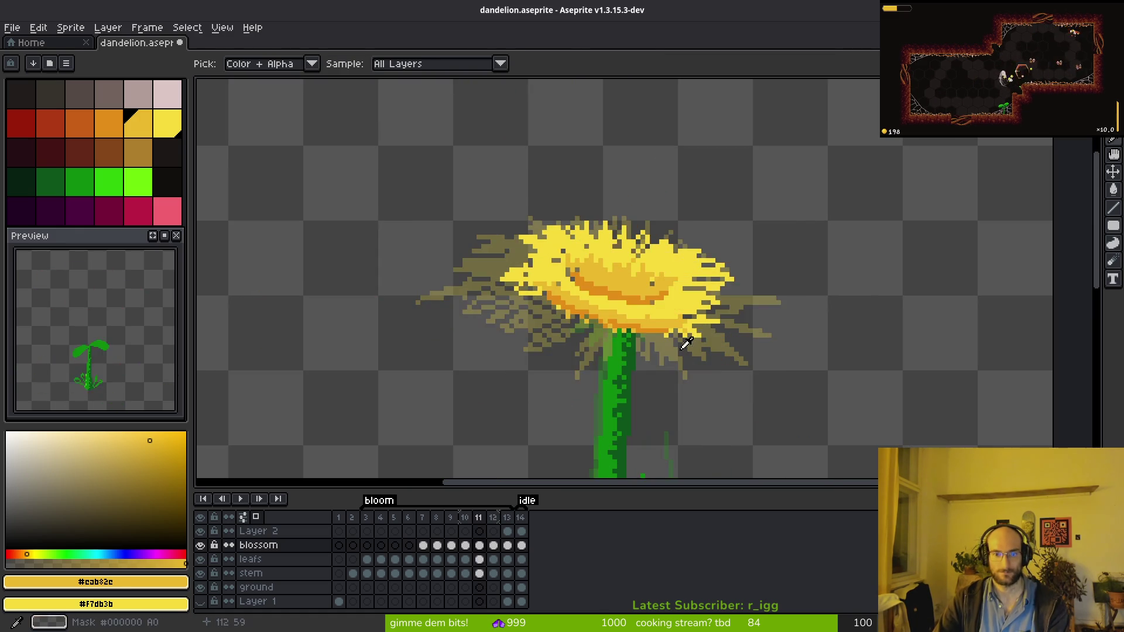
On frame 11, paint a bright-yellow stroke across the petals.
key(Right)
key(Left)
scroll(644, 340, up, 1)
alt+click(680, 300)
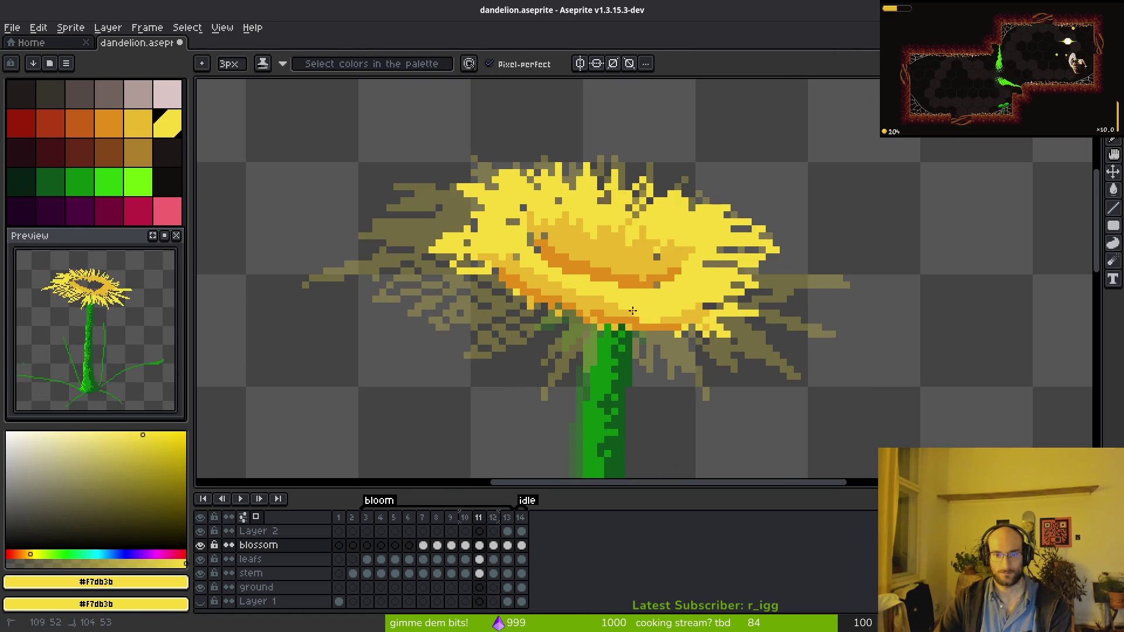
scroll(681, 299, up, 3)
mouse_move(658, 309)
mouse_down()
mouse_move(401, 283)
mouse_move(246, 171)
mouse_up()
scroll(807, 392, left, 5)
Undo that stroke and repaint most of the orange band in yellow with a 1px brush.
alt+click(806, 392)
key(minus)
key(ctrl+z)
mouse_move(917, 399)
mouse_down()
mouse_move(615, 366)
mouse_move(453, 264)
mouse_up()
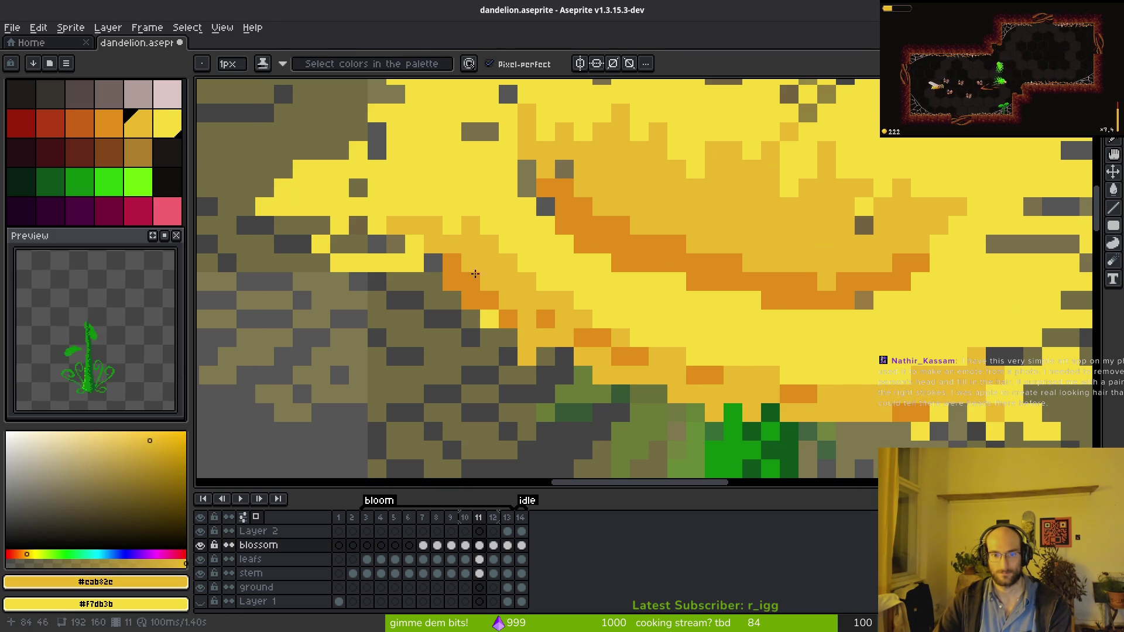
Pick the blossom's orange and save dandelion.aseprite.
alt+click(458, 293)
key(ctrl+s)
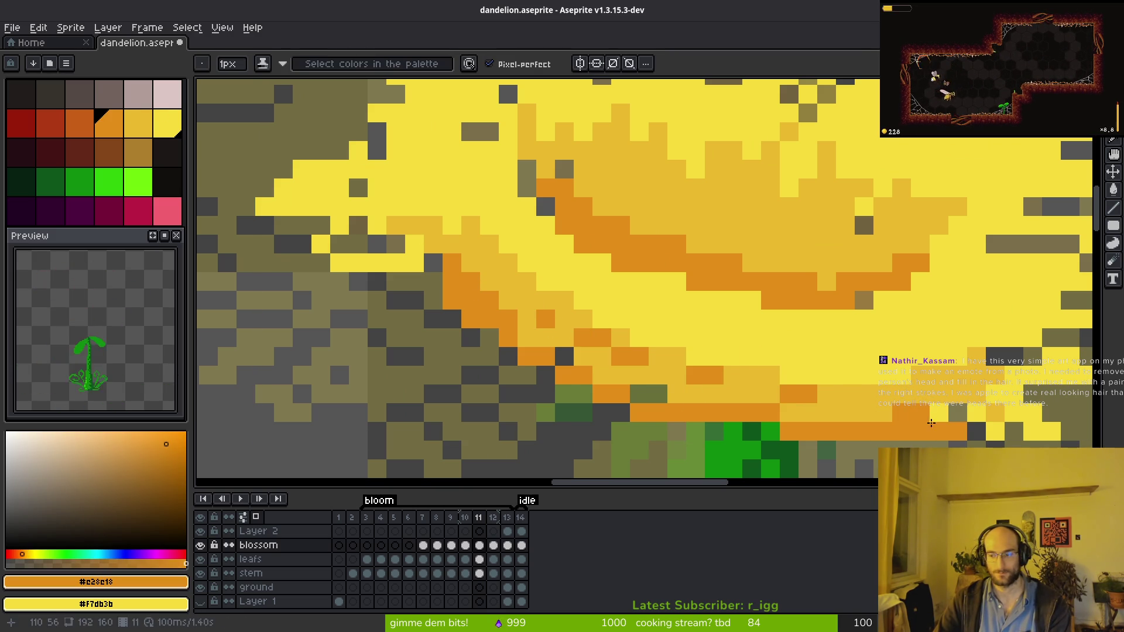
scroll(732, 355, down, 2)
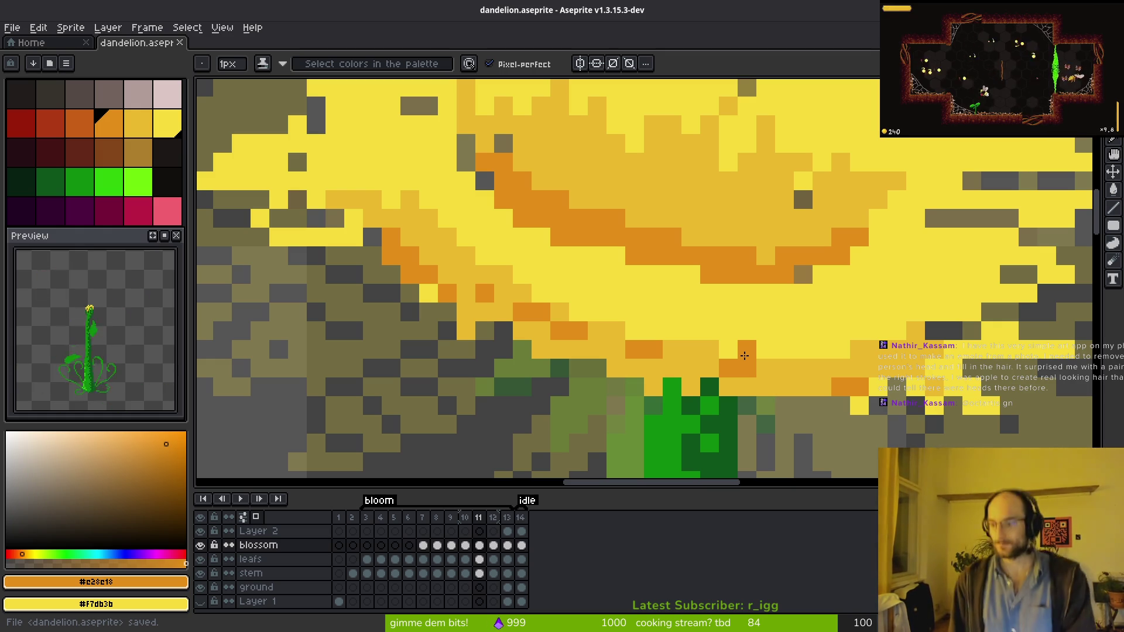
scroll(744, 355, down, 4)
key(Right)
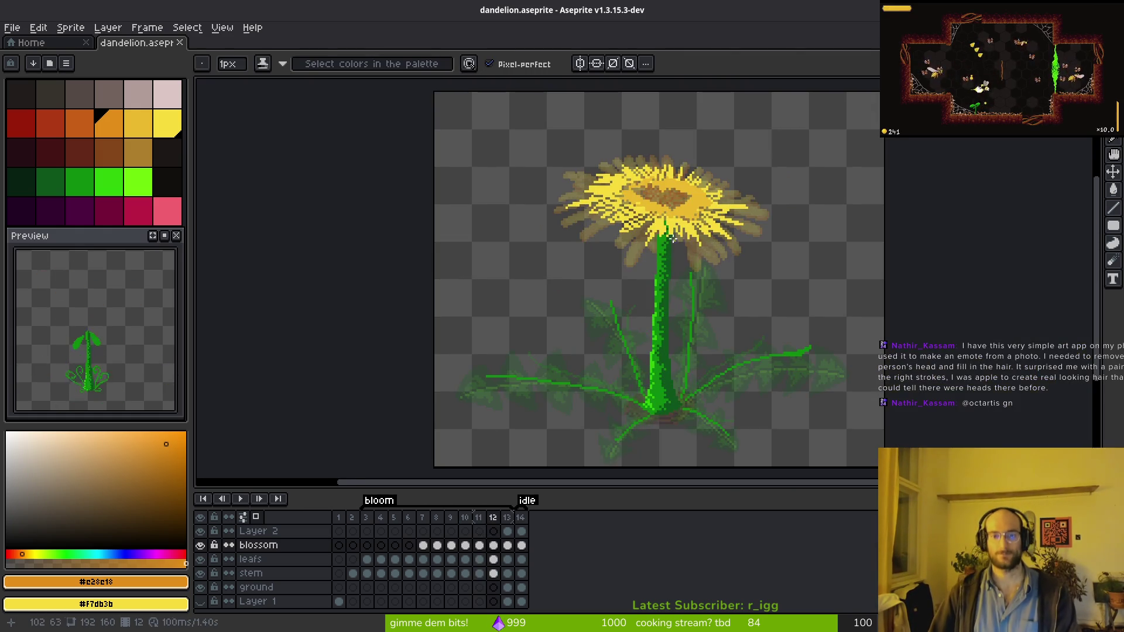
Pick yellow #f7db3b and paint over the first parts of the dandelion's flower head.
scroll(657, 263, up, 3)
scroll(658, 264, up, 1)
alt+click(650, 252)
scroll(615, 223, up, 3)
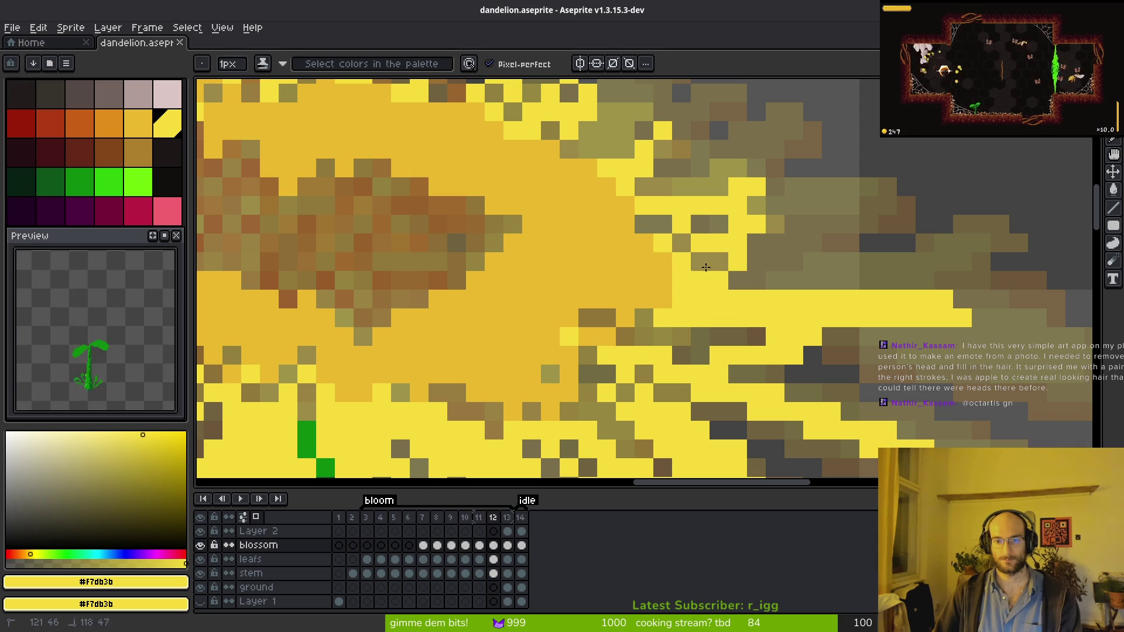
mouse_move(586, 193)
mouse_down()
mouse_move(527, 140)
mouse_move(562, 175)
mouse_up()
drag(604, 223, 703, 226)
key(v)
scroll(784, 286, up, 1)
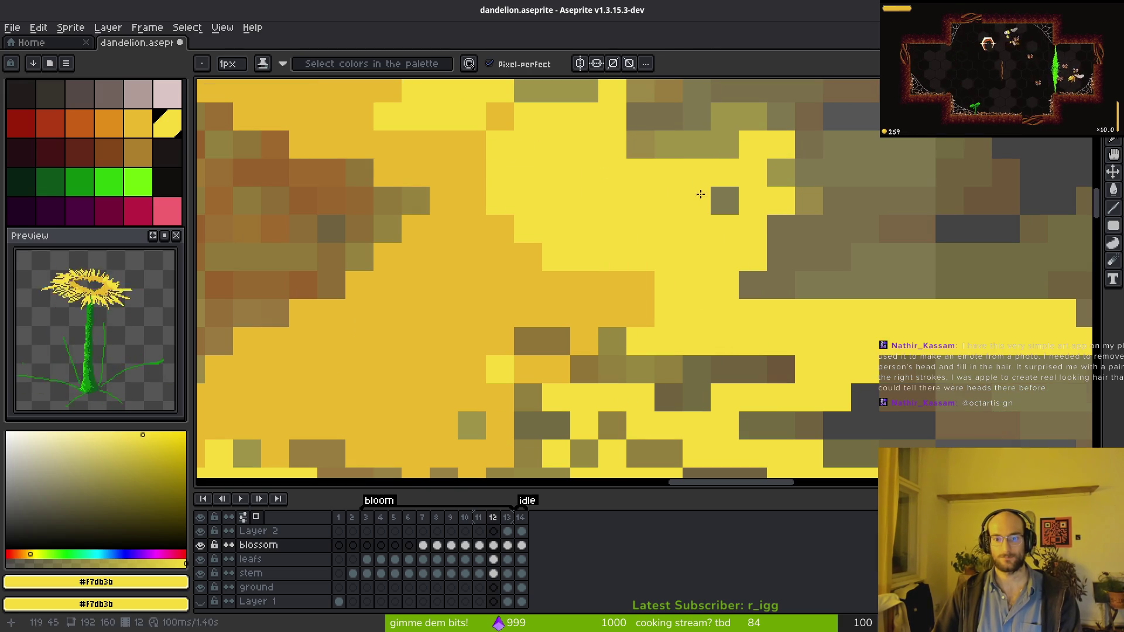
key(b)
scroll(785, 287, down, 1)
scroll(692, 106, up, 1)
mouse_move(592, 196)
mouse_down()
mouse_move(639, 226)
mouse_move(720, 246)
mouse_move(596, 206)
mouse_move(515, 316)
mouse_up()
drag(486, 246, 562, 169)
Keep painting yellow across the rest of the flower head, including near the stem top.
scroll(556, 246, down, 1)
scroll(556, 246, up, 1)
drag(526, 292, 481, 241)
scroll(802, 326, down, 1)
scroll(803, 326, up, 1)
drag(644, 281, 556, 275)
mouse_move(644, 305)
mouse_down()
mouse_move(603, 331)
mouse_move(444, 306)
mouse_up()
scroll(582, 307, down, 1)
scroll(582, 306, up, 1)
mouse_move(702, 275)
mouse_down()
mouse_move(575, 243)
mouse_move(621, 184)
mouse_up()
scroll(634, 344, down, 1)
scroll(635, 343, up, 1)
drag(703, 351, 759, 298)
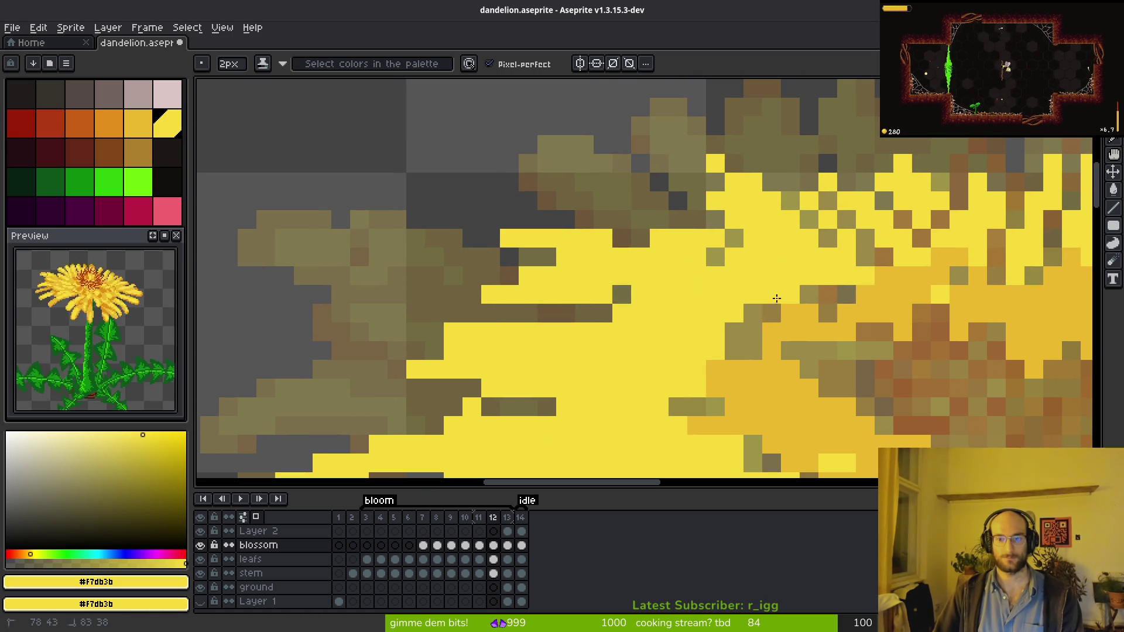
mouse_move(835, 242)
mouse_down()
mouse_move(875, 248)
mouse_move(514, 206)
mouse_move(402, 301)
mouse_move(378, 210)
mouse_up()
scroll(379, 210, down, 1)
scroll(379, 209, up, 1)
scroll(417, 271, down, 1)
scroll(416, 271, up, 1)
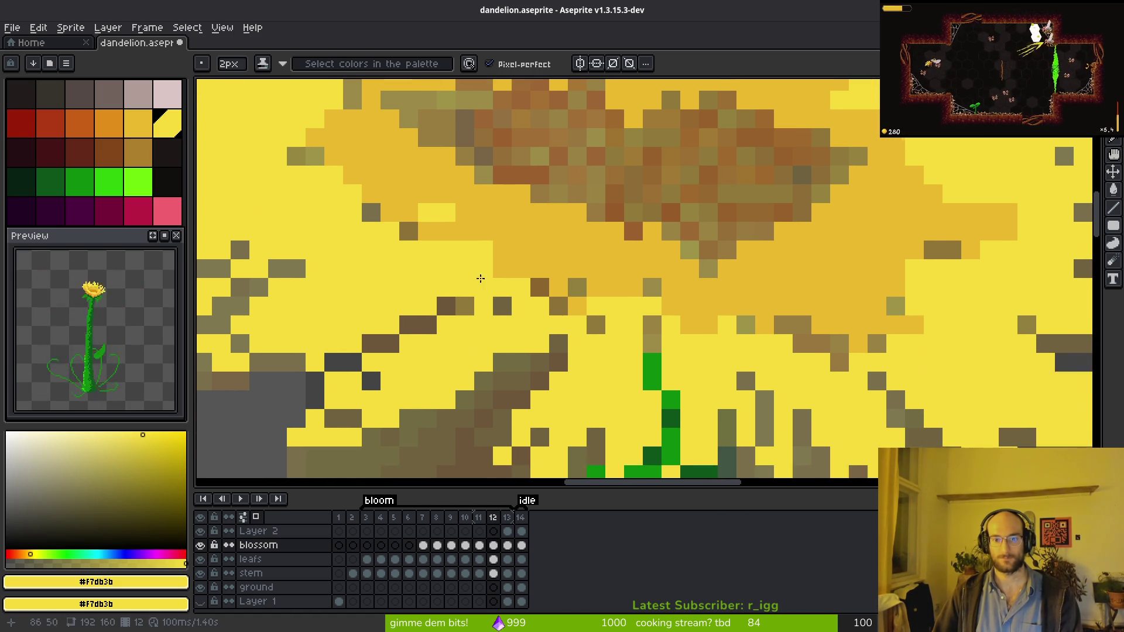
scroll(458, 337, down, 1)
scroll(465, 264, up, 2)
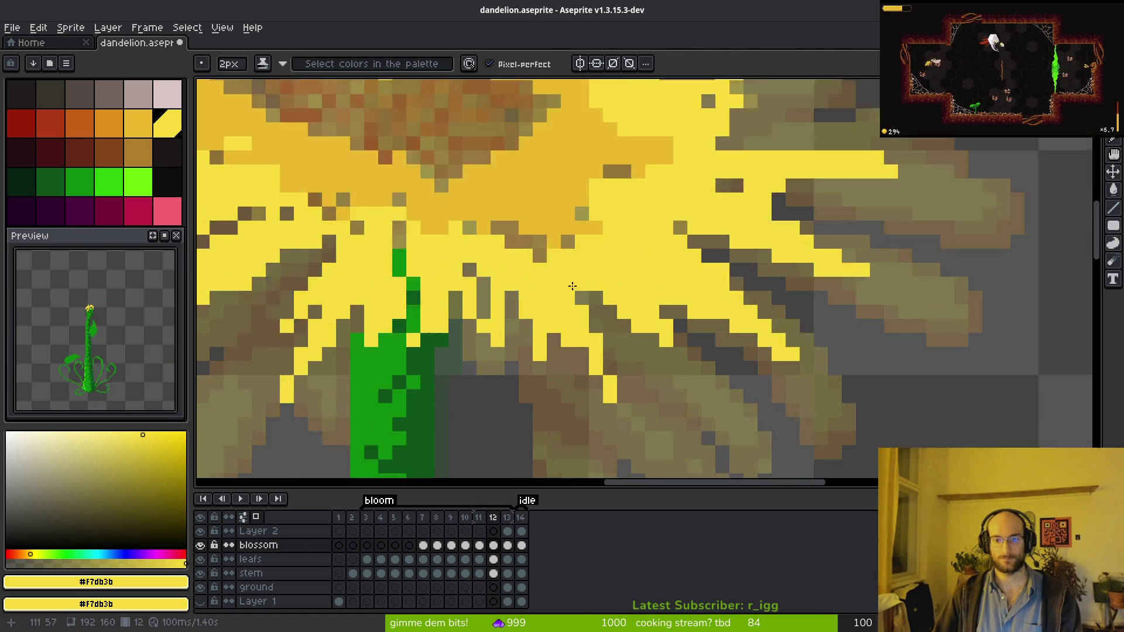
drag(465, 264, 617, 201)
scroll(617, 201, down, 2)
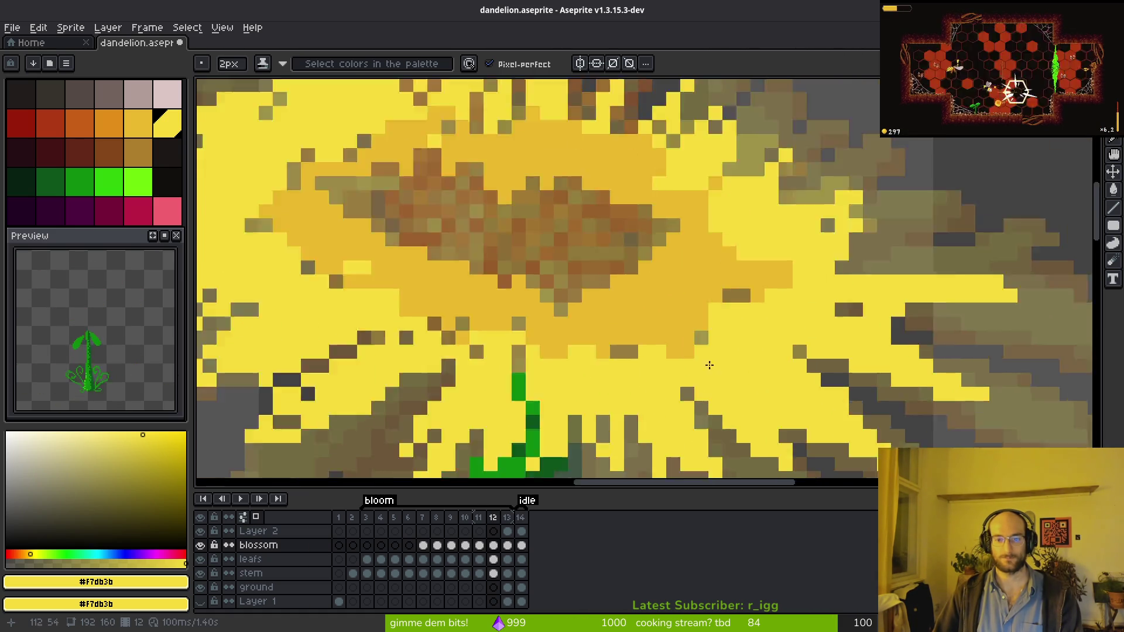
scroll(716, 364, up, 3)
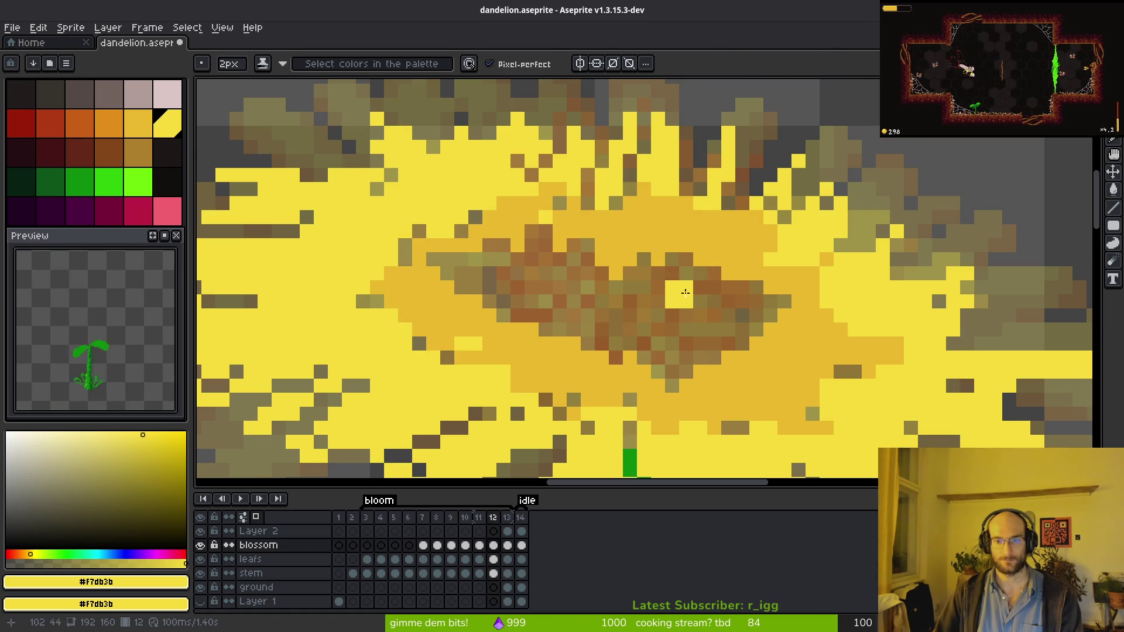
mouse_move(773, 258)
mouse_down()
mouse_move(715, 204)
mouse_move(518, 161)
mouse_up()
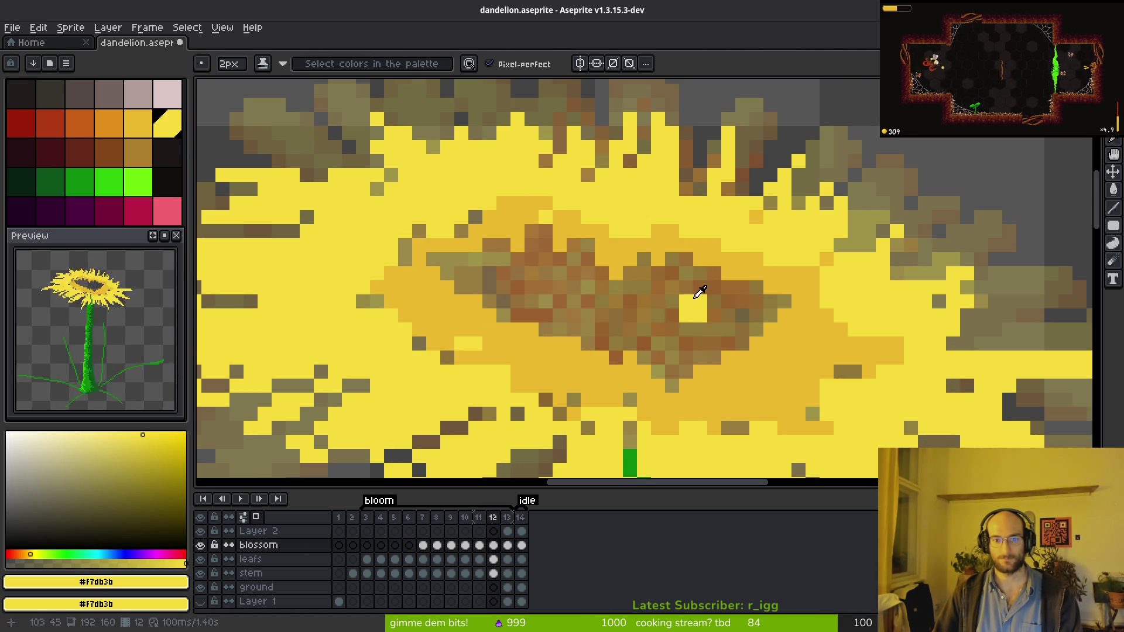
Cover the centre's brown pixels with olive #cab82e, then add orange to the flower centre.
alt+click(496, 268)
mouse_move(496, 268)
mouse_down()
mouse_move(673, 281)
mouse_move(527, 316)
mouse_move(702, 351)
mouse_up()
click(109, 123)
mouse_move(649, 319)
mouse_down()
mouse_move(574, 298)
mouse_move(650, 351)
mouse_move(615, 345)
mouse_up()
Bring up the Open File dialog from the Home page.
scroll(646, 339, down, 3)
scroll(649, 333, down, 5)
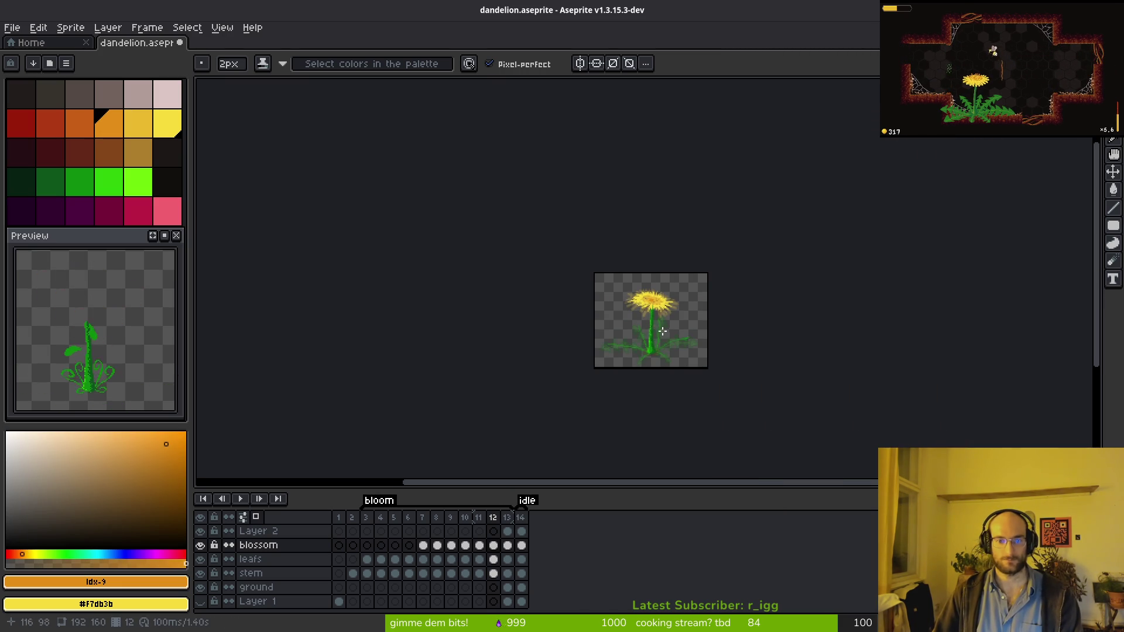
scroll(132, 374, up, 3)
scroll(135, 384, up, 2)
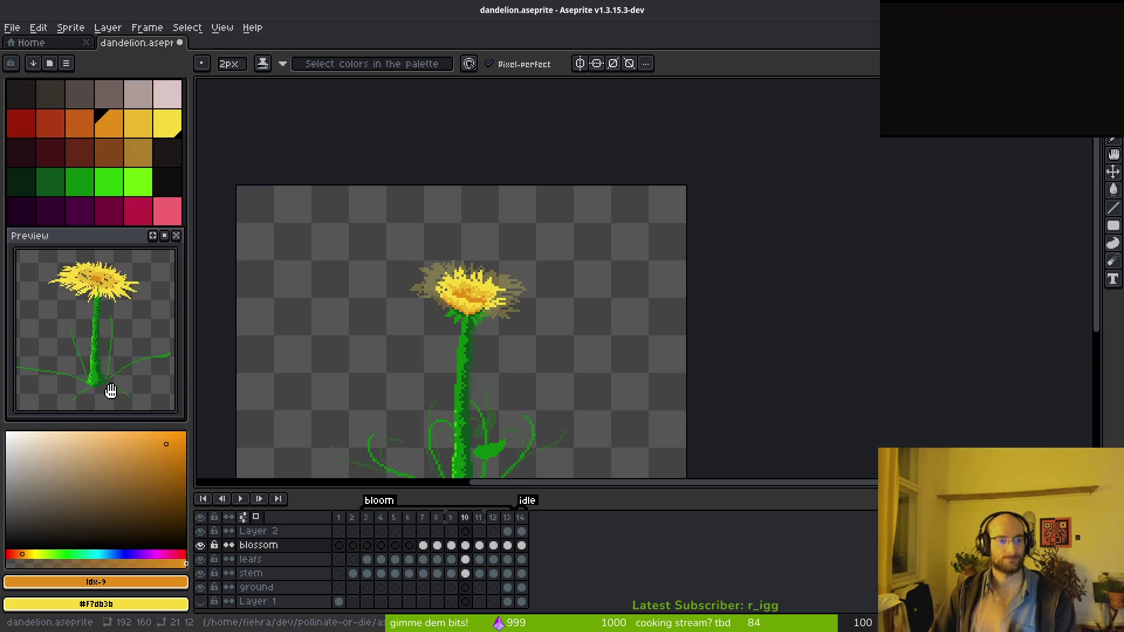
click(28, 45)
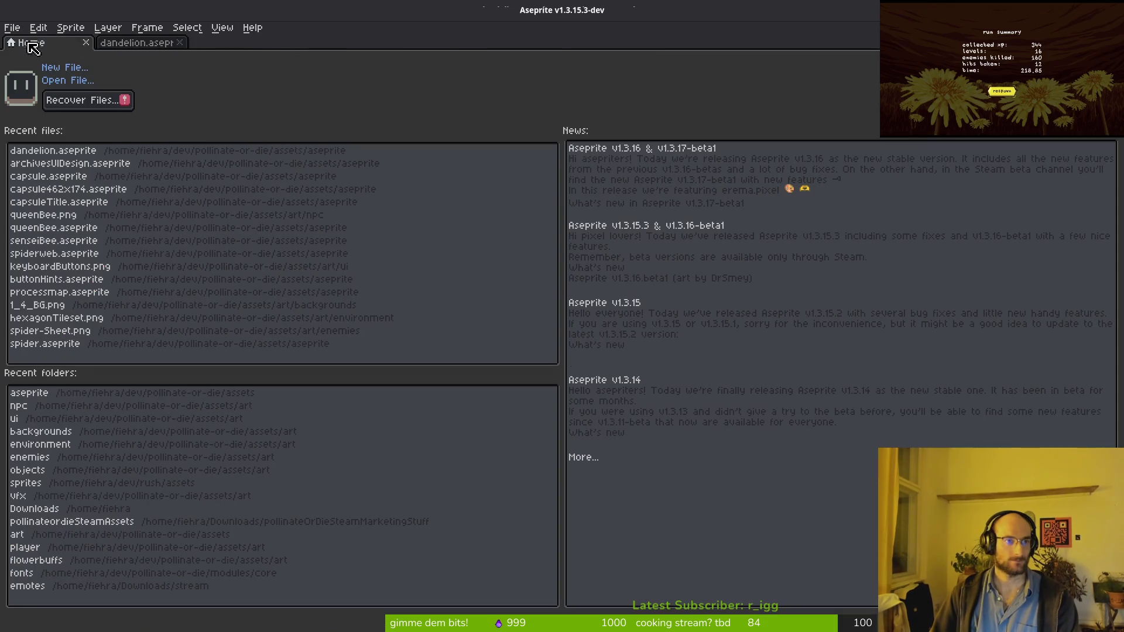
click(61, 82)
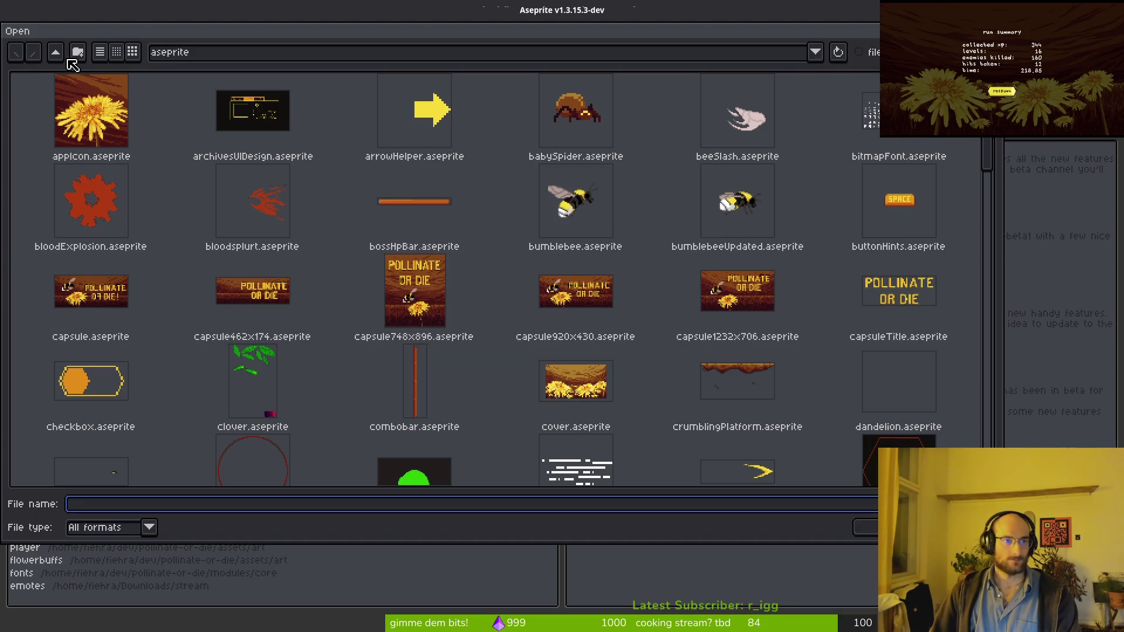
Find flowerbufficons.aseprite in the Open dialog's file grid and open it.
scroll(410, 235, down, 3)
scroll(284, 285, up, 3)
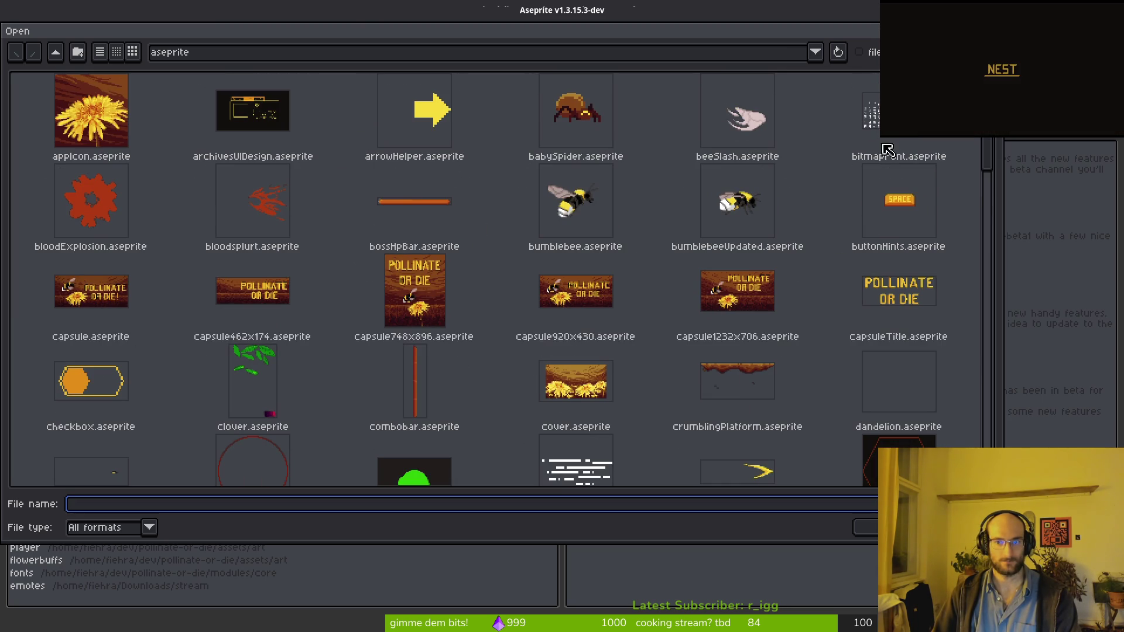
scroll(321, 316, down, 3)
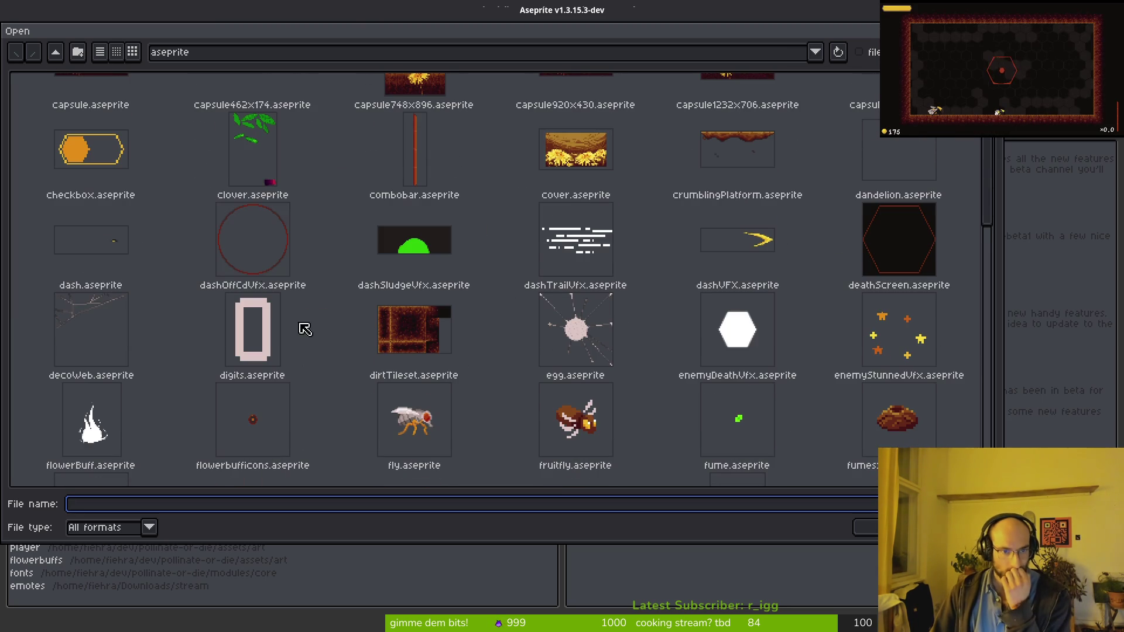
scroll(369, 322, down, 3)
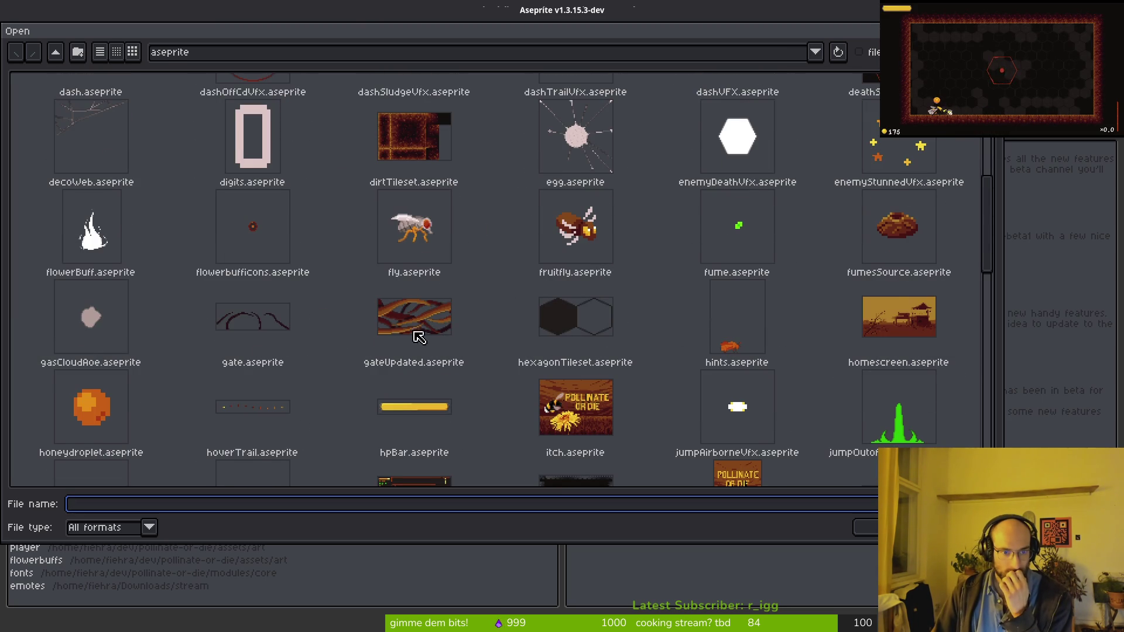
scroll(639, 333, up, 2)
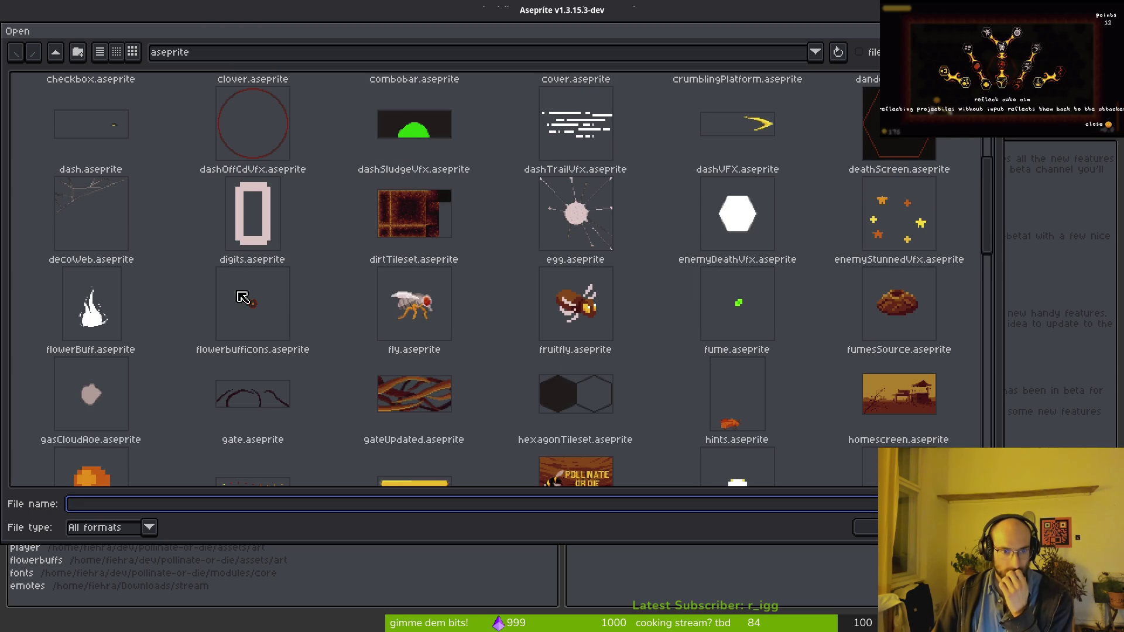
click(257, 335)
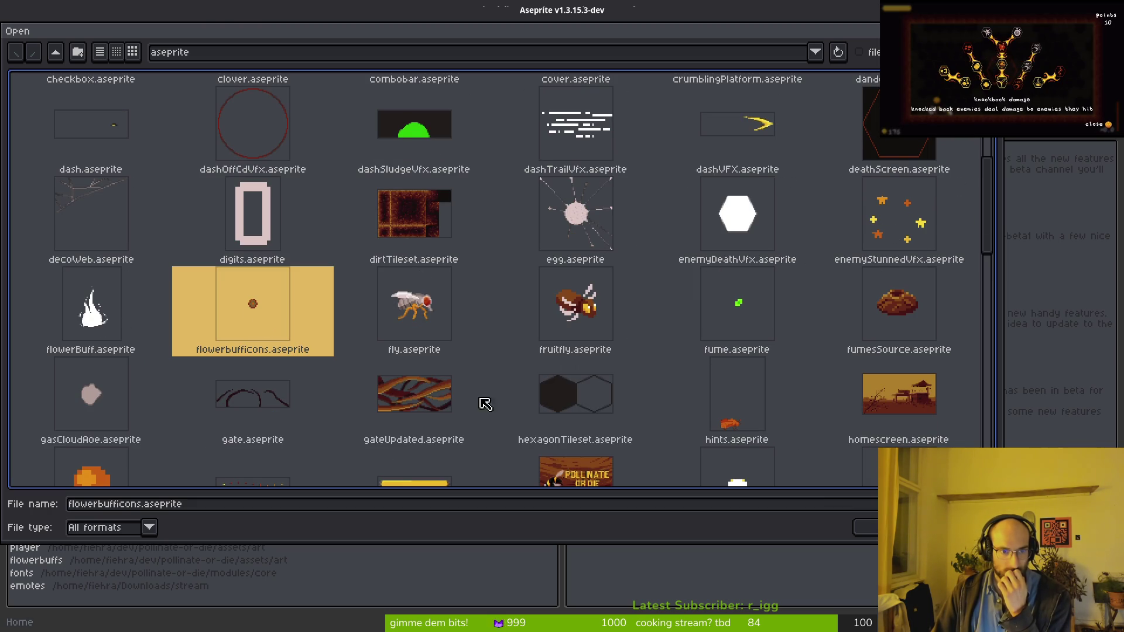
key(Return)
Inspect the stun stopwatch (frame 83), xp orbs (frame 88) and mace (frame 93) icons.
scroll(586, 545, right, 5)
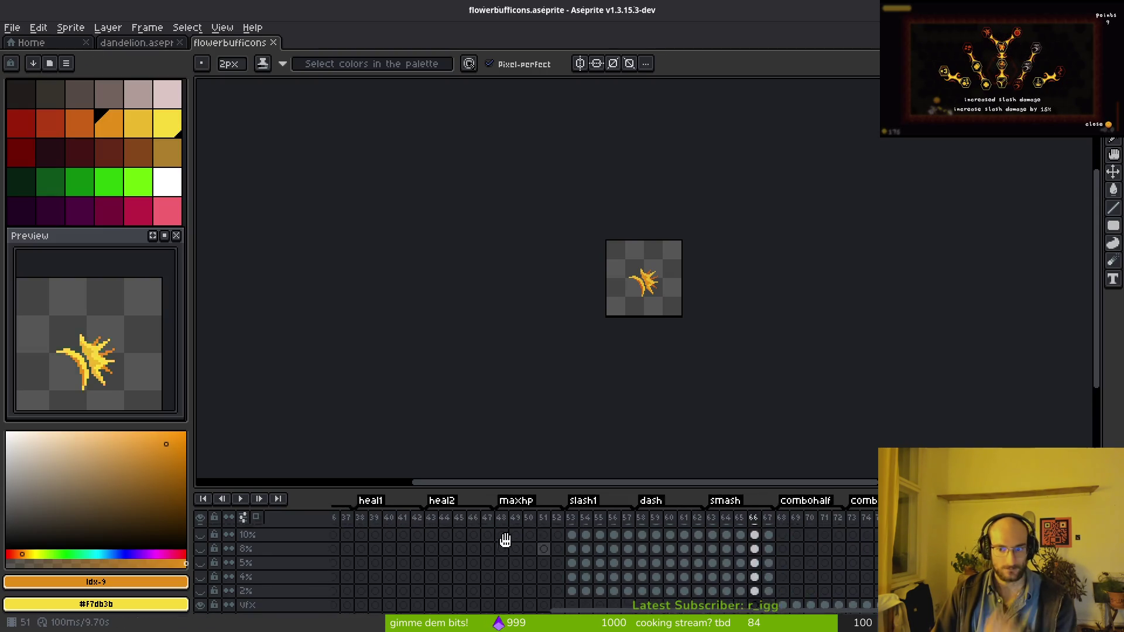
scroll(600, 568, right, 3)
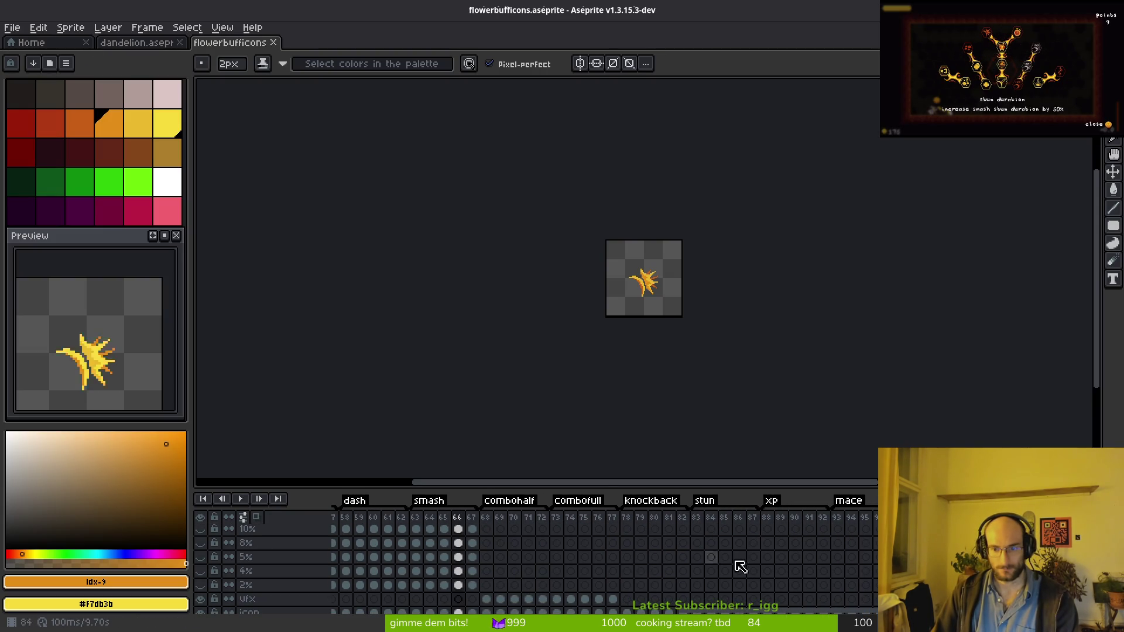
scroll(704, 577, down, 2)
click(698, 573)
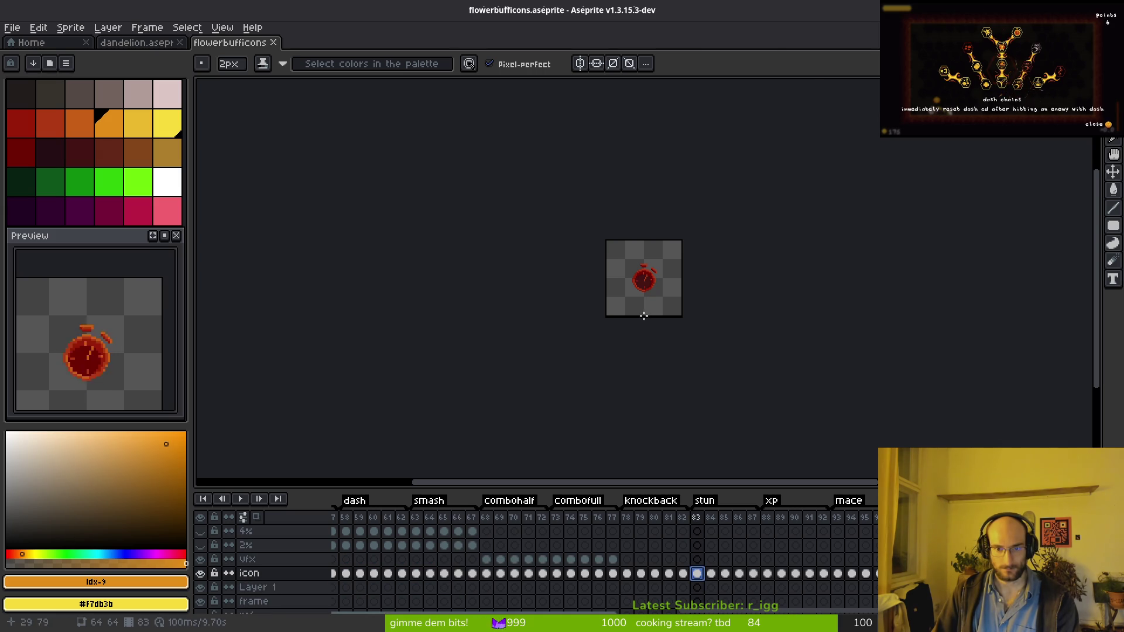
scroll(645, 301, up, 5)
drag(618, 256, 609, 300)
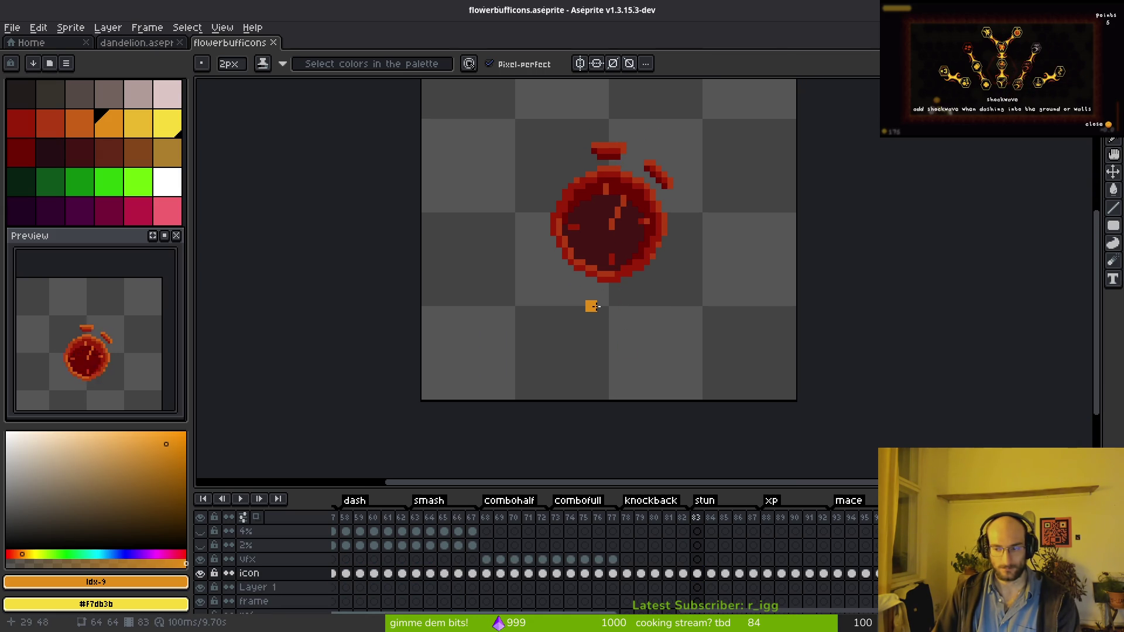
click(768, 574)
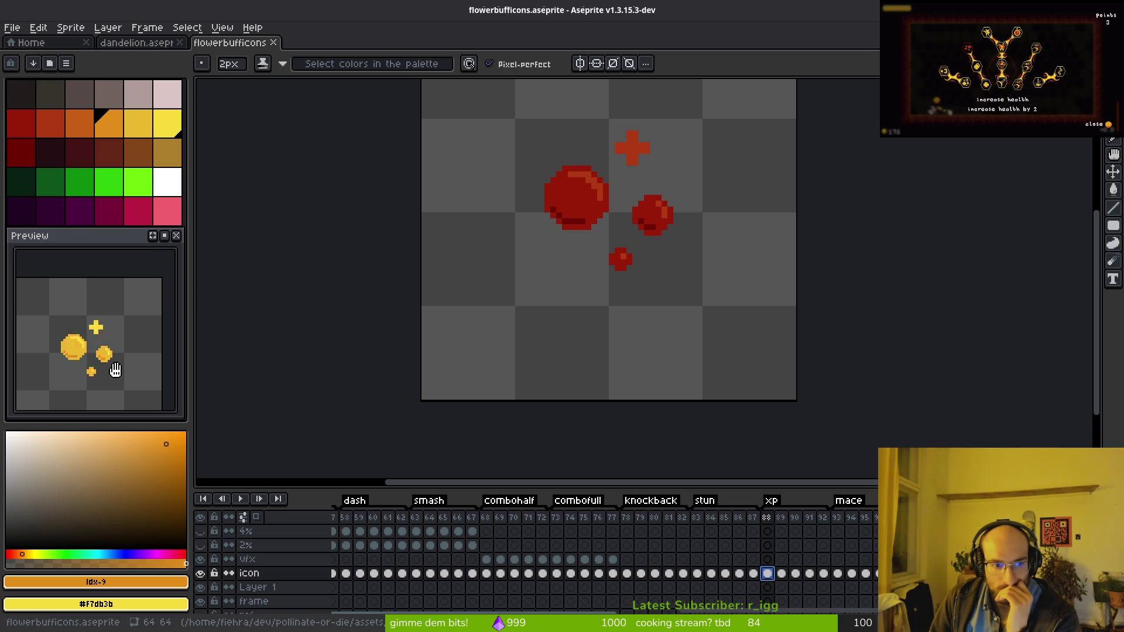
click(839, 574)
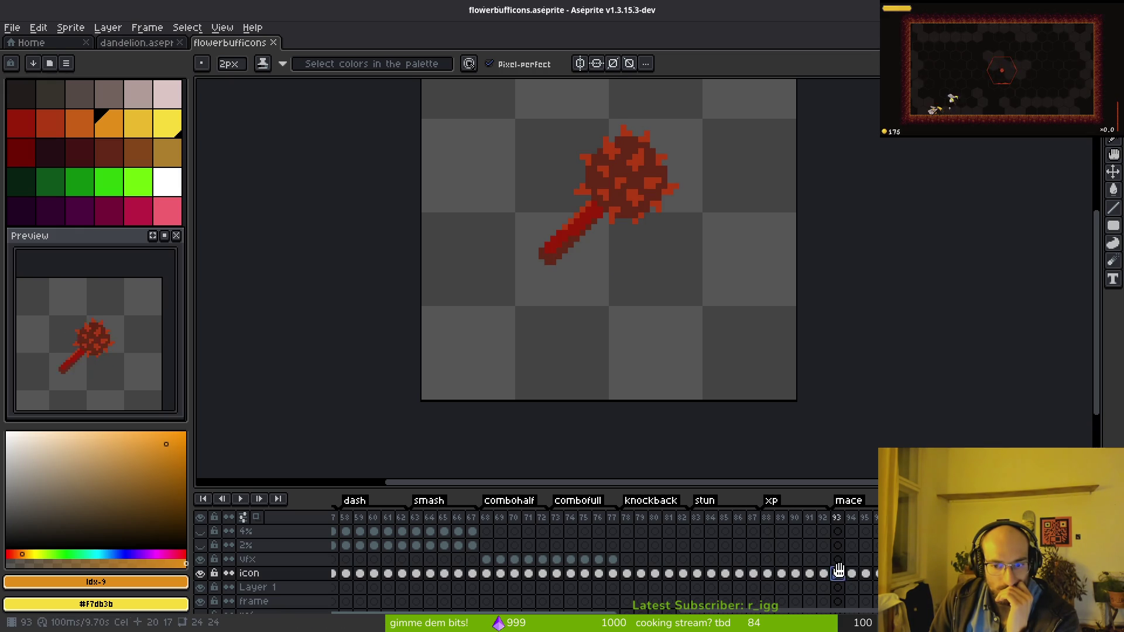
Recheck frames 79, 83 and 88, then switch over to the Godot editor.
click(640, 561)
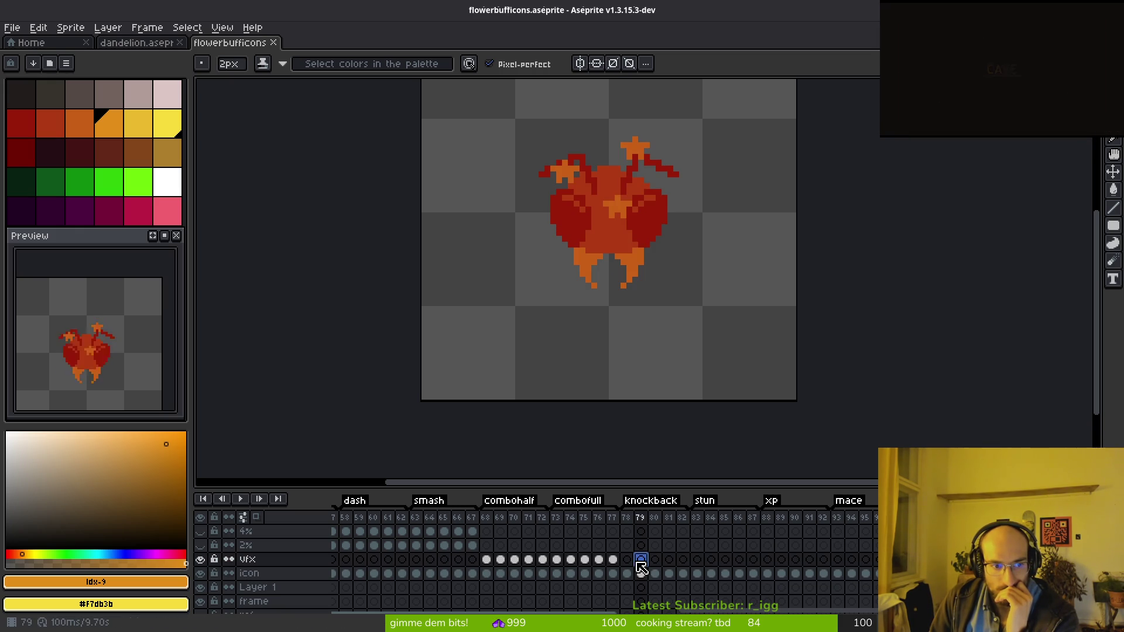
click(697, 560)
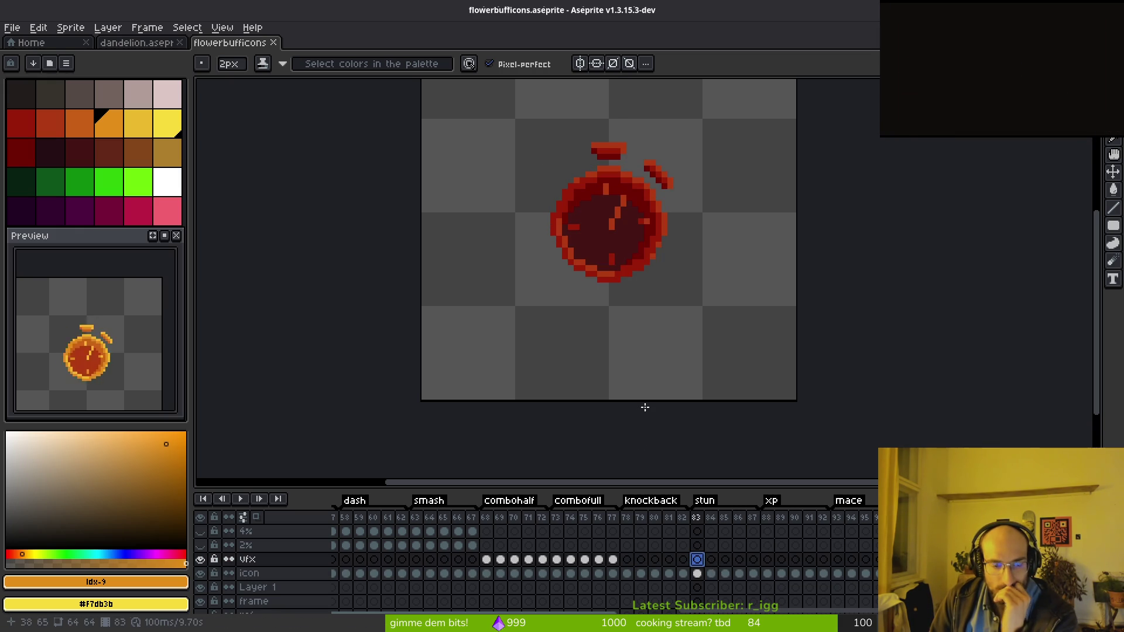
click(767, 574)
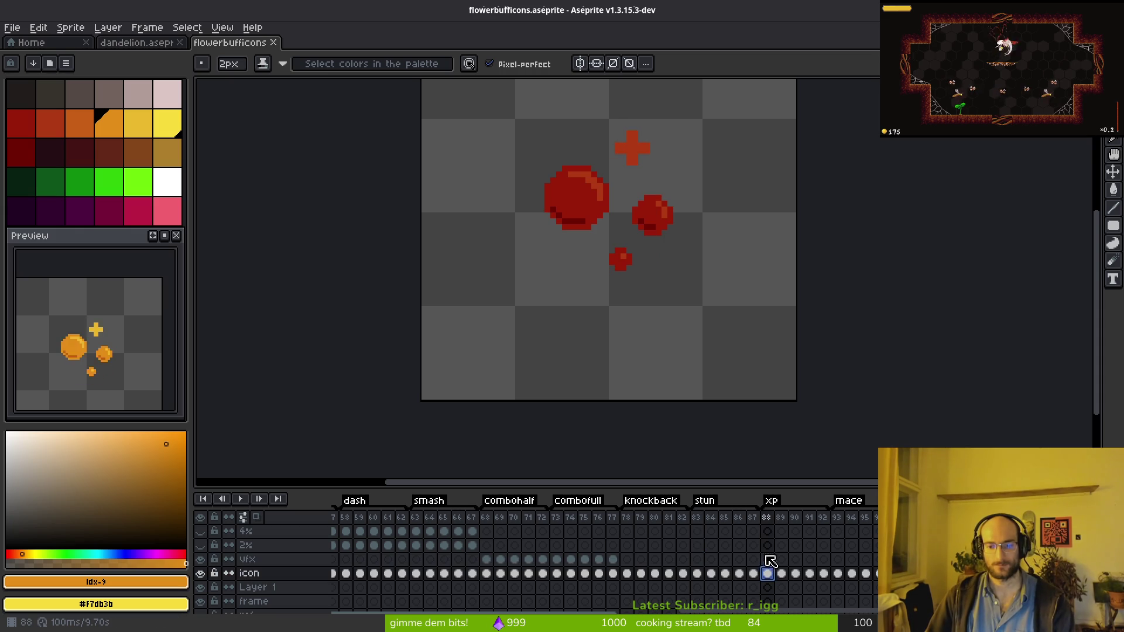
click(697, 545)
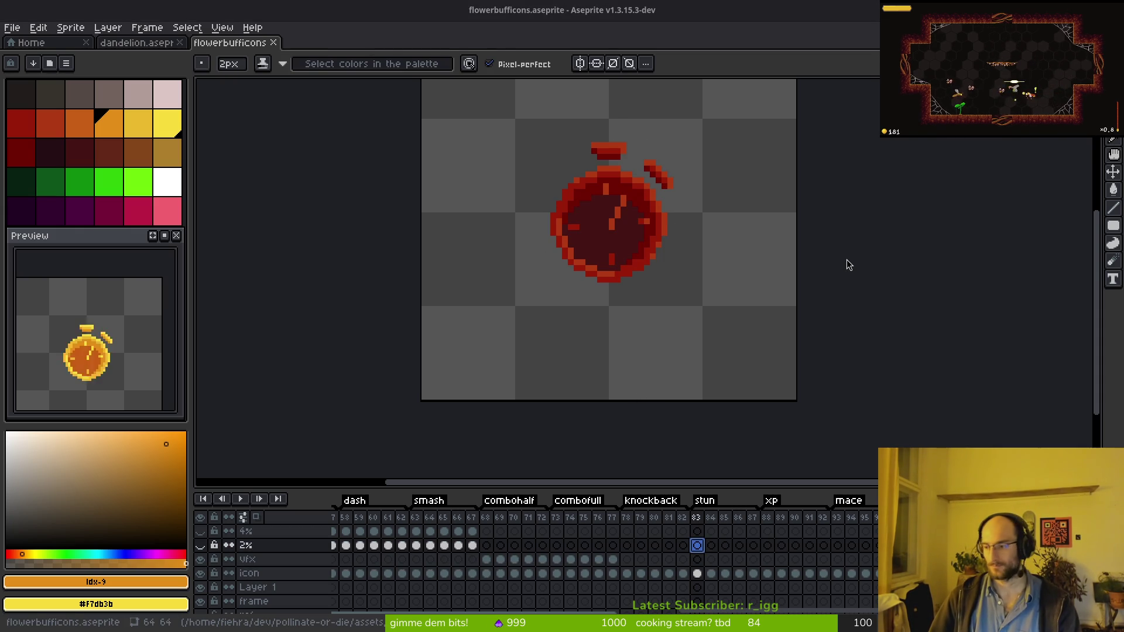
key(super+2)
key(super+3)
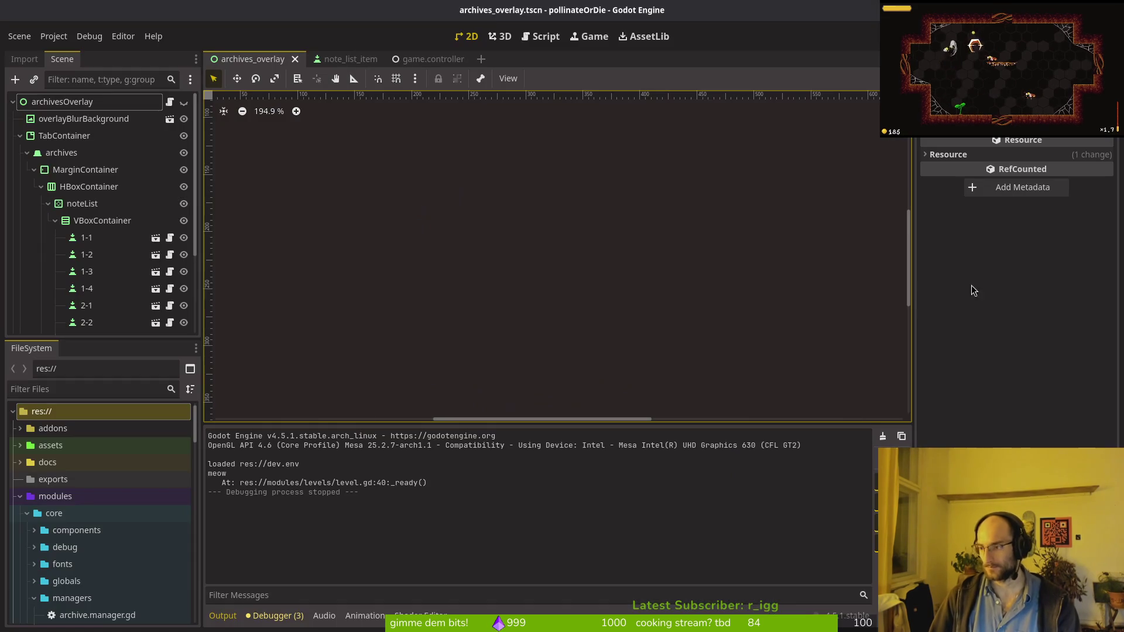
Collapse the TabContainer branch in Godot's scene tree, then switch to the pollinate-or-die GitLab page.
click(20, 135)
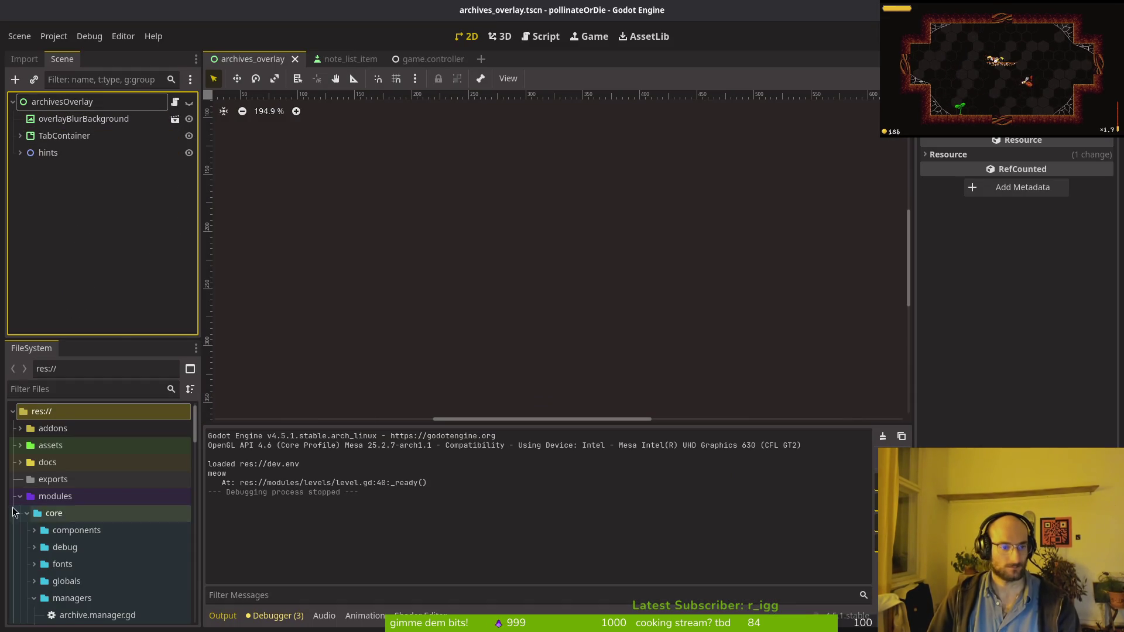
scroll(95, 509, down, 5)
scroll(94, 509, up, 2)
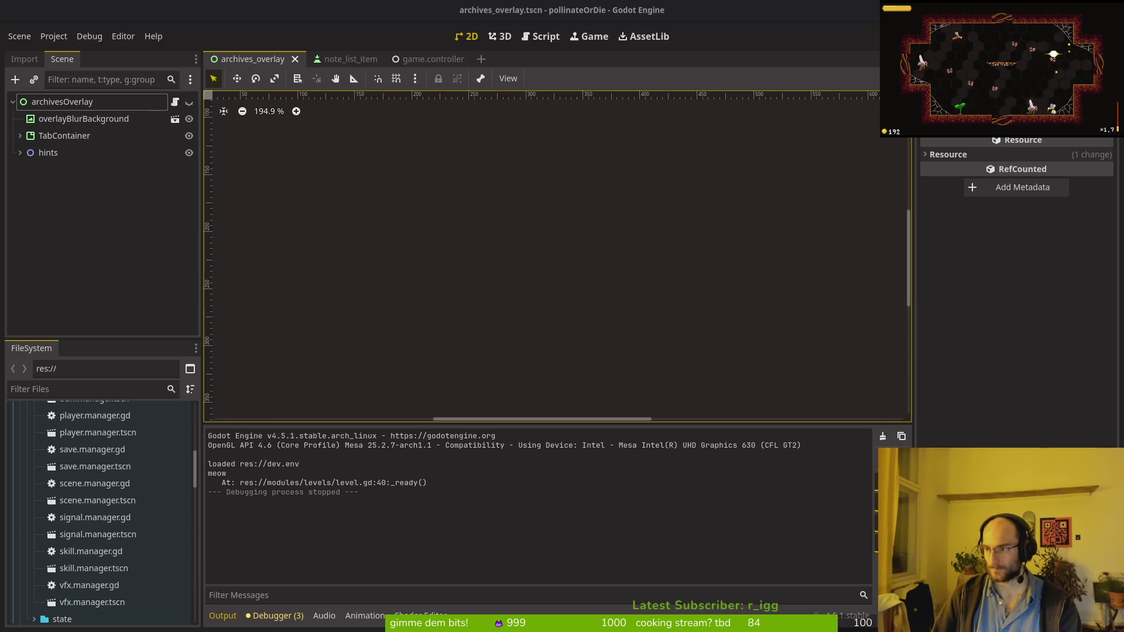
key(alt+Tab)
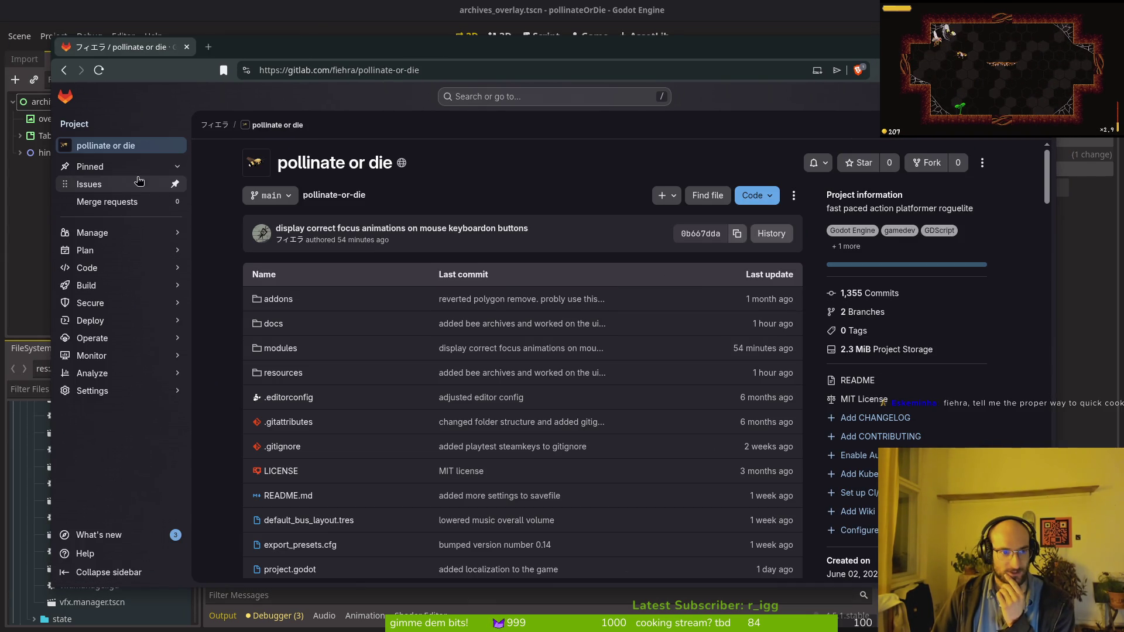
Browse the project's open issues on a maximized browser to the stun duration flower buff issue.
click(120, 185)
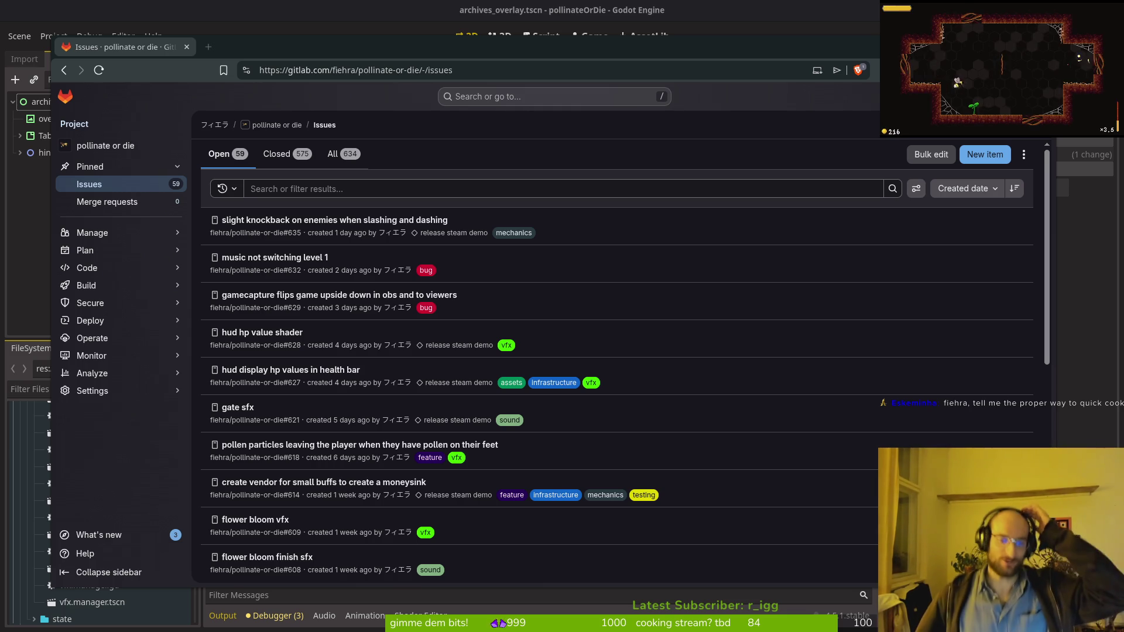
double_click(450, 48)
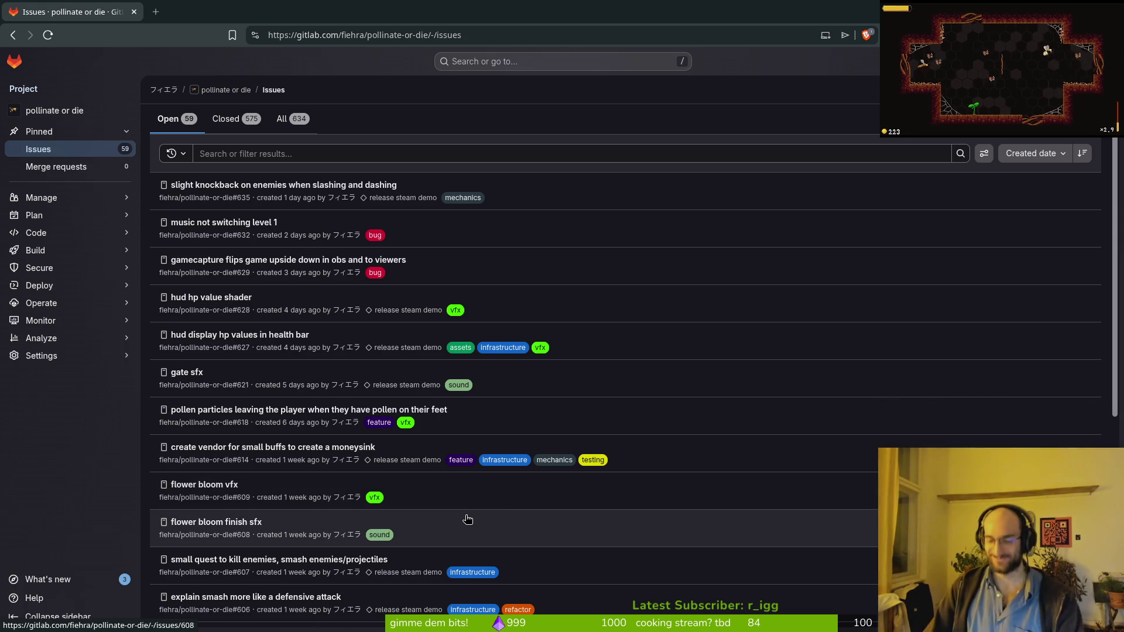
scroll(469, 445, down, 5)
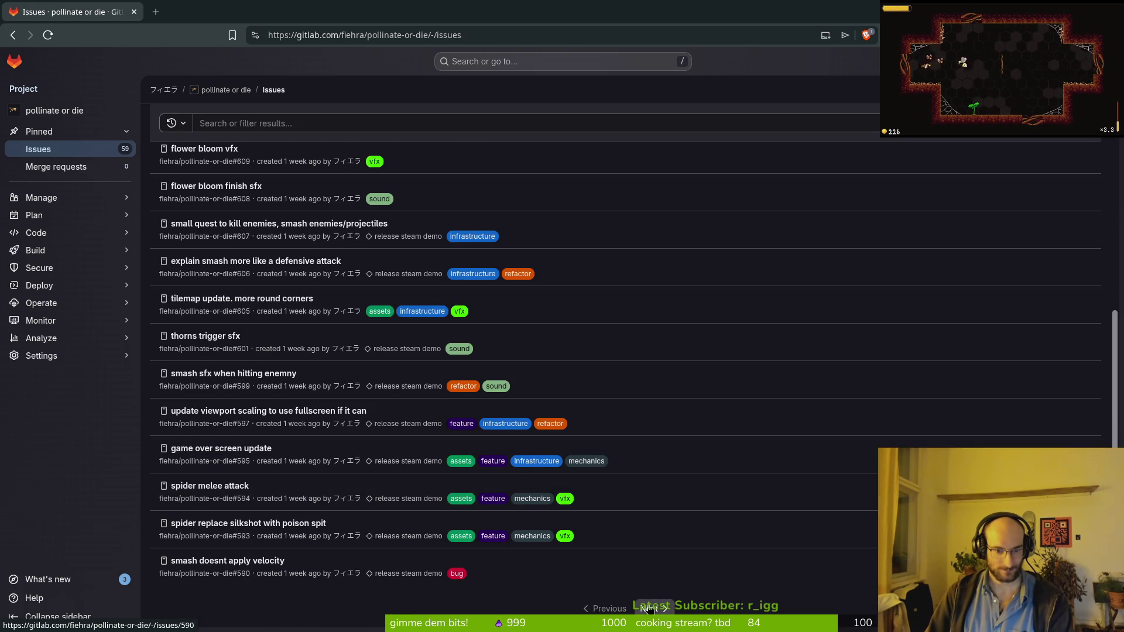
scroll(537, 501, down, 5)
click(536, 501)
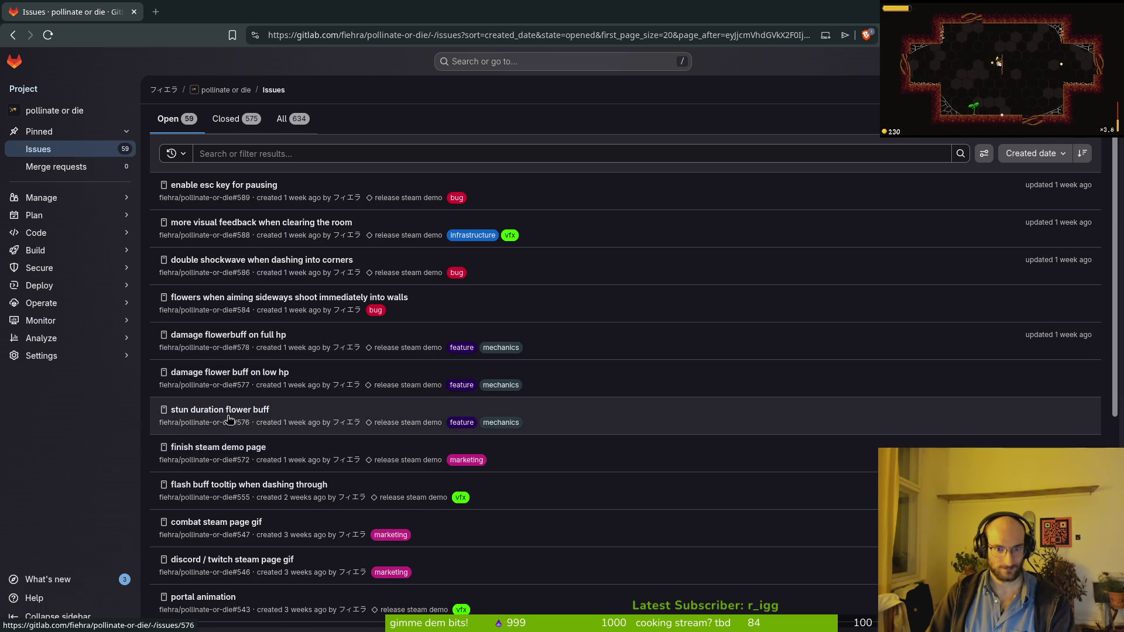
click(212, 416)
Back in Godot, start a new resource from buff_data.gd's Create New context menu.
key(alt+Tab)
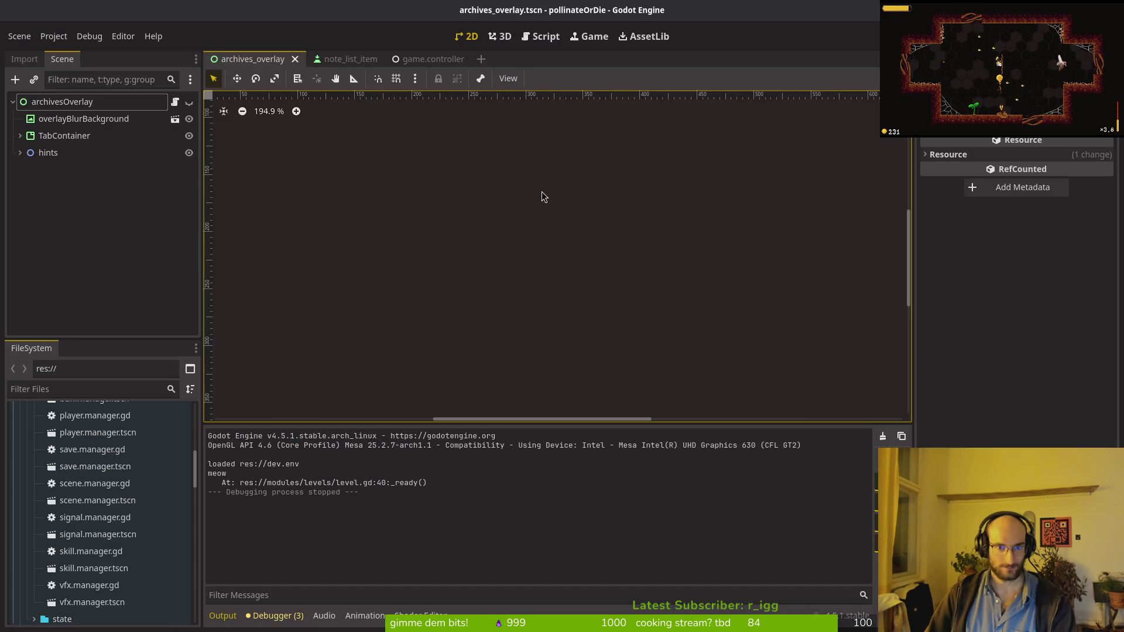
scroll(93, 498, down, 10)
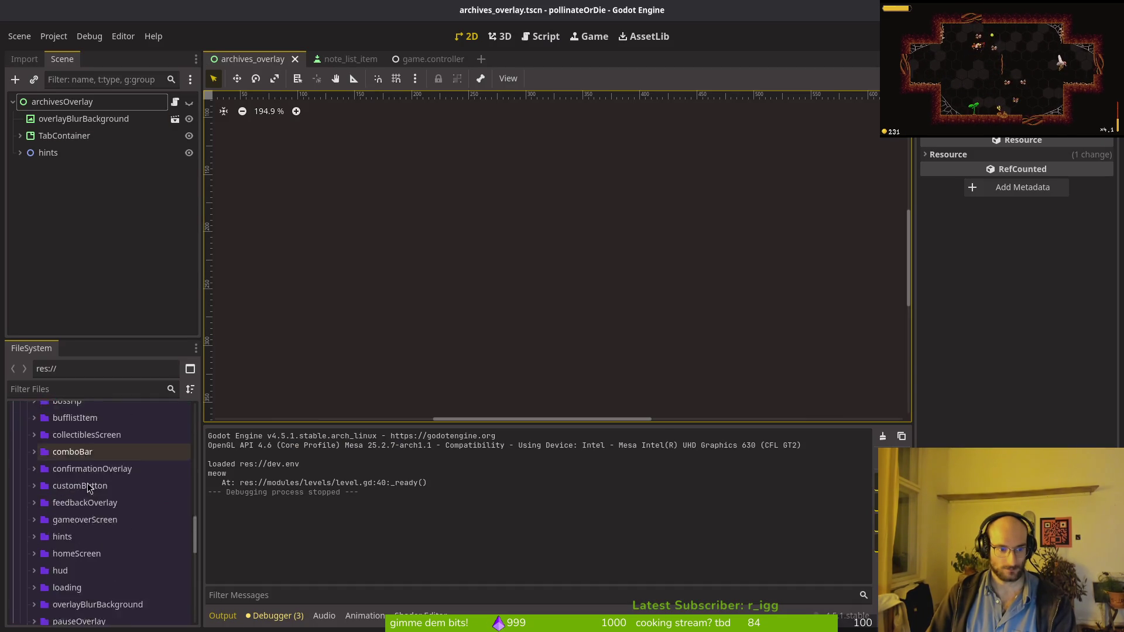
scroll(88, 433, down, 2)
click(83, 526)
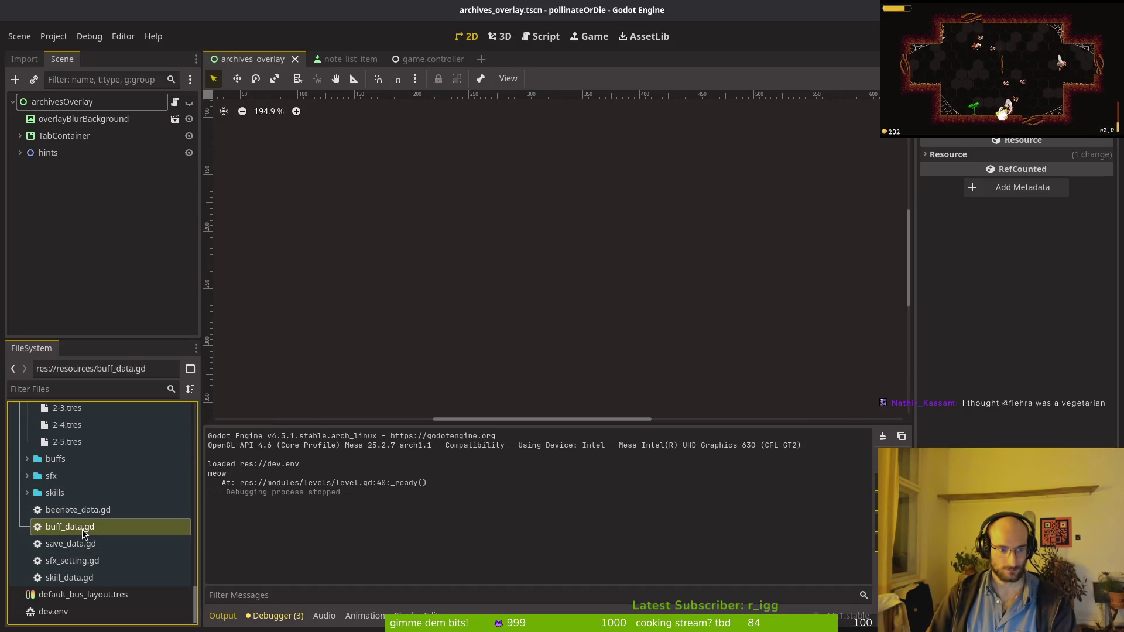
right_click(82, 526)
mouse_move(140, 423)
click(287, 488)
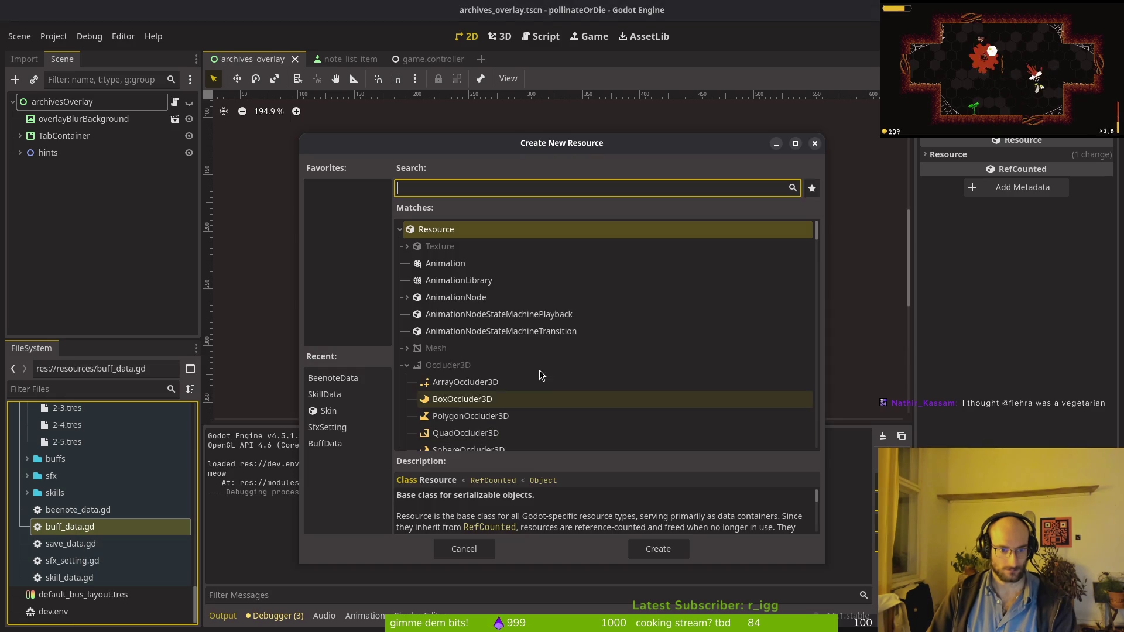
Create a BuffData resource (searched with 'buf') and save it as xp.tres in resources/buffs.
text(buf)
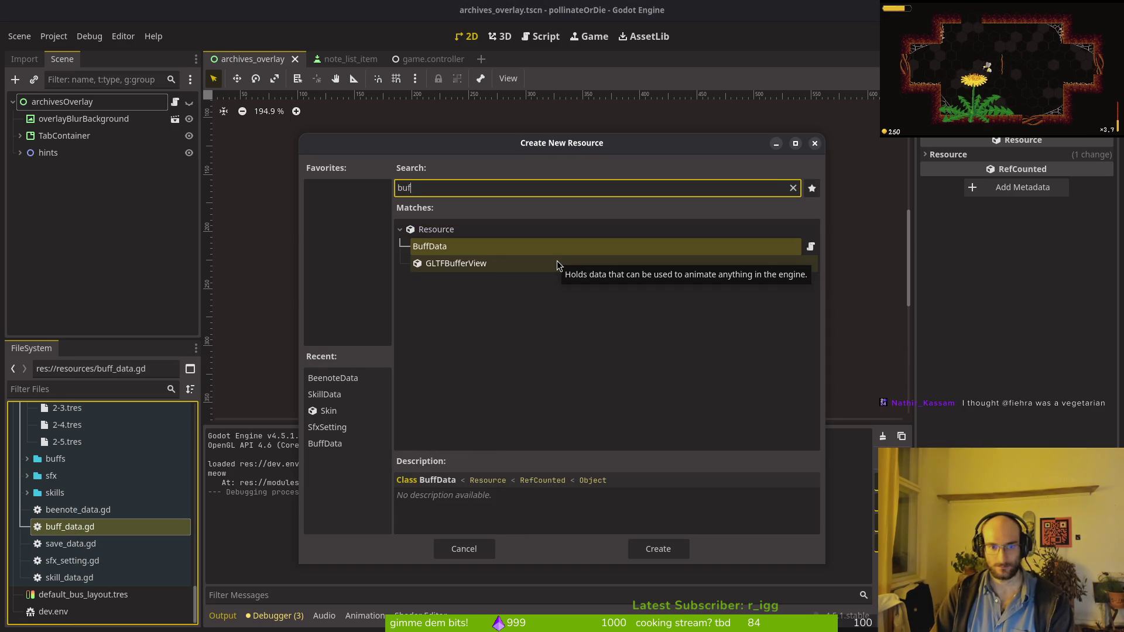
key(Return)
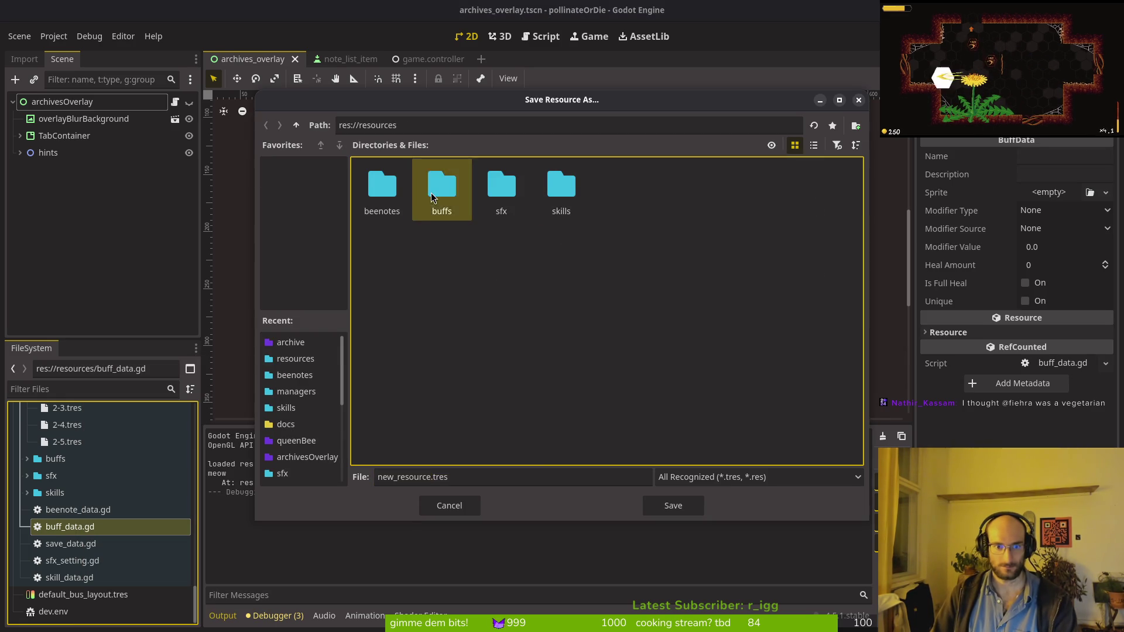
double_click(431, 192)
double_click(431, 477)
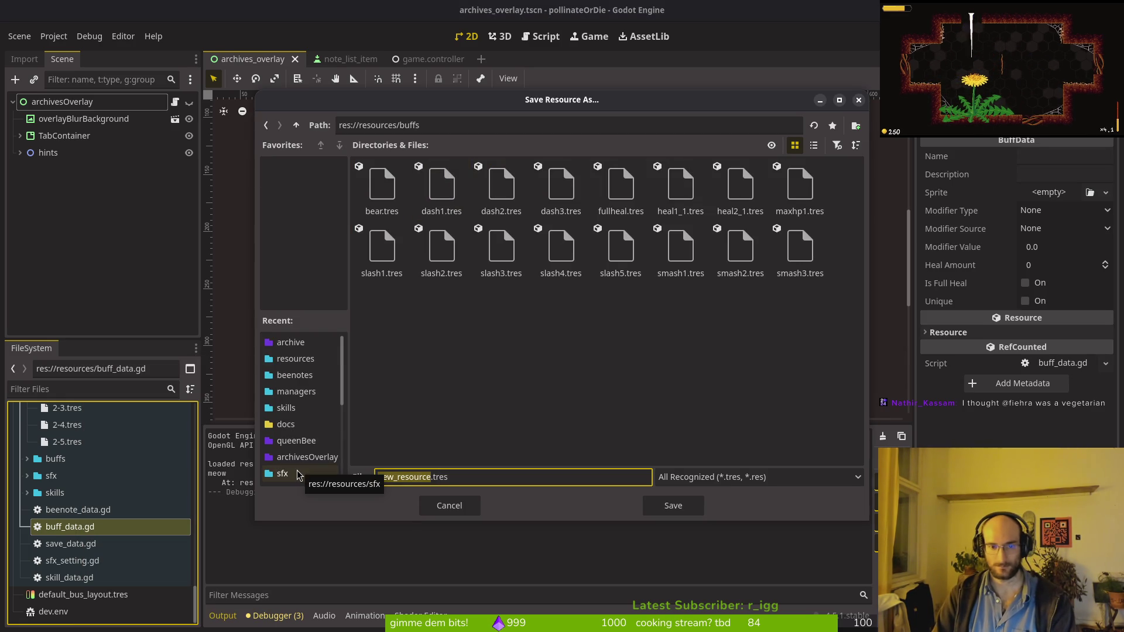
text(bo)
key(BackSpace)
key(BackSpace)
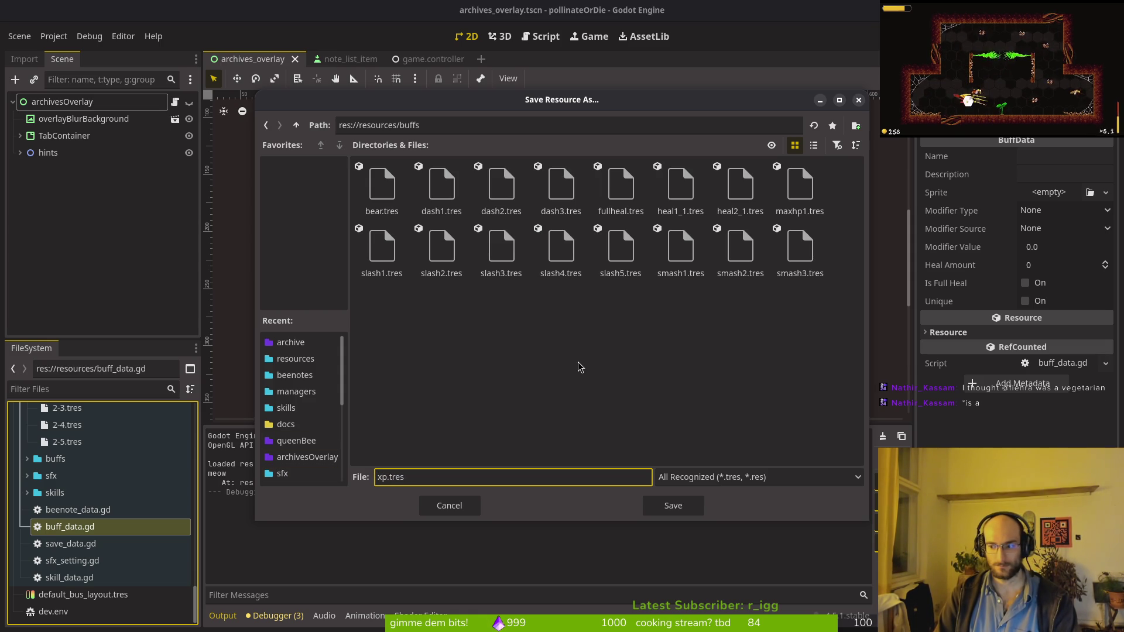
key(Return)
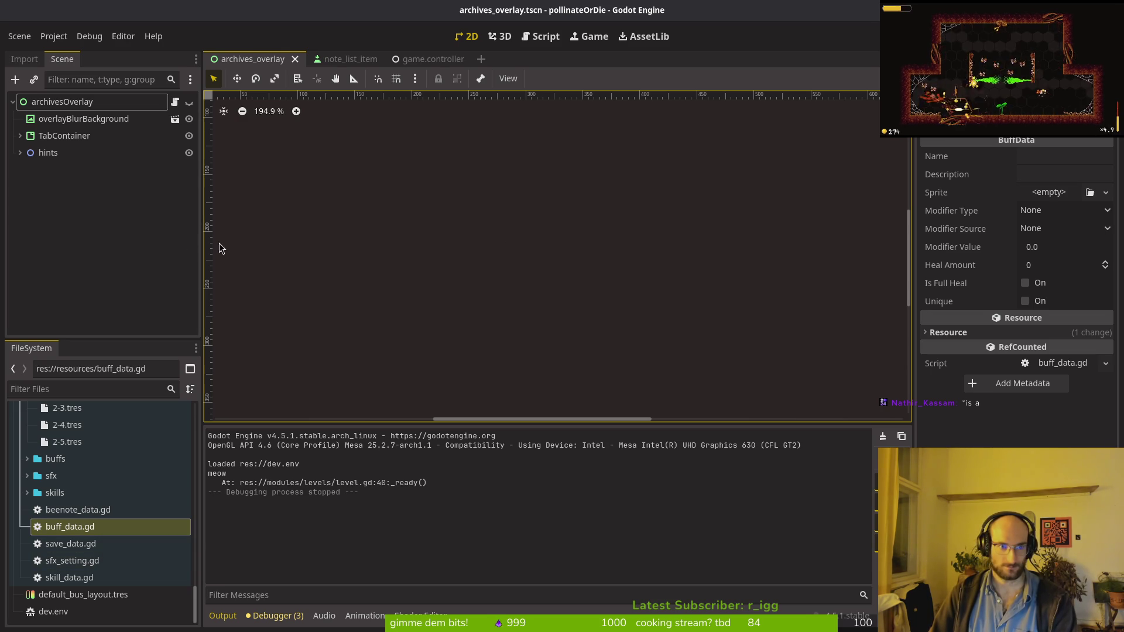
Quick-open the buff.manager.tscn scene to check its All Buffs list.
key(alt+shift+o)
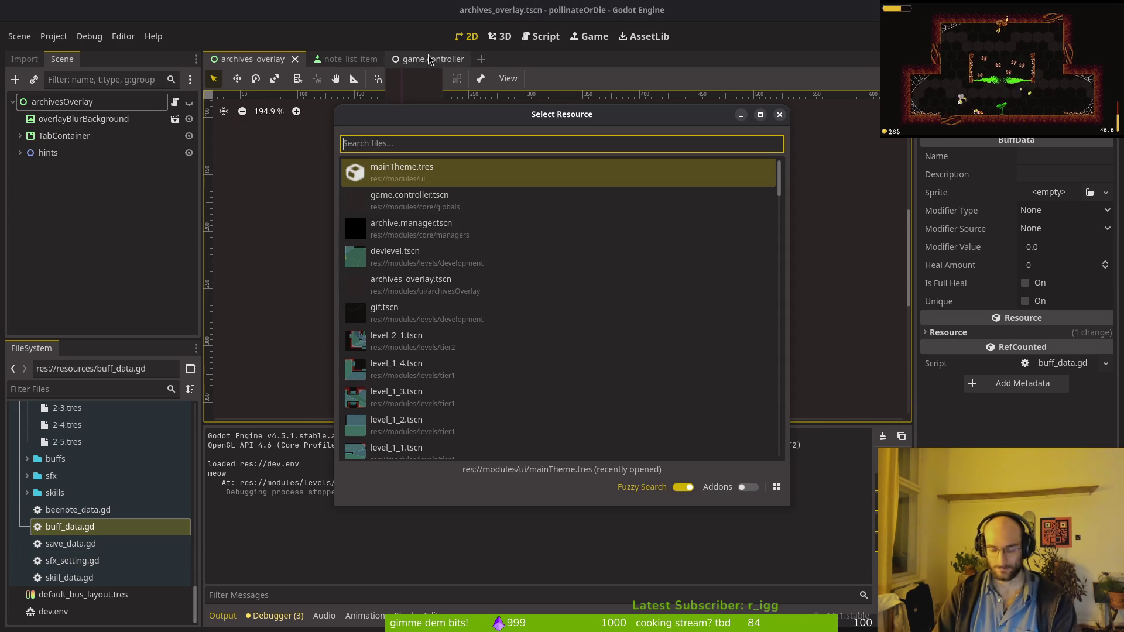
text(buffmana)
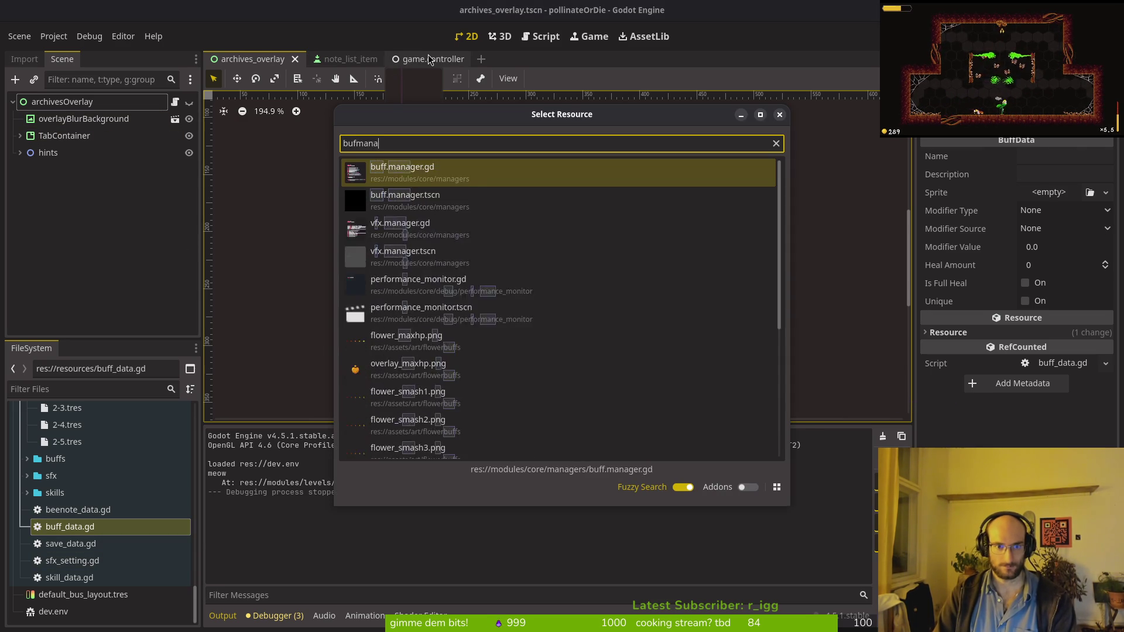
key(Return)
key(alt+shift+o)
text(bufmanats)
key(Return)
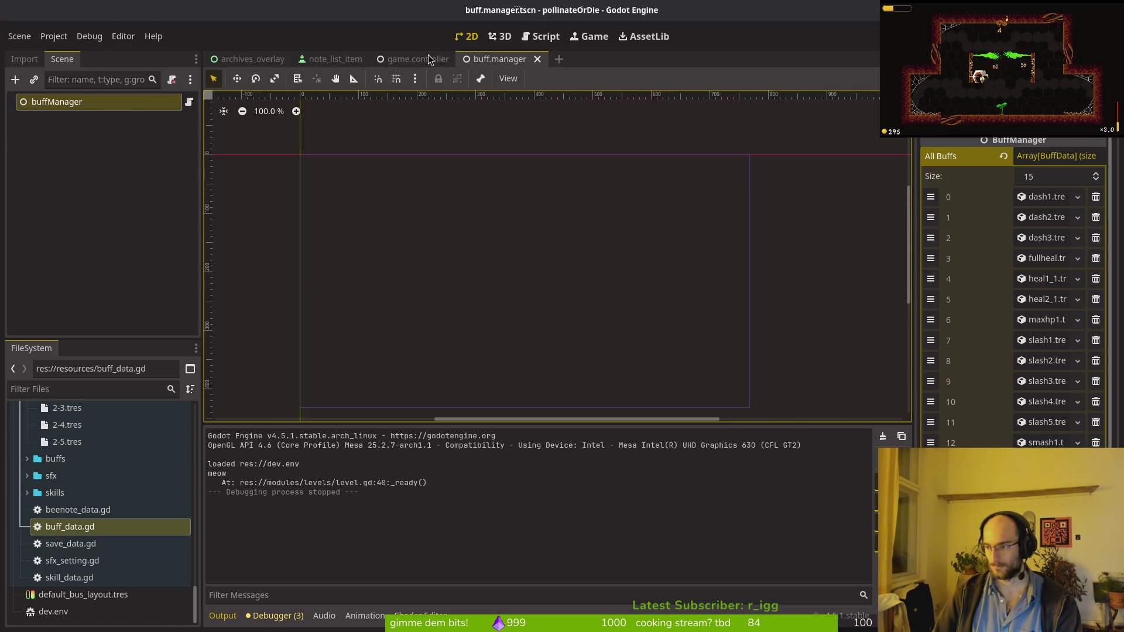
Switch to Neovim and fuzzy-find enum.helper.gd.
key(alt+Tab)
key(ctrl+p)
text(enum)
key(Return)
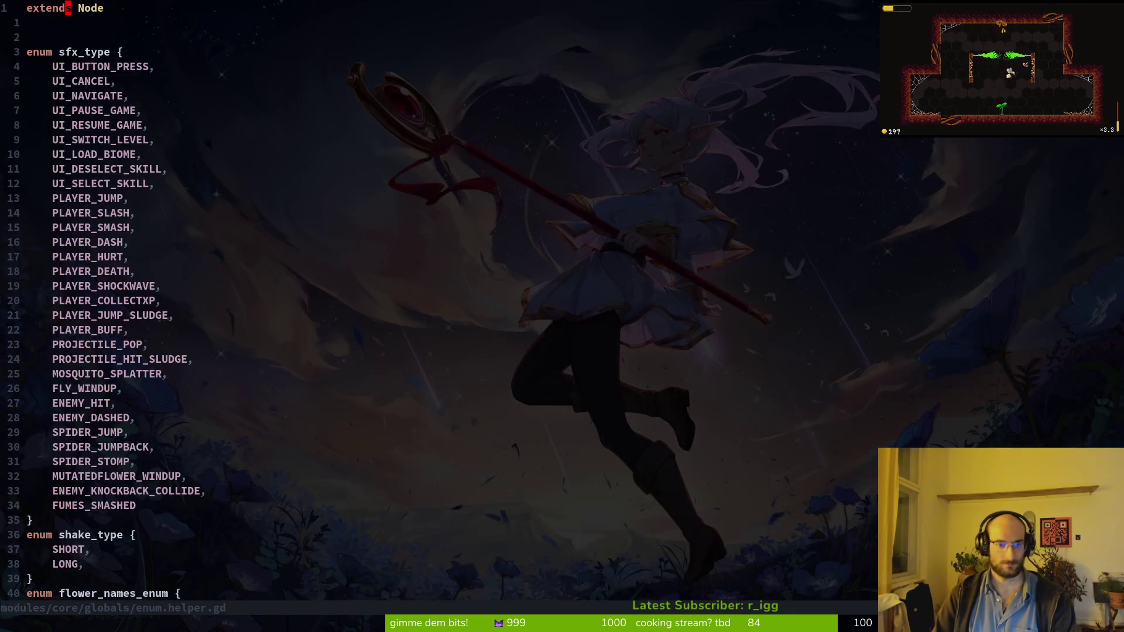
Move to buff_modifier_source_enum and append an XP entry after WOLF.
text(:w)
key(Return)
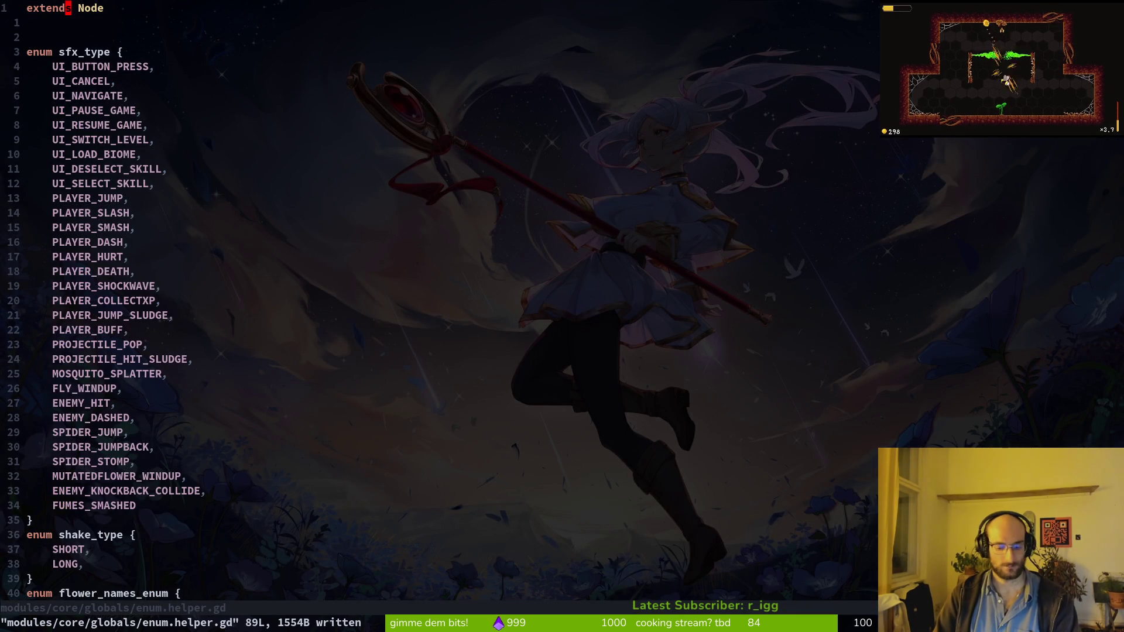
key(4)
key(8)
key(j)
key(ctrl+d)
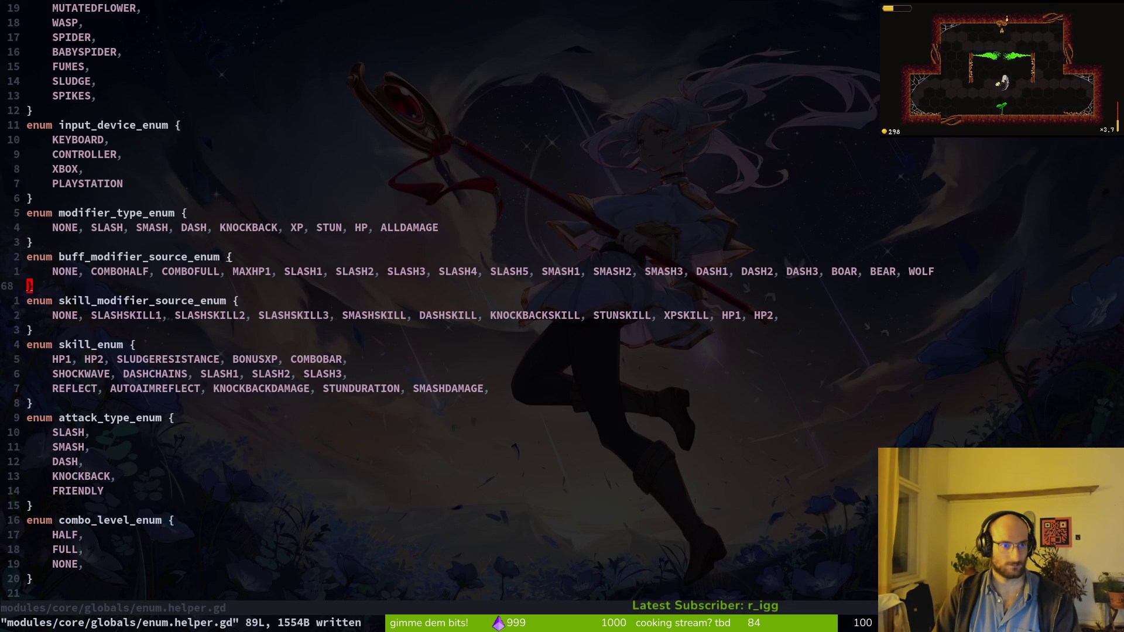
key(k)
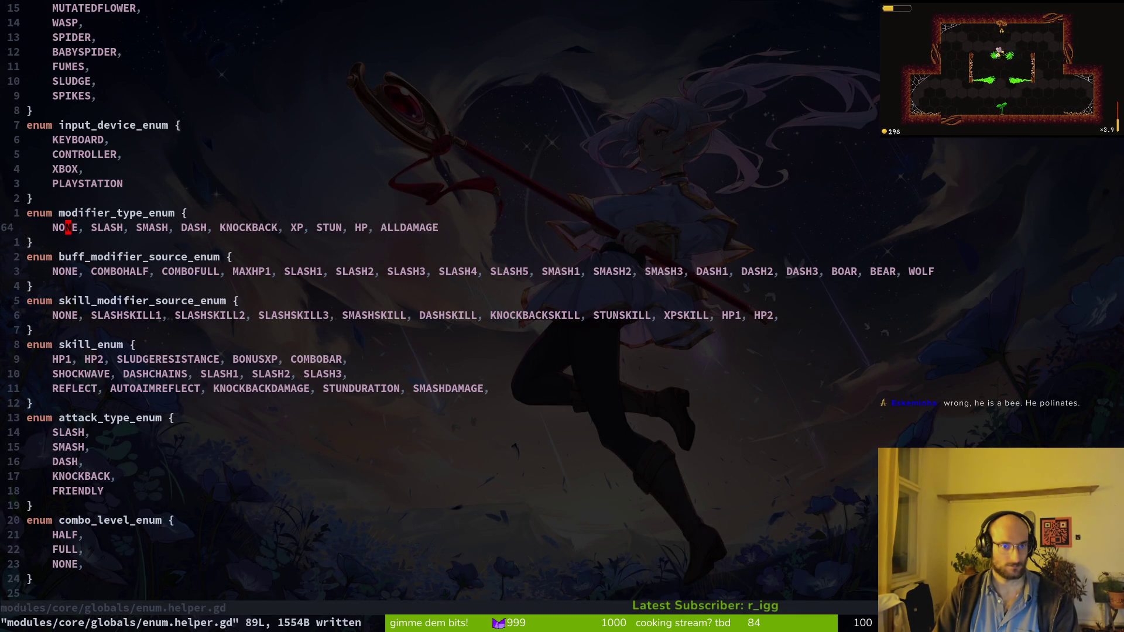
key(j)
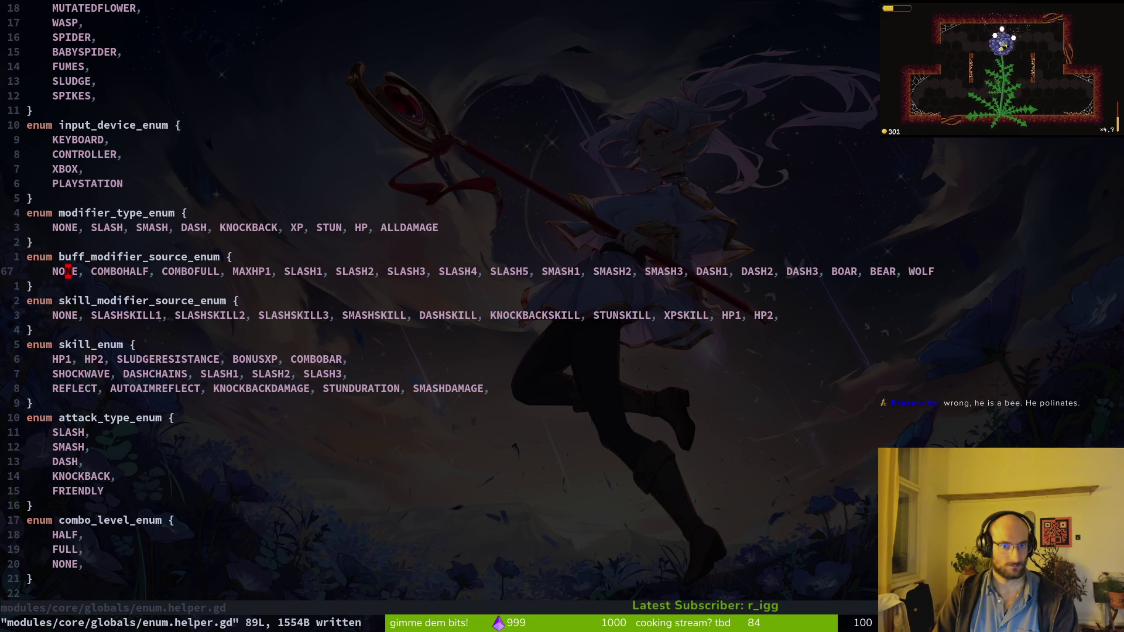
key(A)
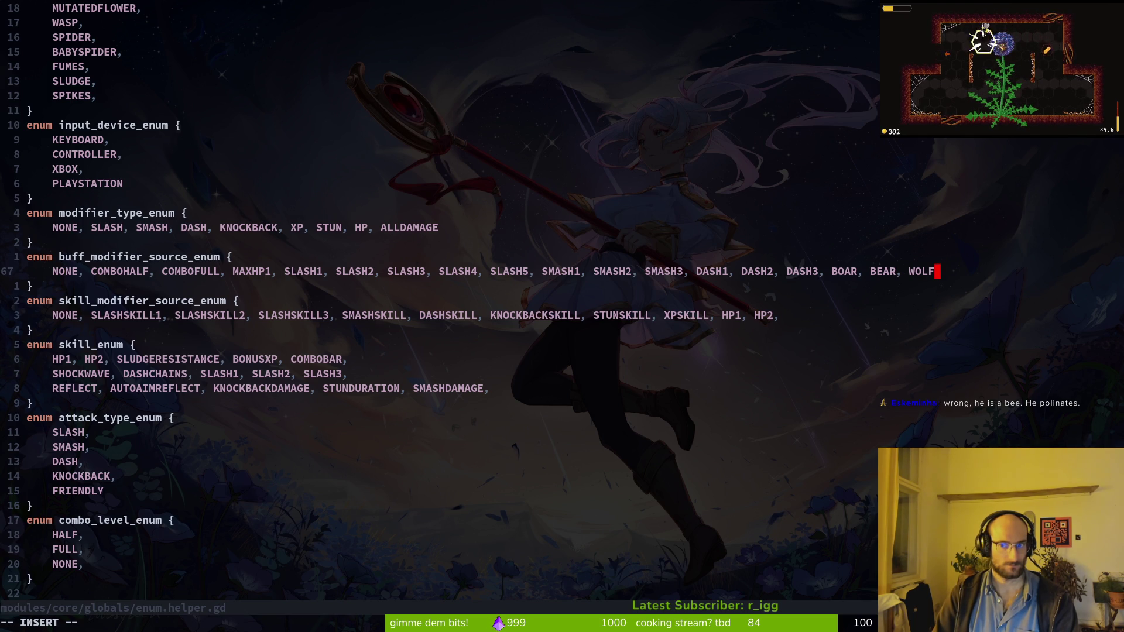
text(,XP)
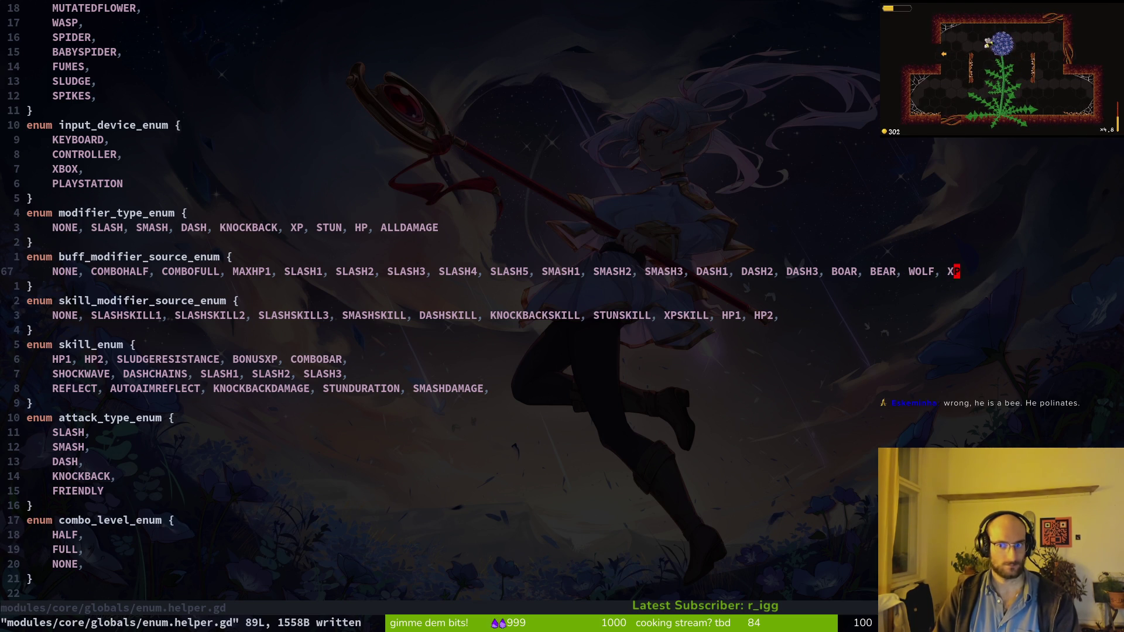
text(:w)
key(Return)
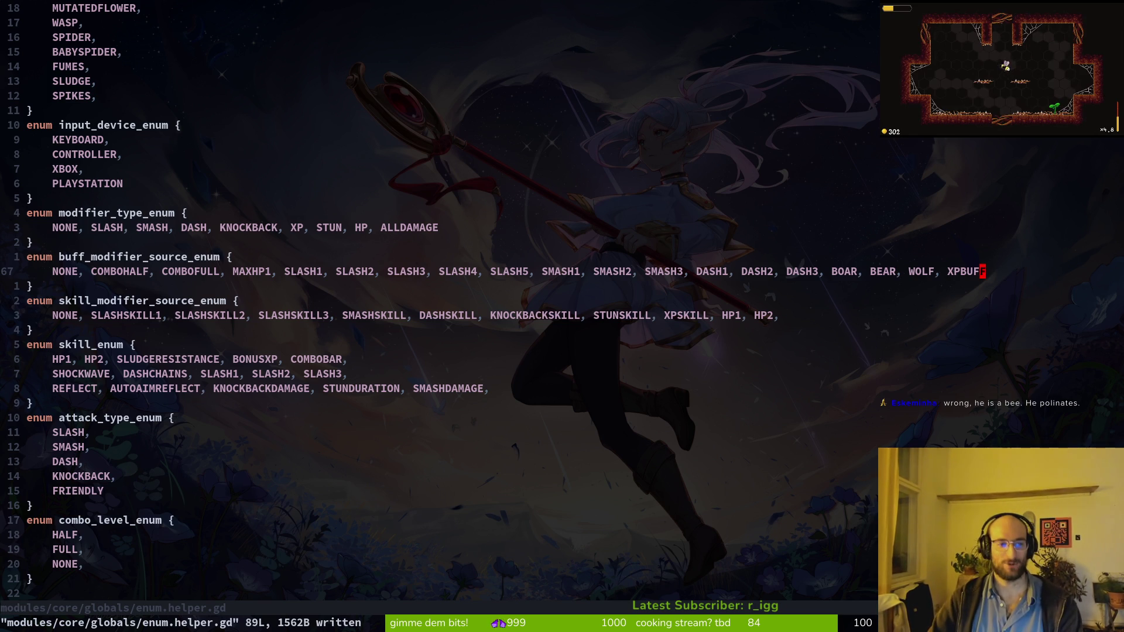
Append STUN and KNOCKBACK to the enum line and save enum.helper.gd.
click(228, 256)
text(, STUN)
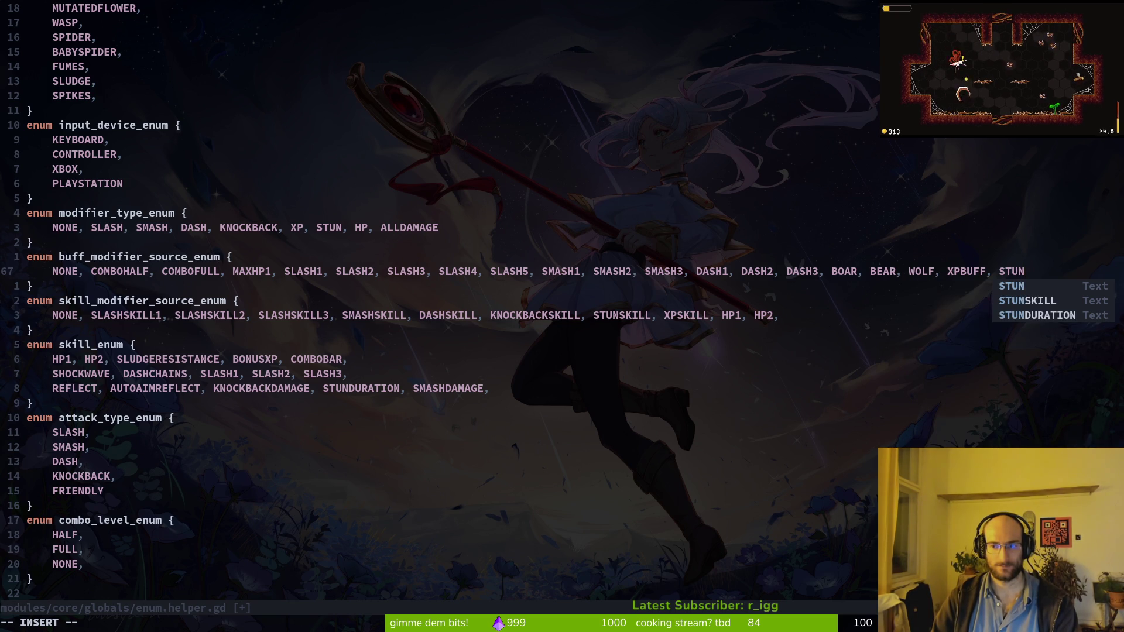
text(, )
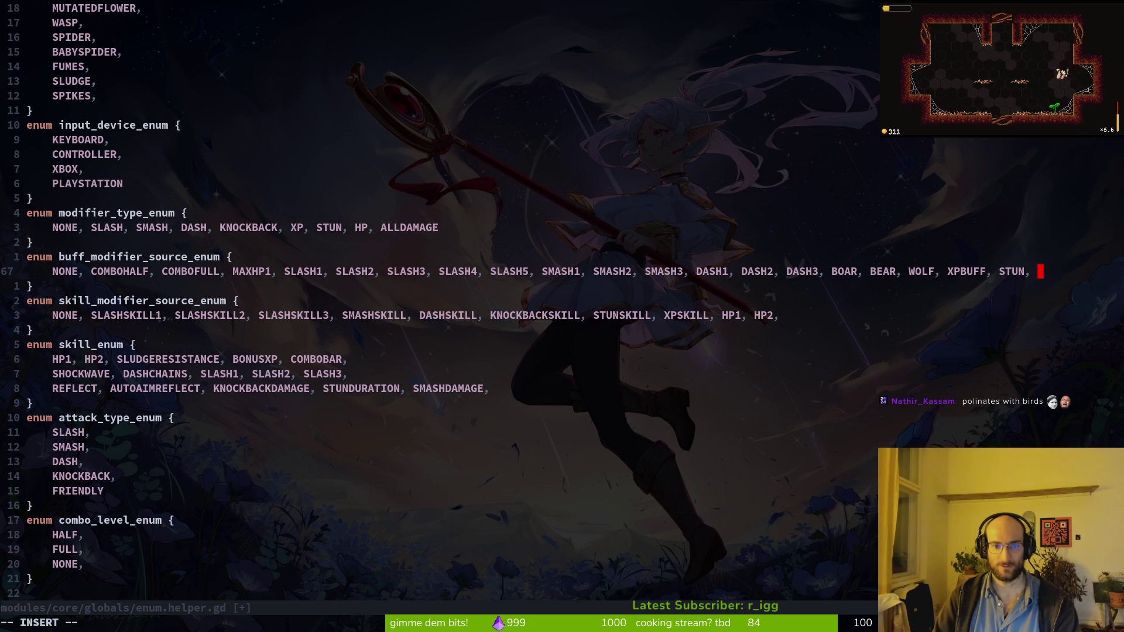
text(KNOCK)
key(Tab)
key(ctrl+s)
key(BackSpace)
text(KBACK)
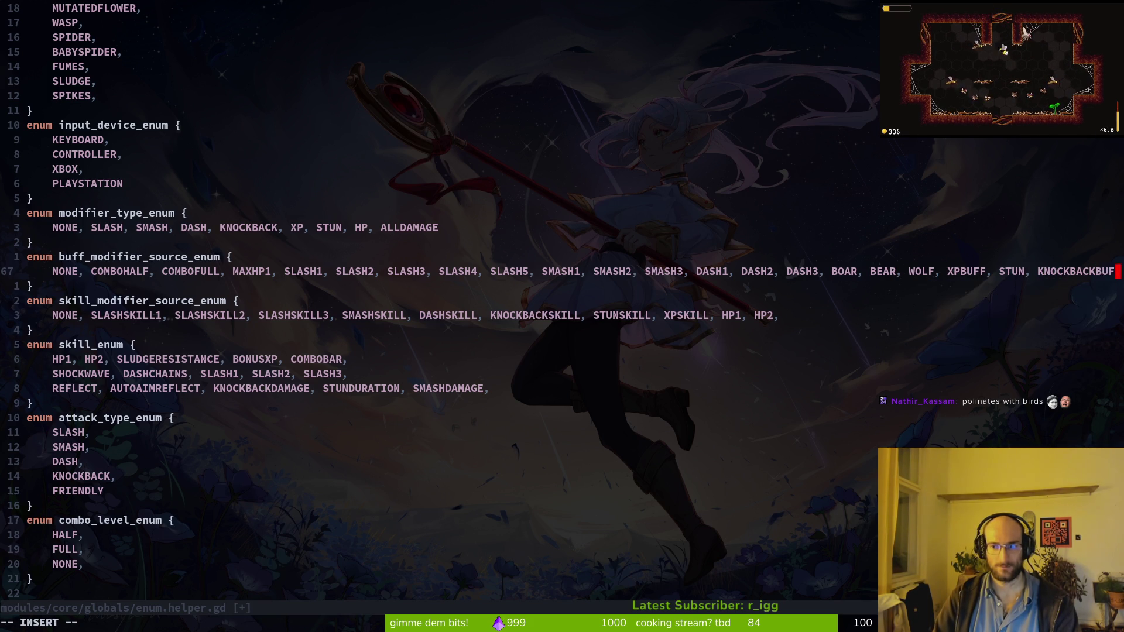
key(Escape)
key(ctrl+s)
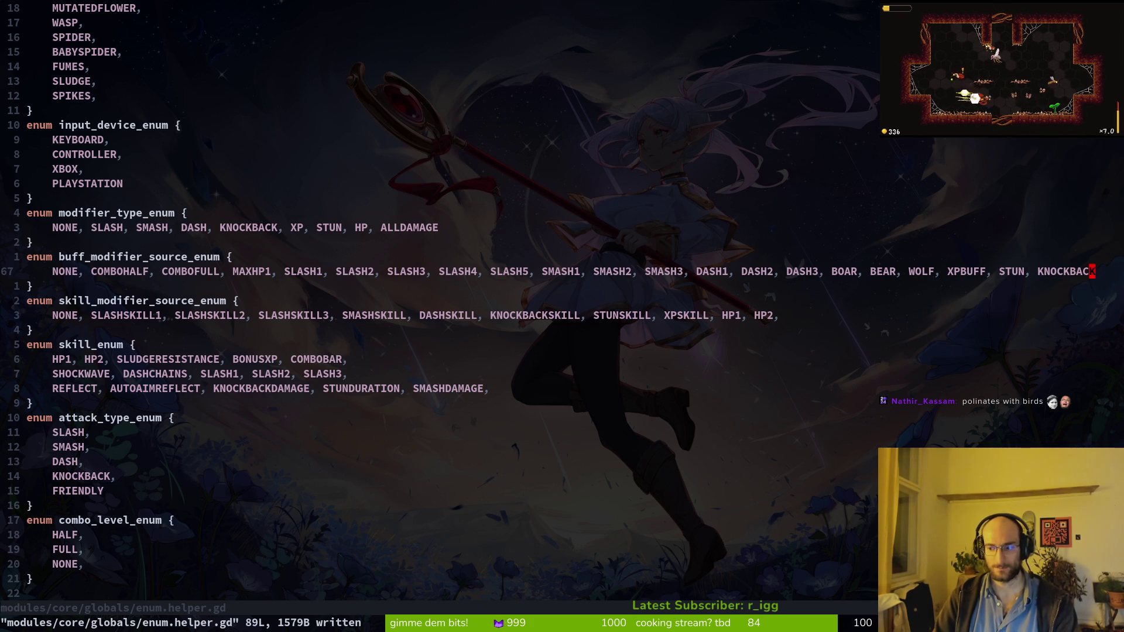
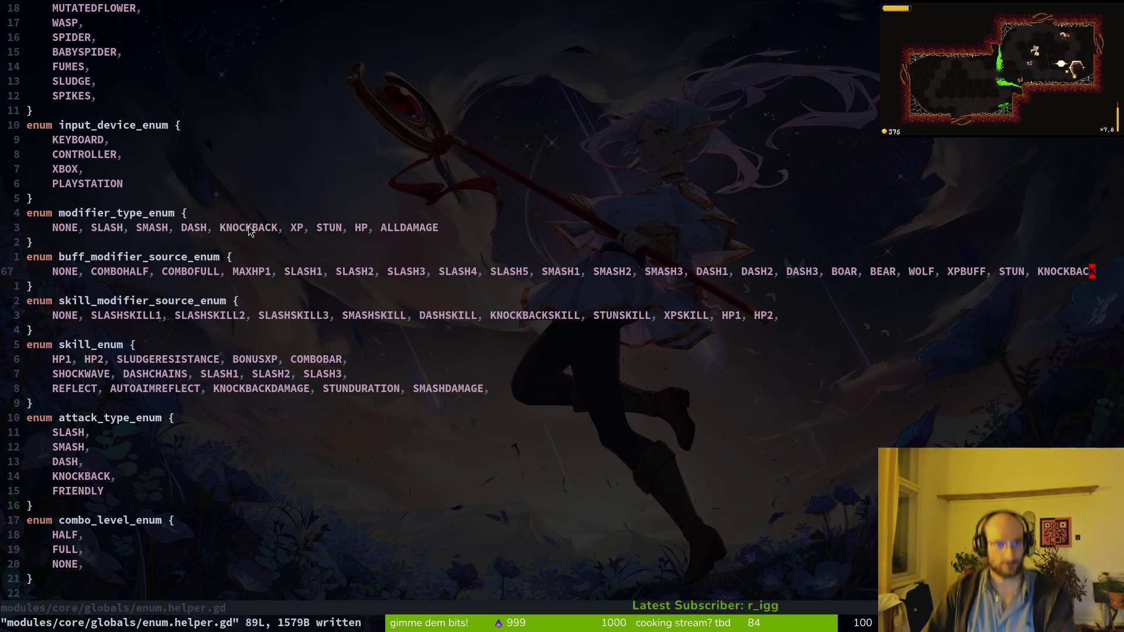
Switch to the Godot editor, where the buff manager scene lists 15 buff resources.
key(alt+Tab)
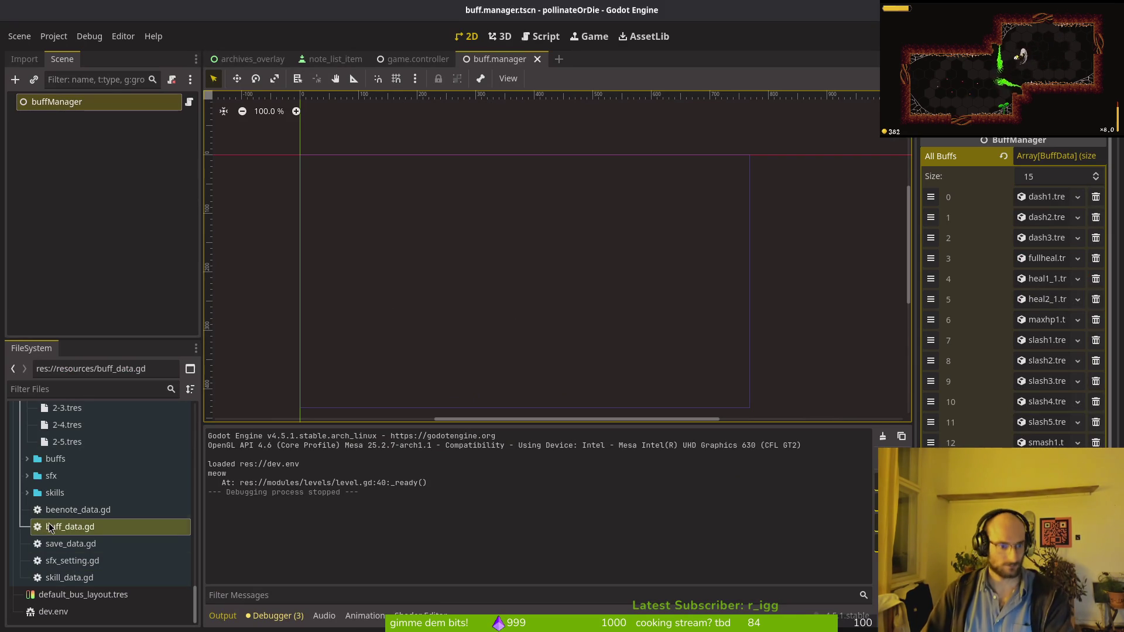
Expand the buffs folder and add xp.tres as the 16th All Buffs entry.
scroll(108, 465, up, 2)
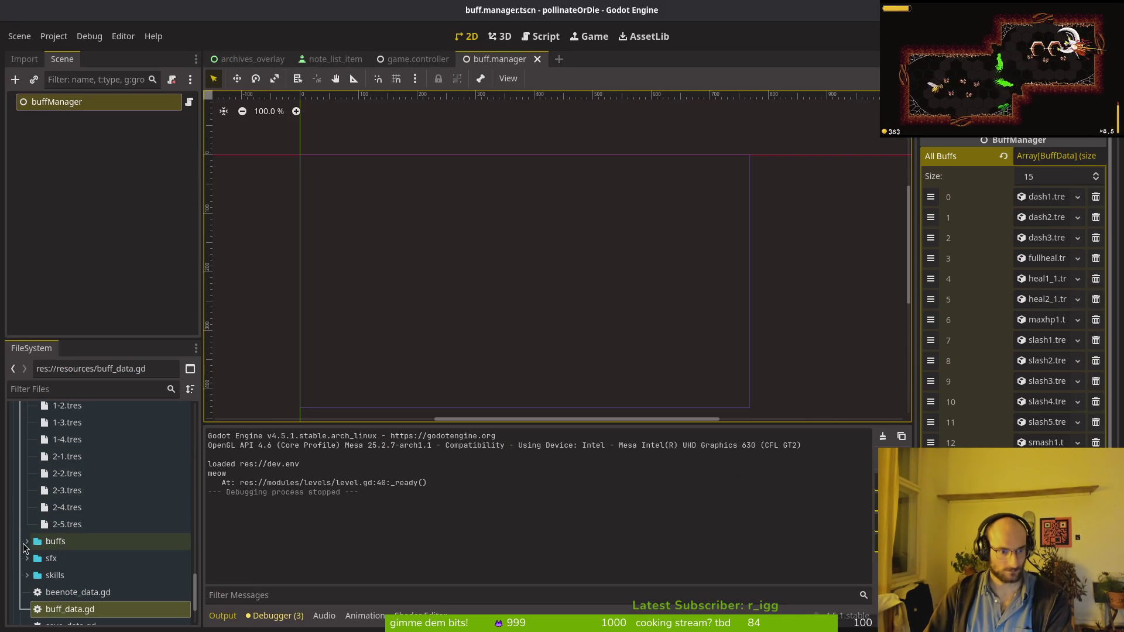
double_click(88, 537)
scroll(88, 514, down, 5)
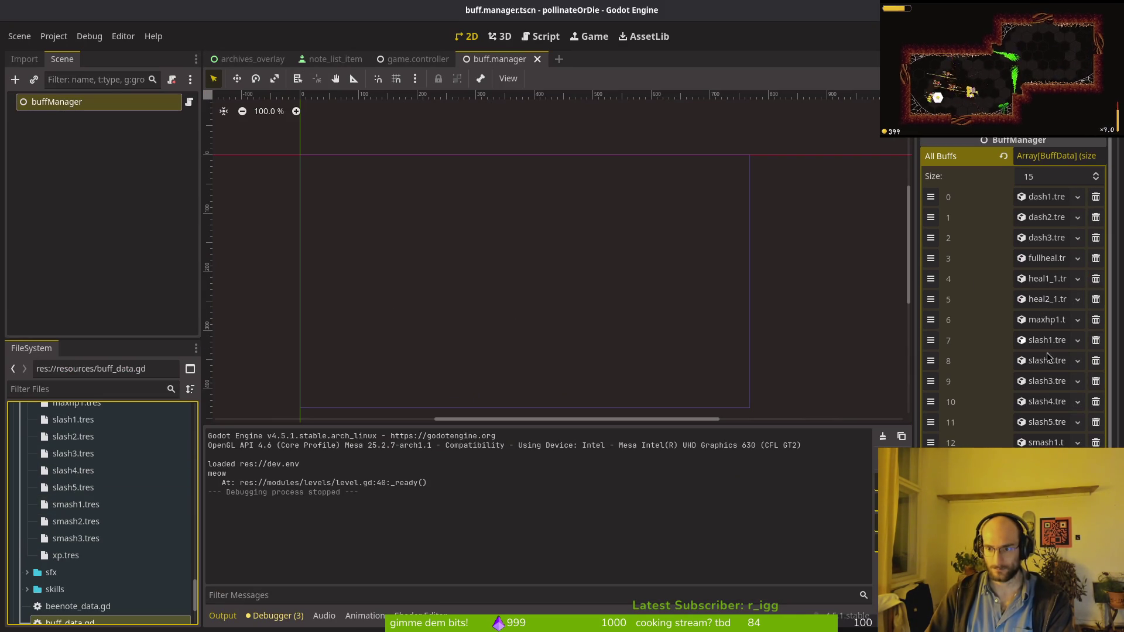
click(83, 555)
drag(83, 555, 1054, 156)
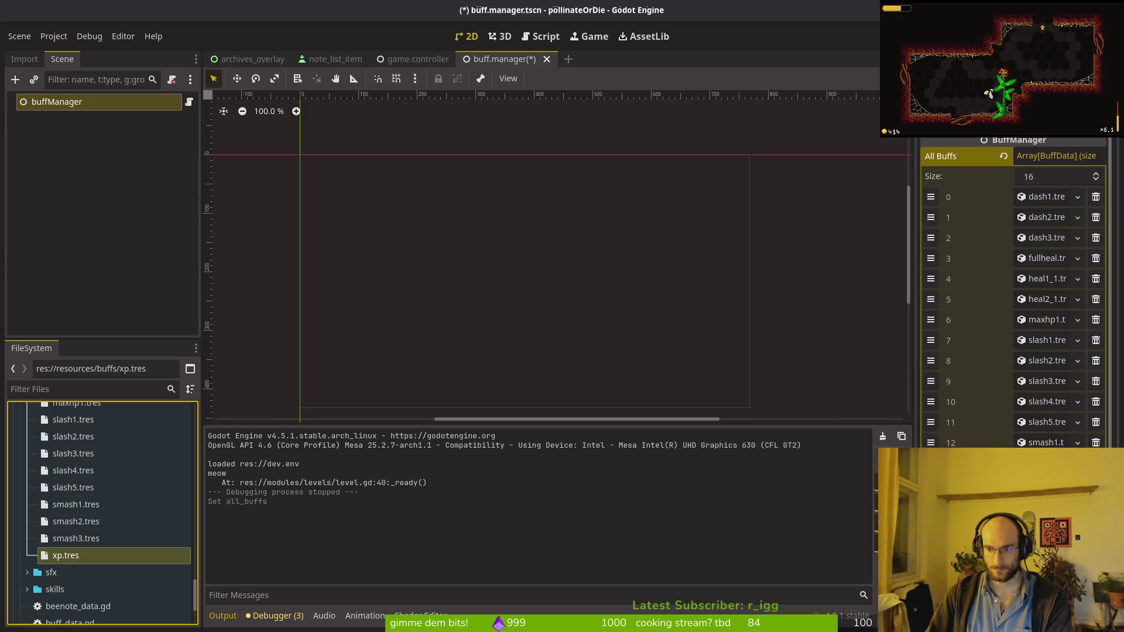
Open xp.tres in the Inspector with its Name field focused.
double_click(164, 561)
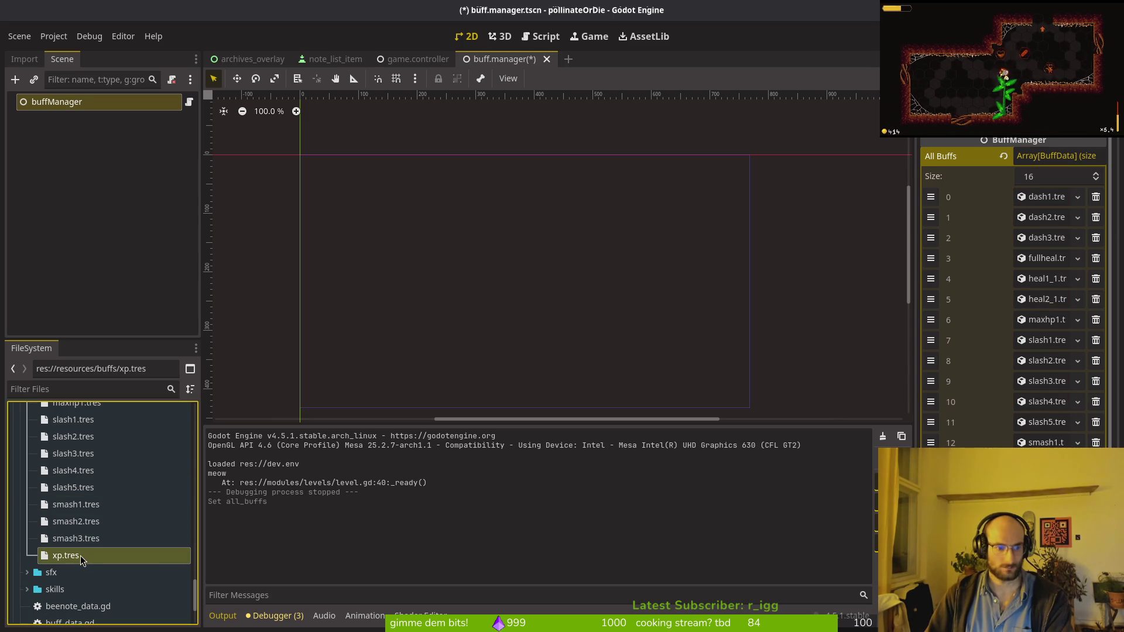
click(1042, 157)
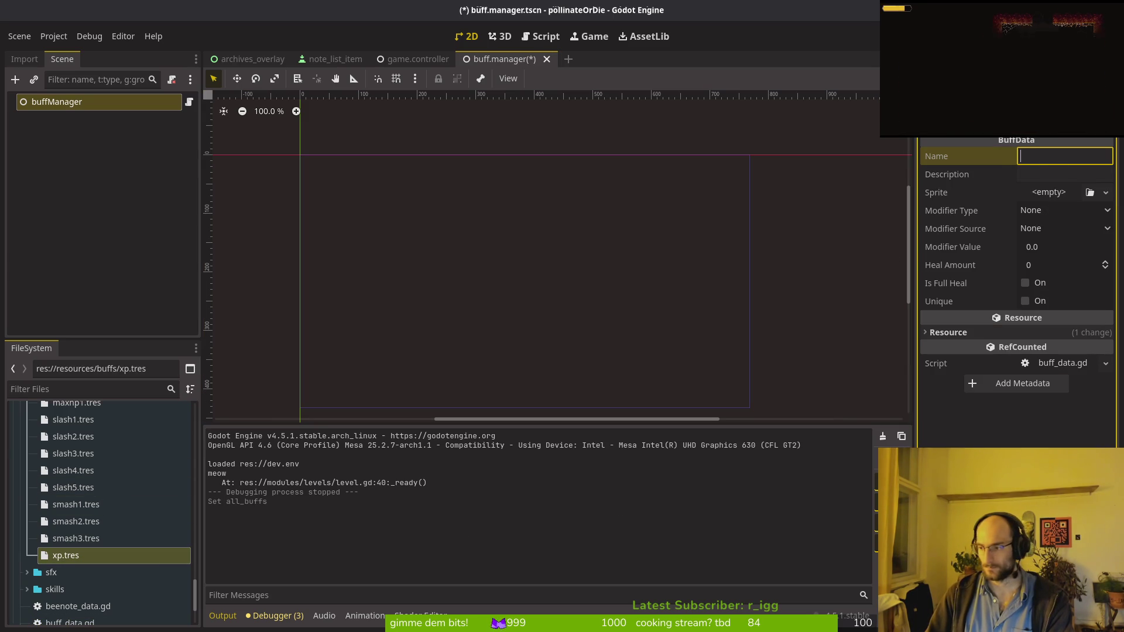
key(alt+Tab)
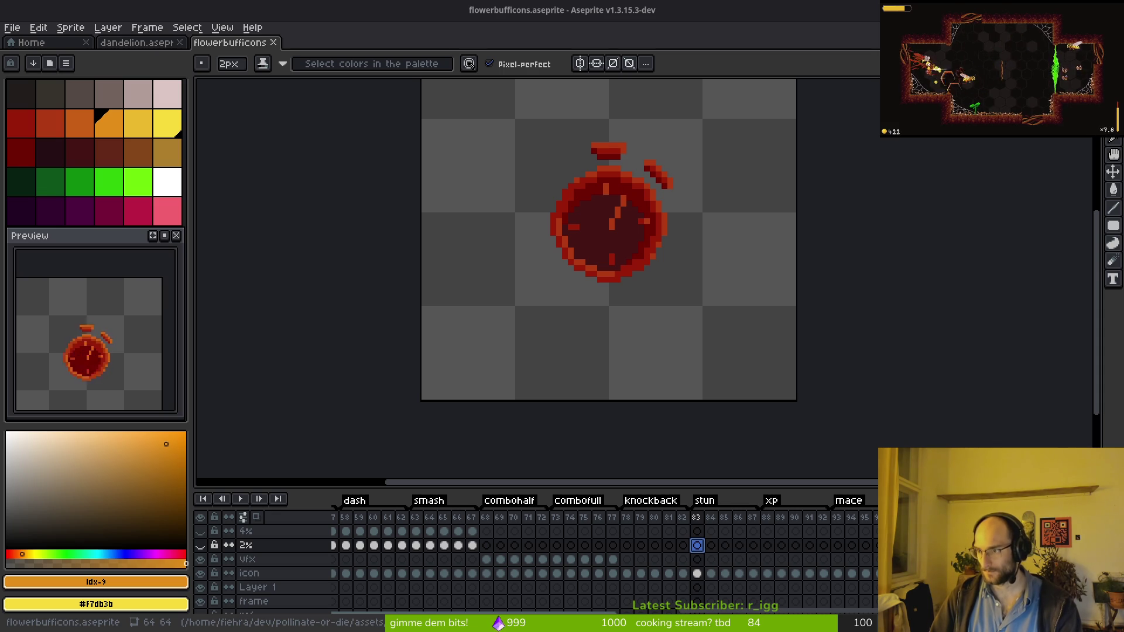
Bring translations.ods over Aseprite, showing the BUFF and SKILL name/description rows.
mouse_move(1123, 32)
mouse_down()
mouse_move(784, 32)
mouse_move(794, 28)
mouse_up()
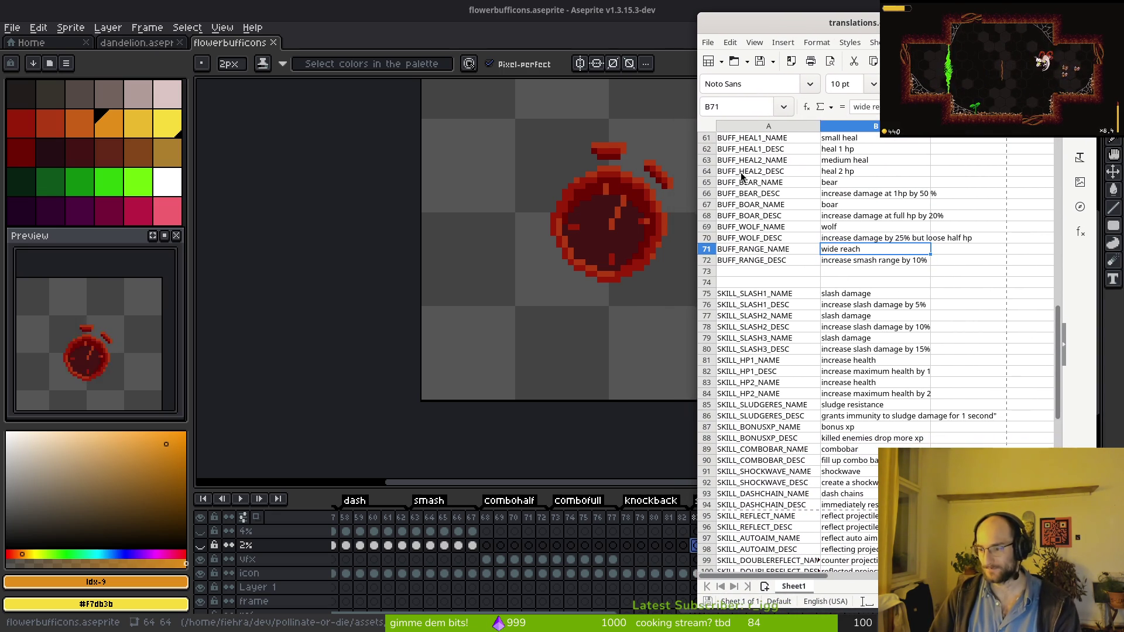
scroll(785, 276, down, 5)
scroll(756, 293, up, 9)
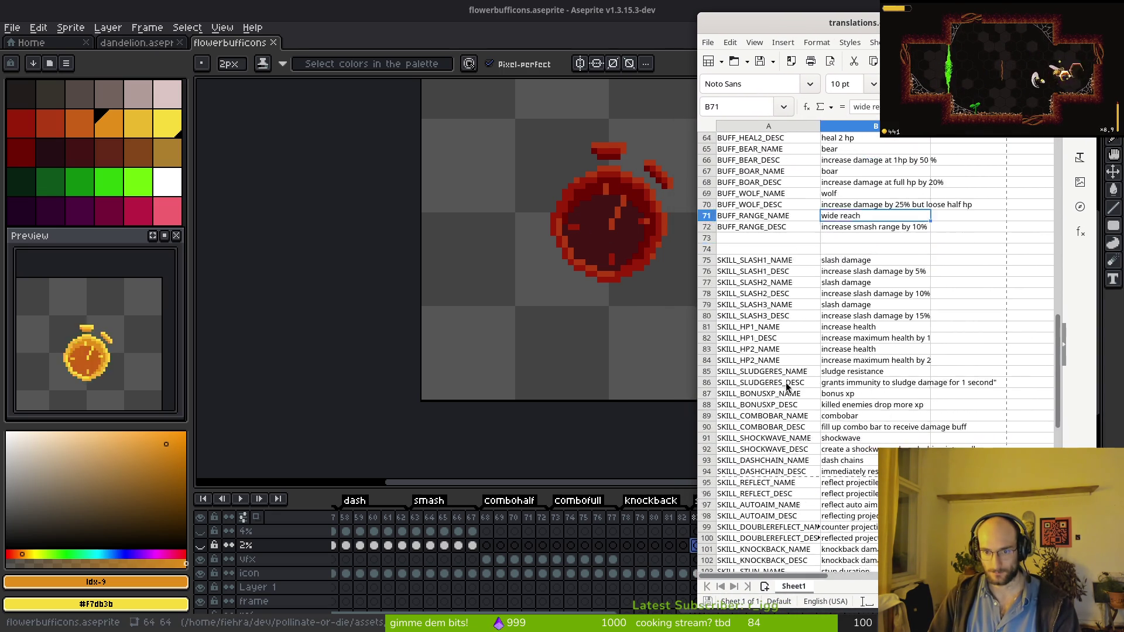
Enter the keys BUFF_XP_NAME and BUFF_XP_DESC in cells A73 and A74.
click(745, 398)
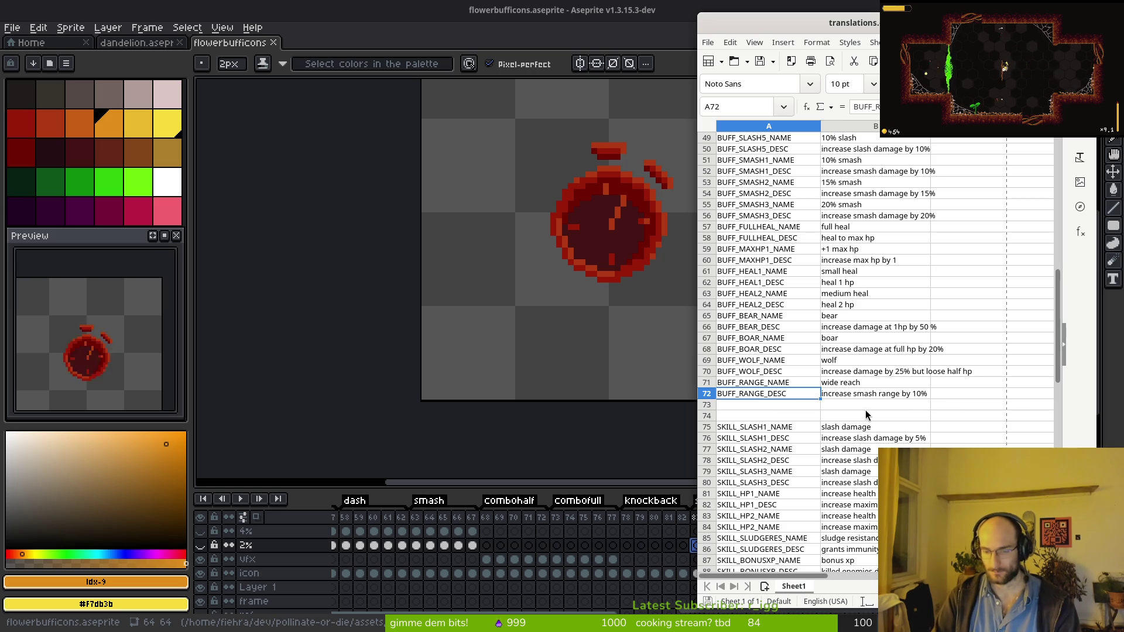
key(Down)
text(BUFF_)
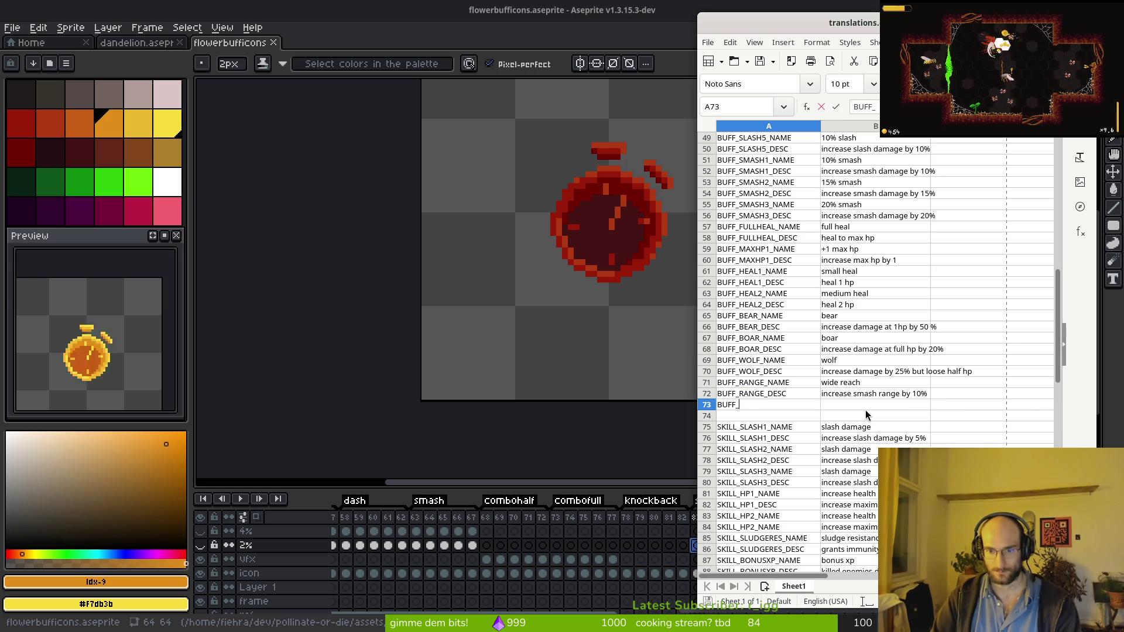
key(Return)
text(BUFF_XP_DESC)
key(Return)
Enter 'increase xp' in B73 and an XP gain description in B74.
key(Up)
key(Up)
key(Right)
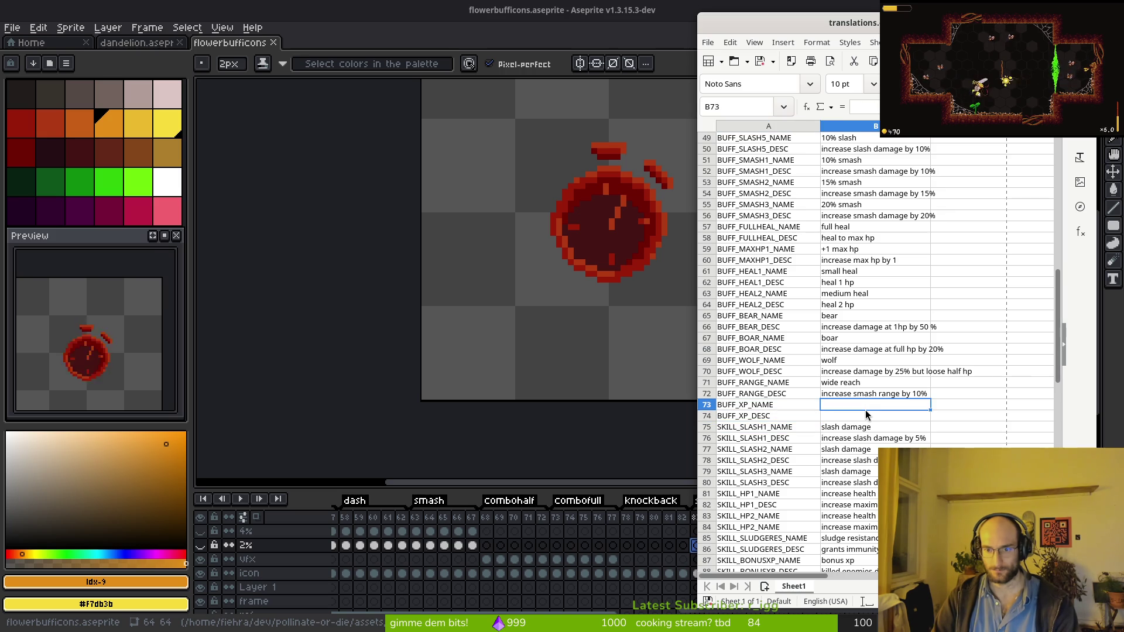
text(increase xp)
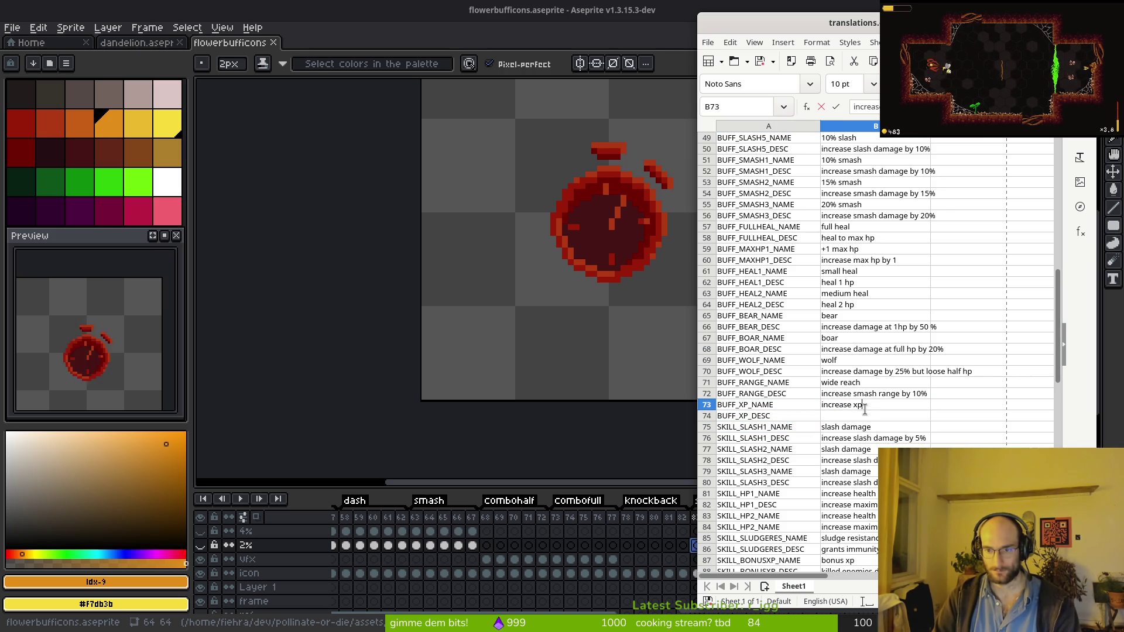
text( by 10%)
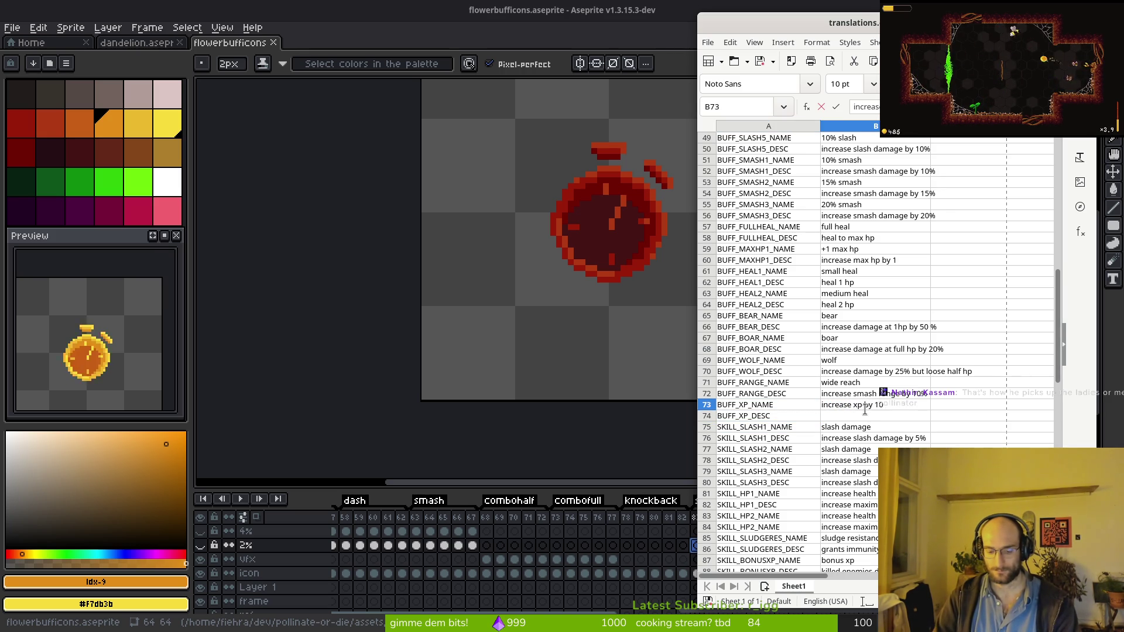
key(Escape)
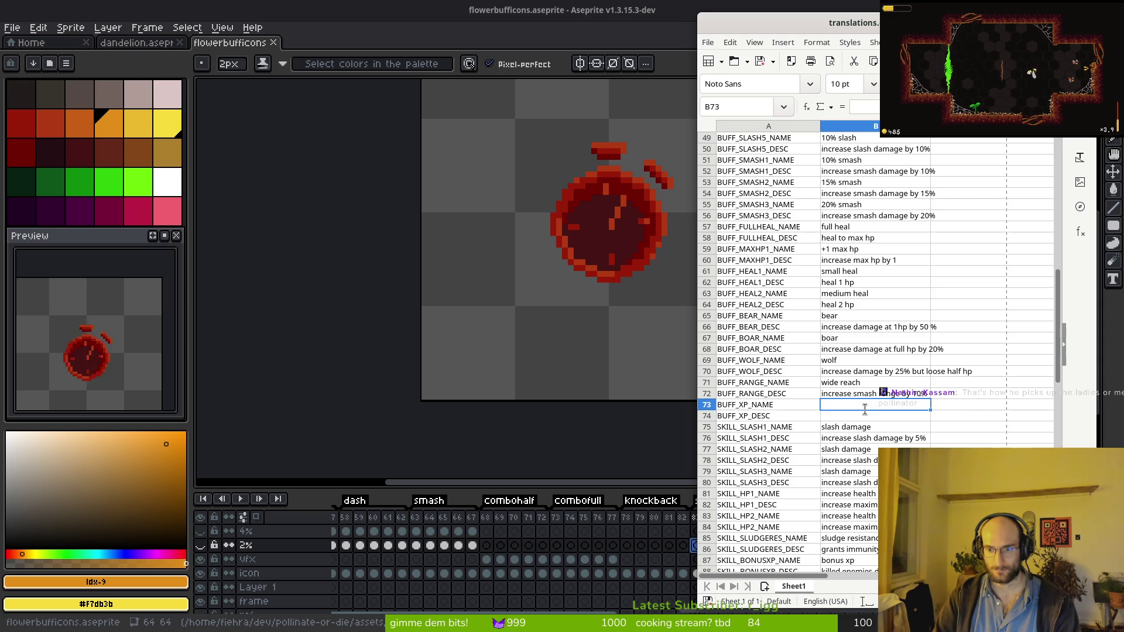
text(increase ga)
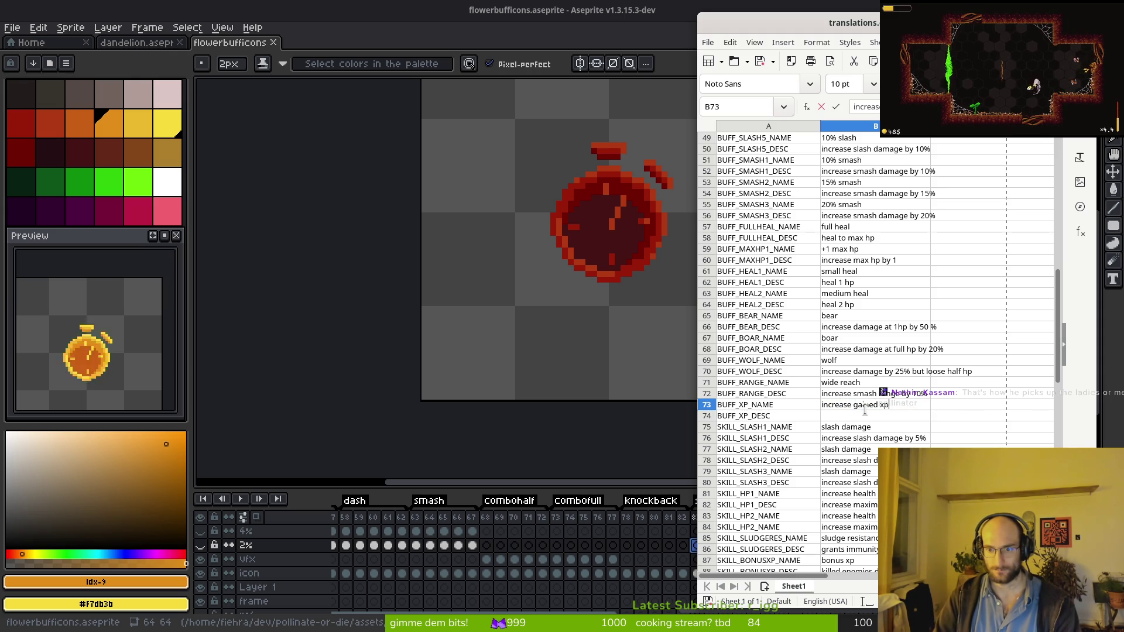
key(Escape)
text(i)
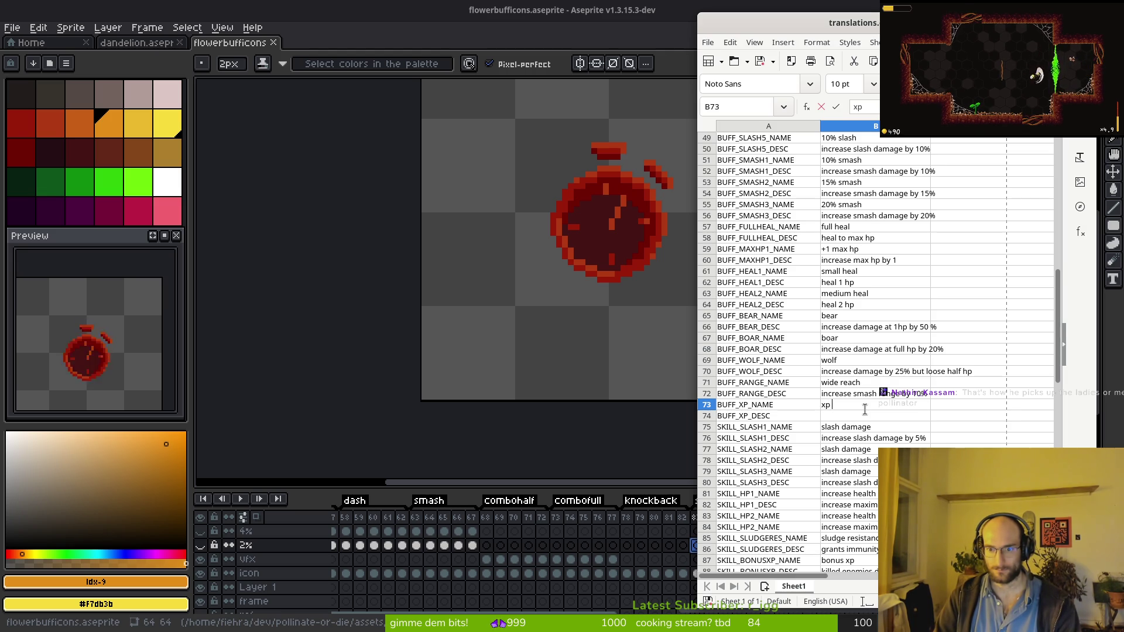
key(BackSpace)
text(increase)
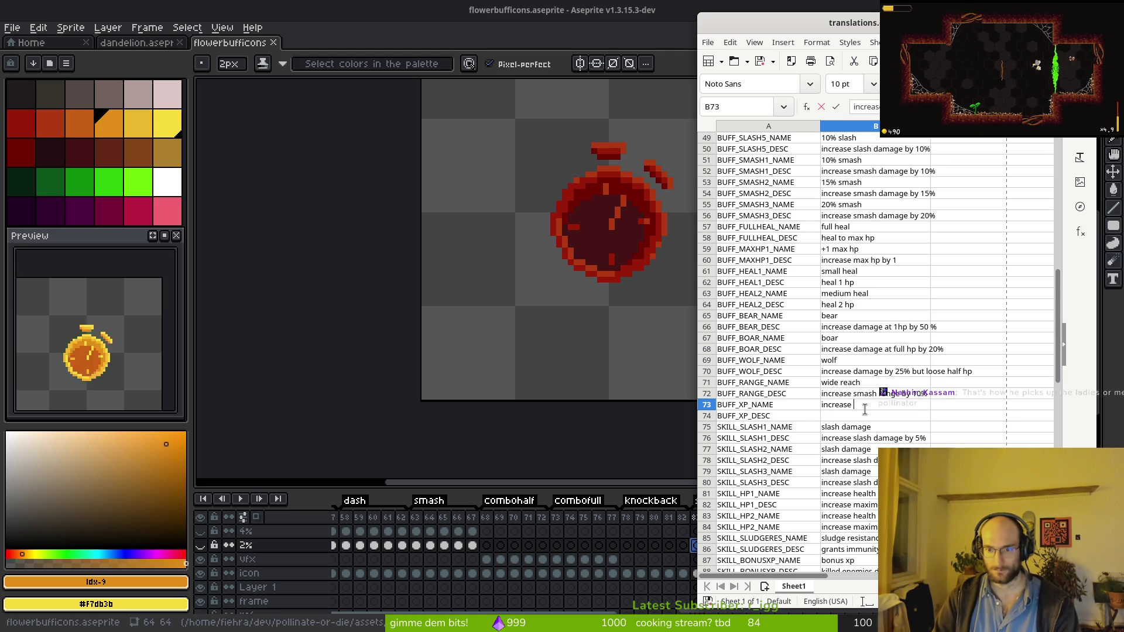
text(p)
key(Return)
text(inc)
key(Return)
key(Up)
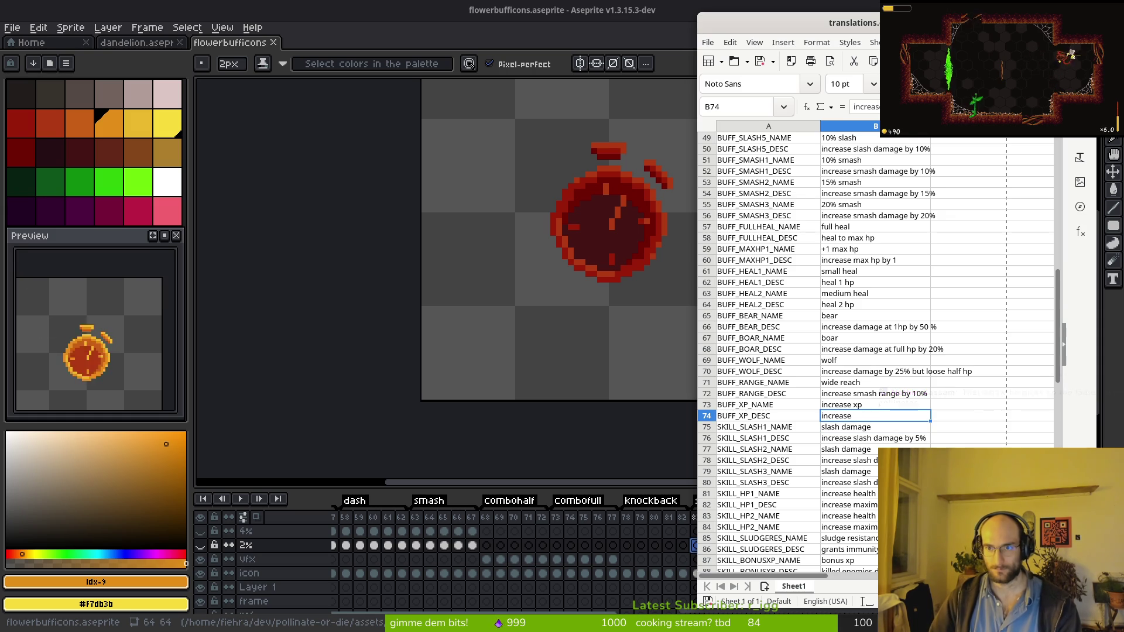
key(F2)
text( gain)
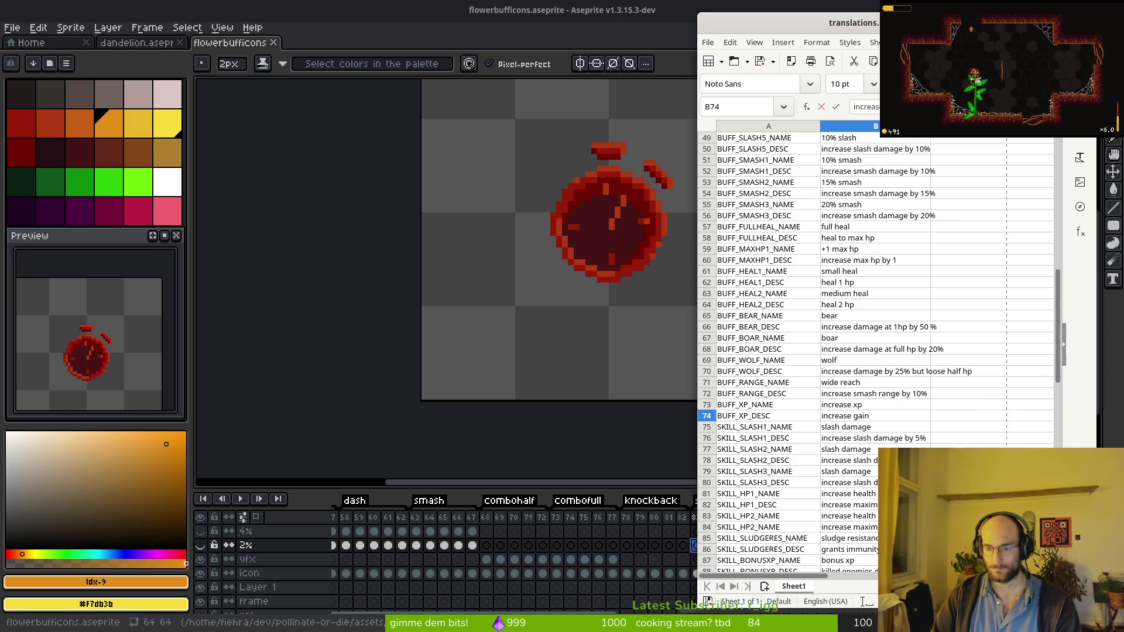
text(ed xp by 10%)
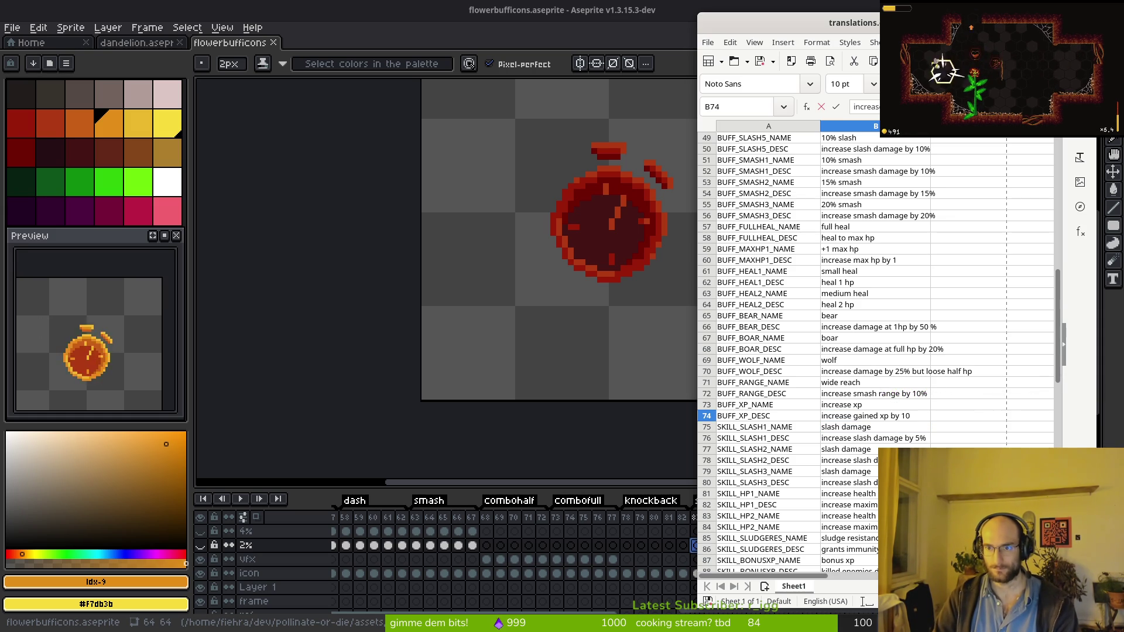
key(Return)
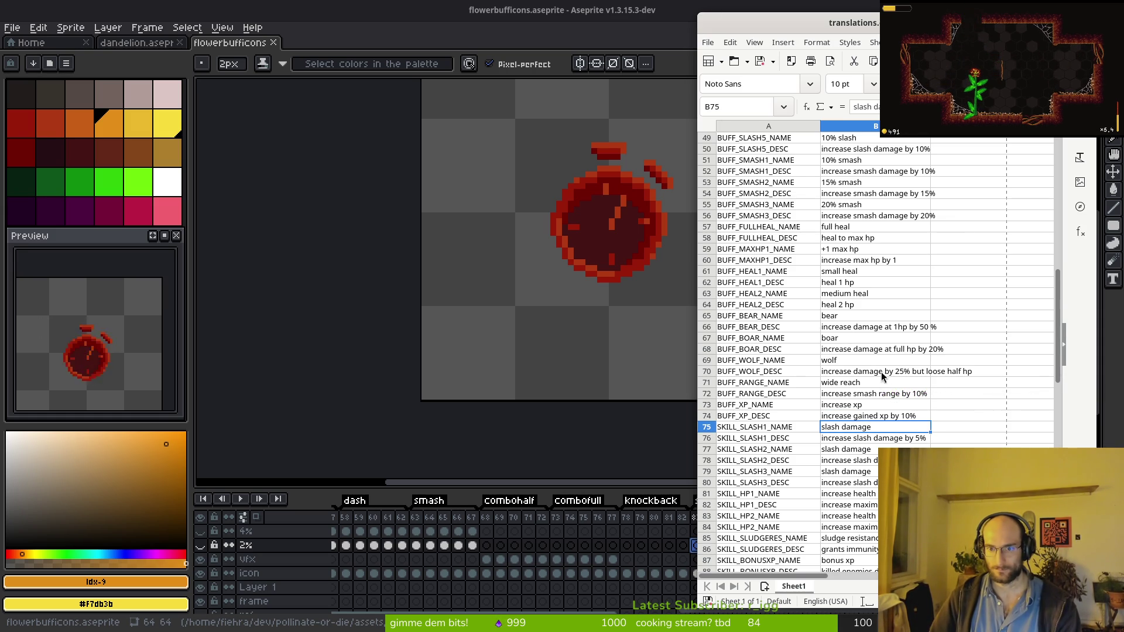
Move the skill rows block further down the sheet.
scroll(770, 530, down, 7)
scroll(769, 530, down, 4)
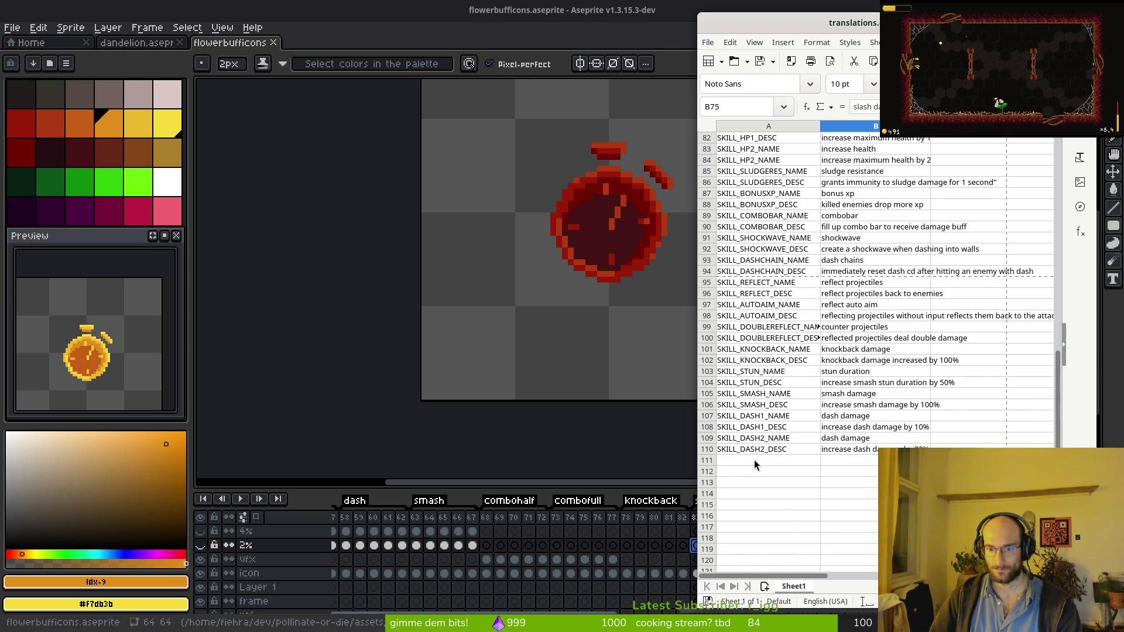
scroll(770, 298, up, 3)
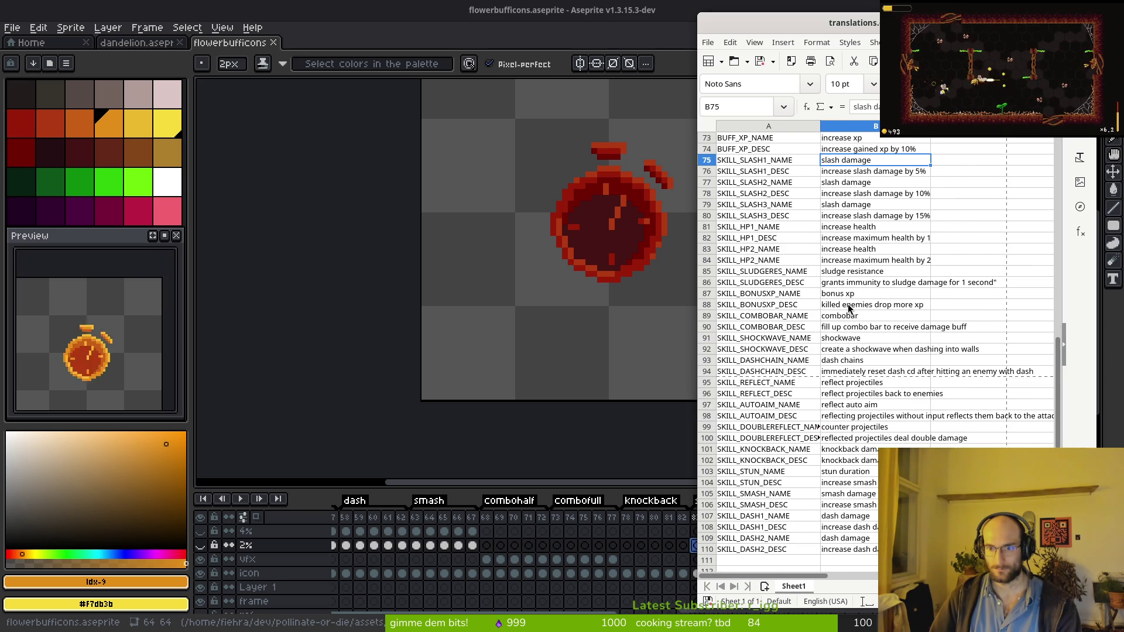
scroll(850, 304, up, 2)
mouse_move(725, 227)
mouse_down()
mouse_move(935, 370)
mouse_move(935, 461)
mouse_up()
drag(769, 321, 798, 471)
Reword B74 to 'increase xp gain by 10%'.
scroll(819, 342, up, 7)
scroll(801, 315, up, 4)
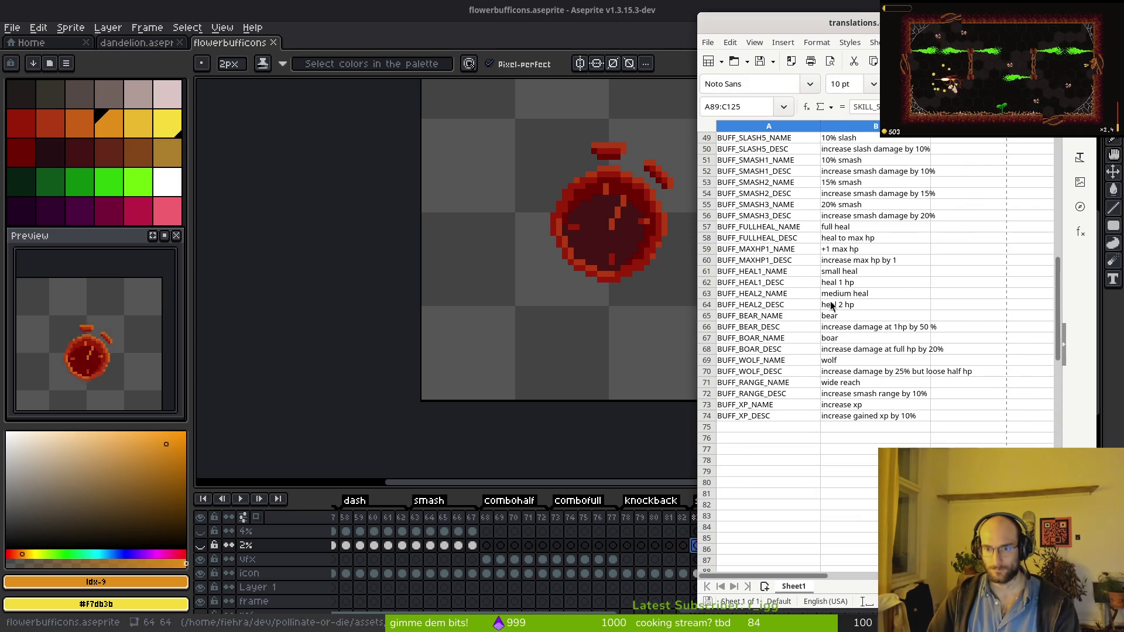
click(856, 417)
double_click(897, 417)
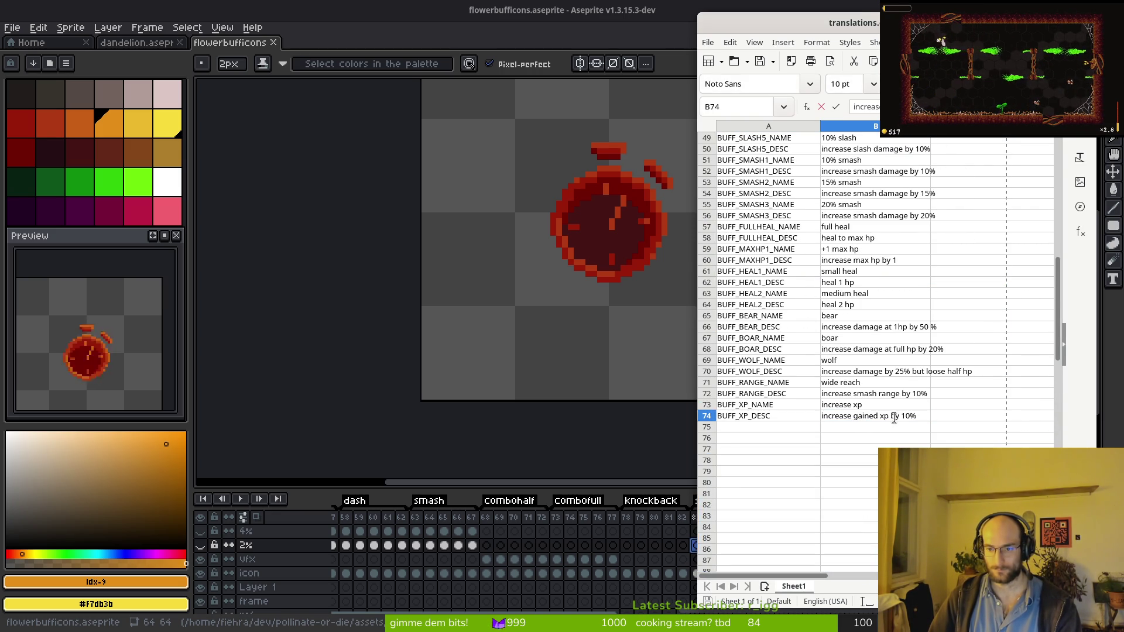
drag(878, 426, 852, 424)
key(BackSpace)
text(xp gain)
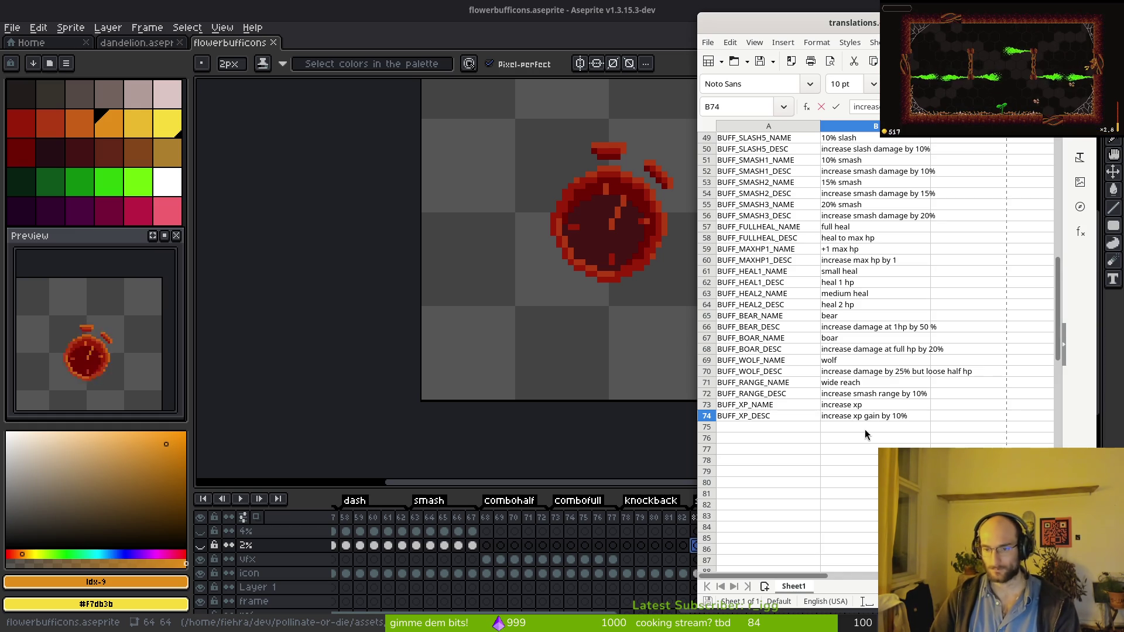
key(Return)
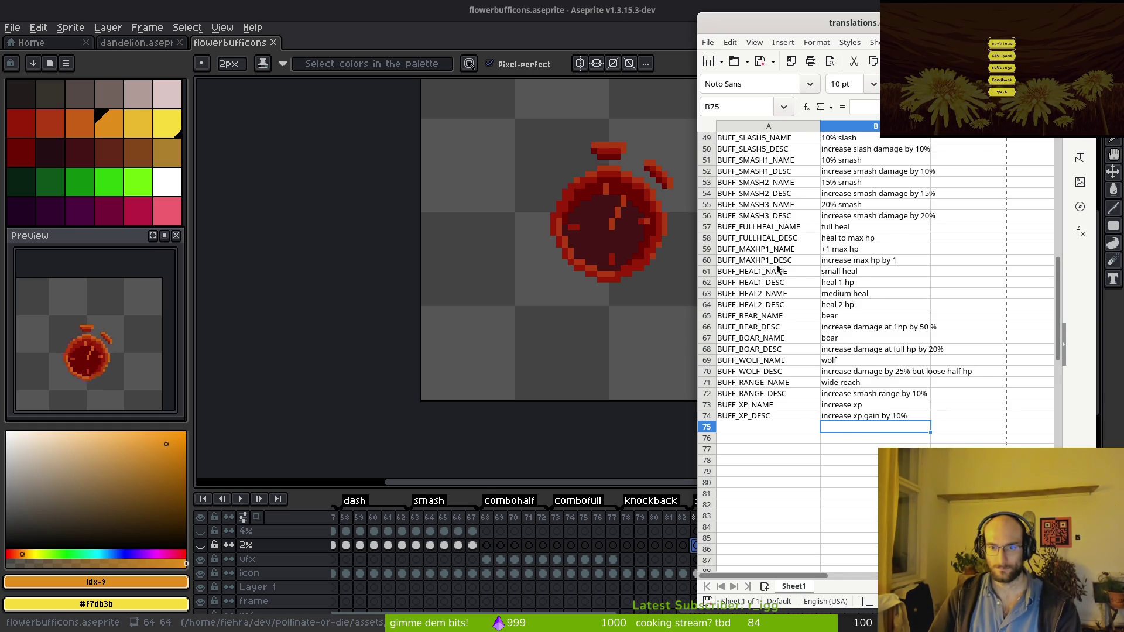
Enter the keys BUFF_STUN_NAME and BUFF_STUN_DESC in rows 75 and 76.
scroll(767, 235, up, 6)
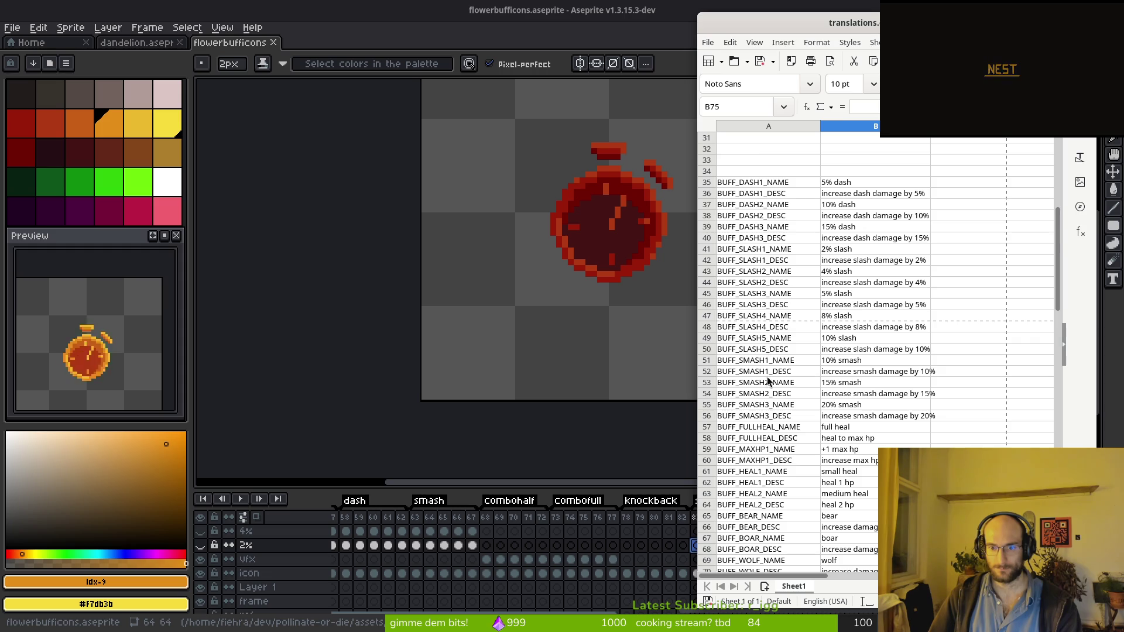
scroll(764, 438, down, 4)
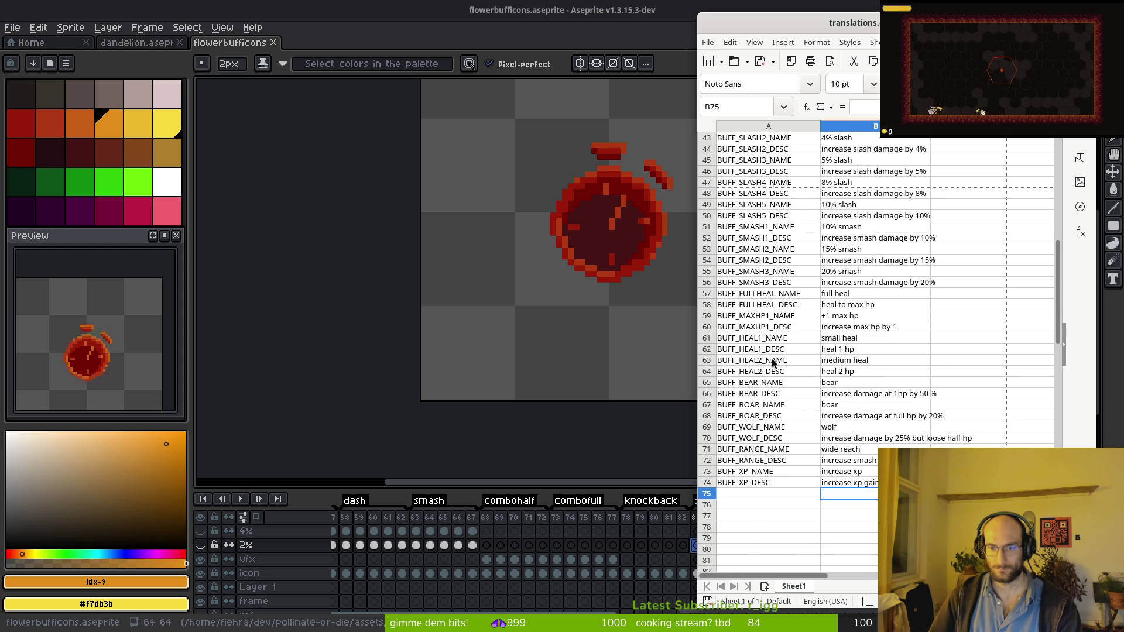
click(758, 492)
text(BUFF_)
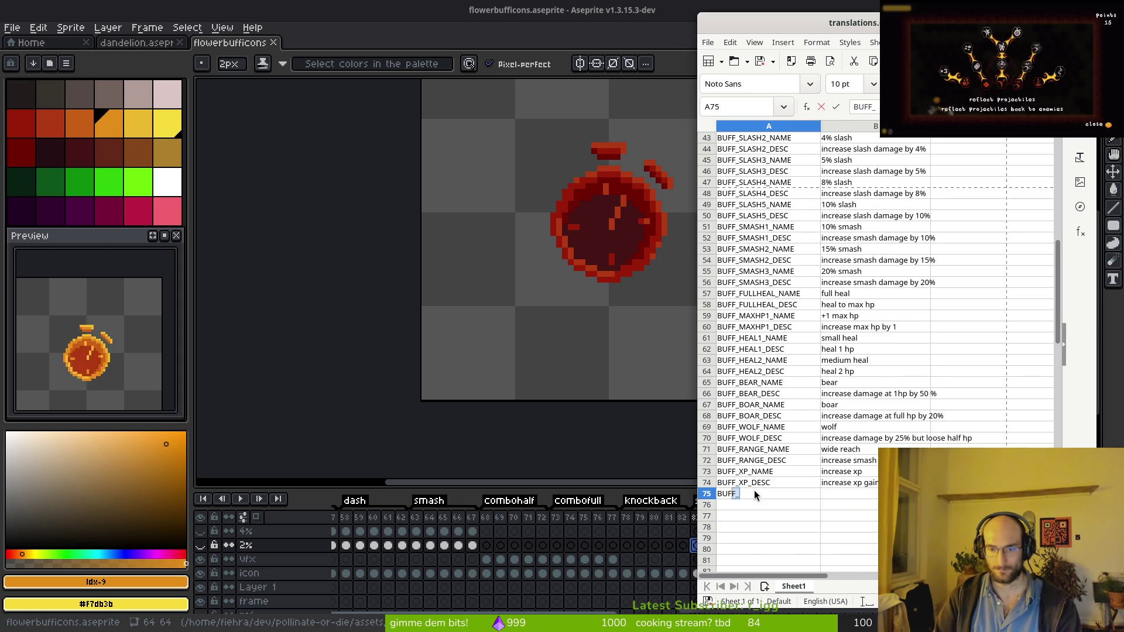
text(STUN)
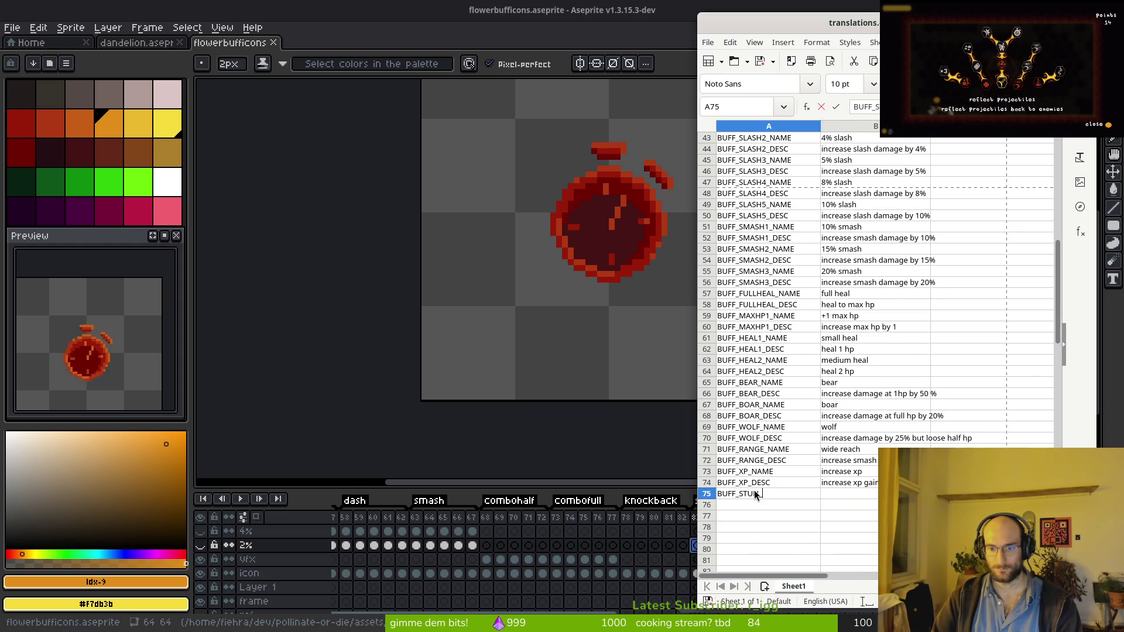
text(_NAEMME)
key(Return)
text(BUFF_STUN_DESC)
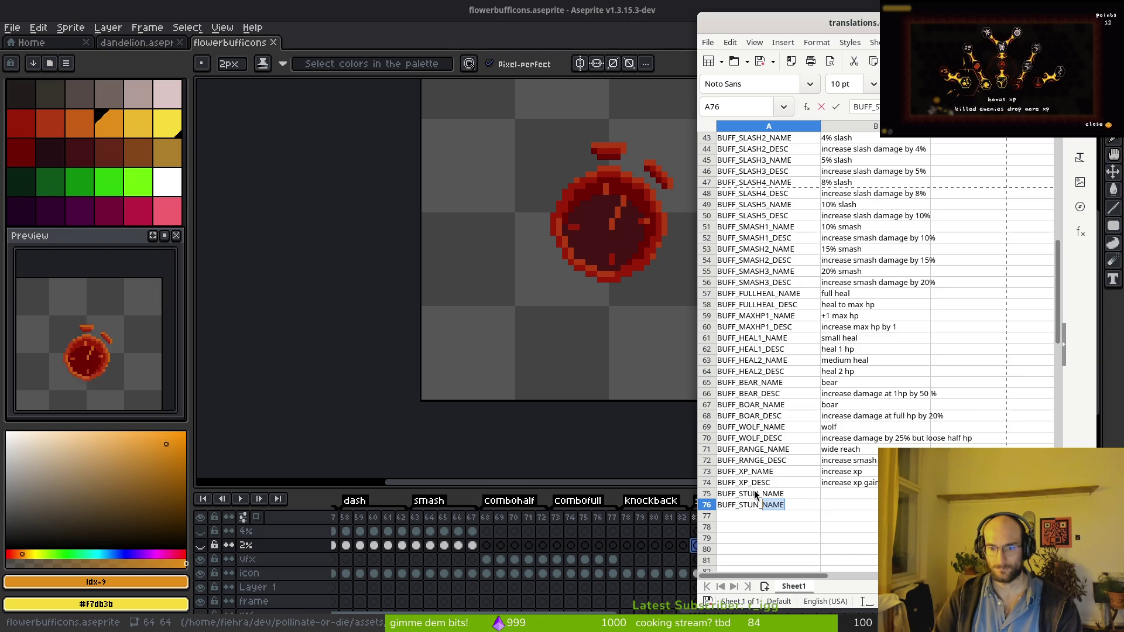
click(755, 495)
Add the keys BUFF_KNOCKBACK_NAME and BUFF_KNOCKBACK_DESC in A77 and A78.
key(Down)
key(Down)
text(BUFF_KNOCKBACK_)
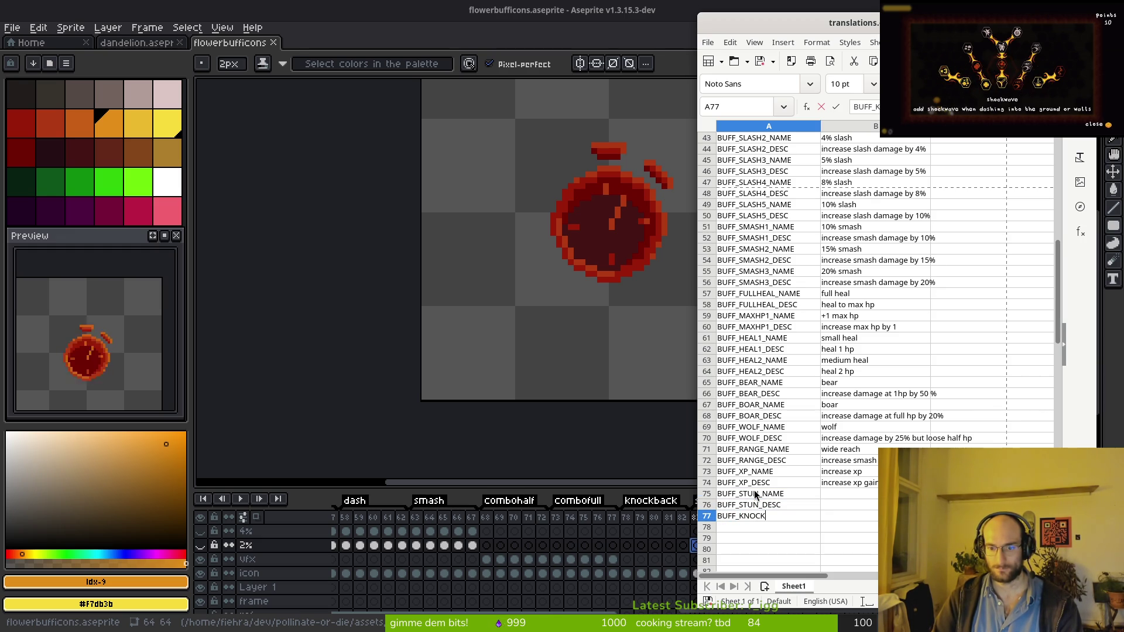
text(NAME)
key(Return)
text(BUFF_K)
key(Return)
key(Up)
key(F2)
key(BackSpace)
key(BackSpace)
key(BackSpace)
text(D)
key(Return)
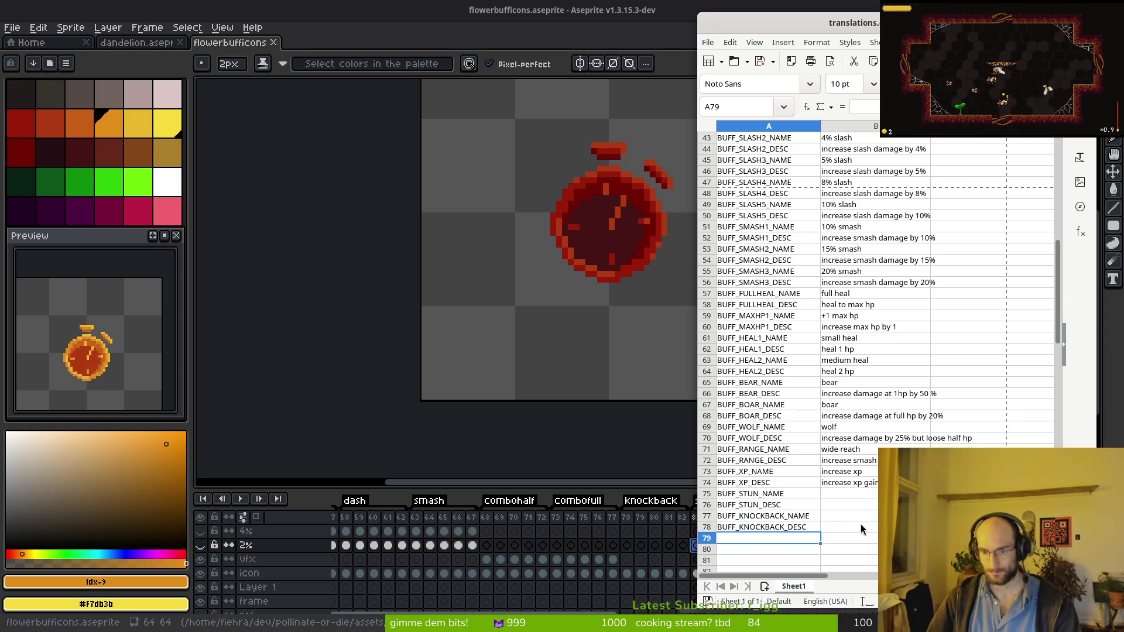
Enter 'stun duration' and its increase-stun-duration description in B75 and B76.
click(838, 494)
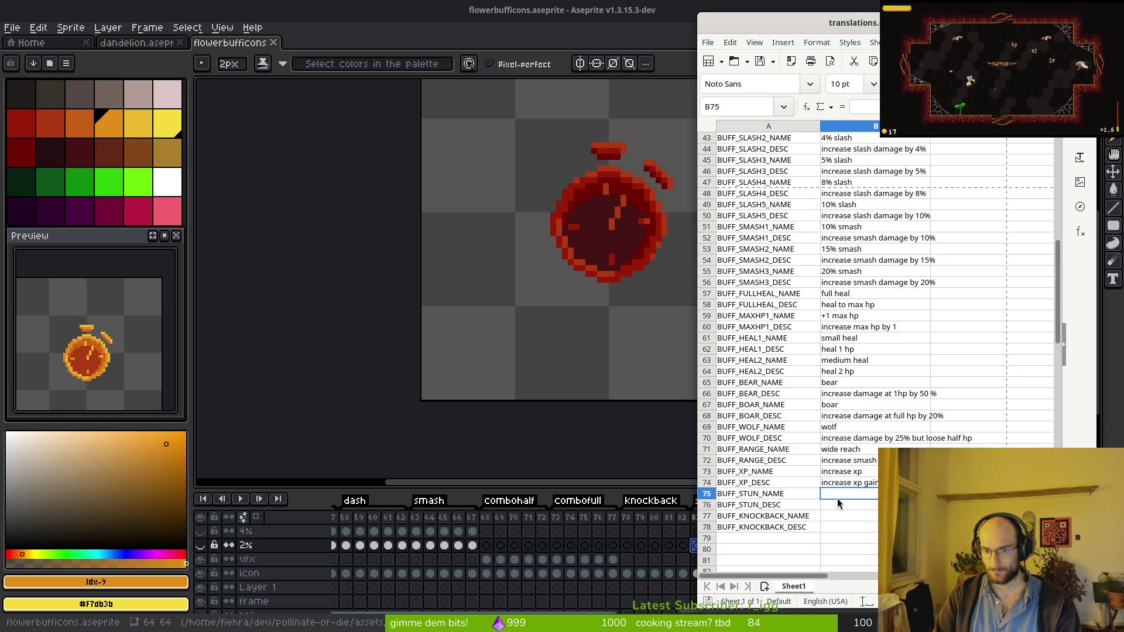
text(stun duration)
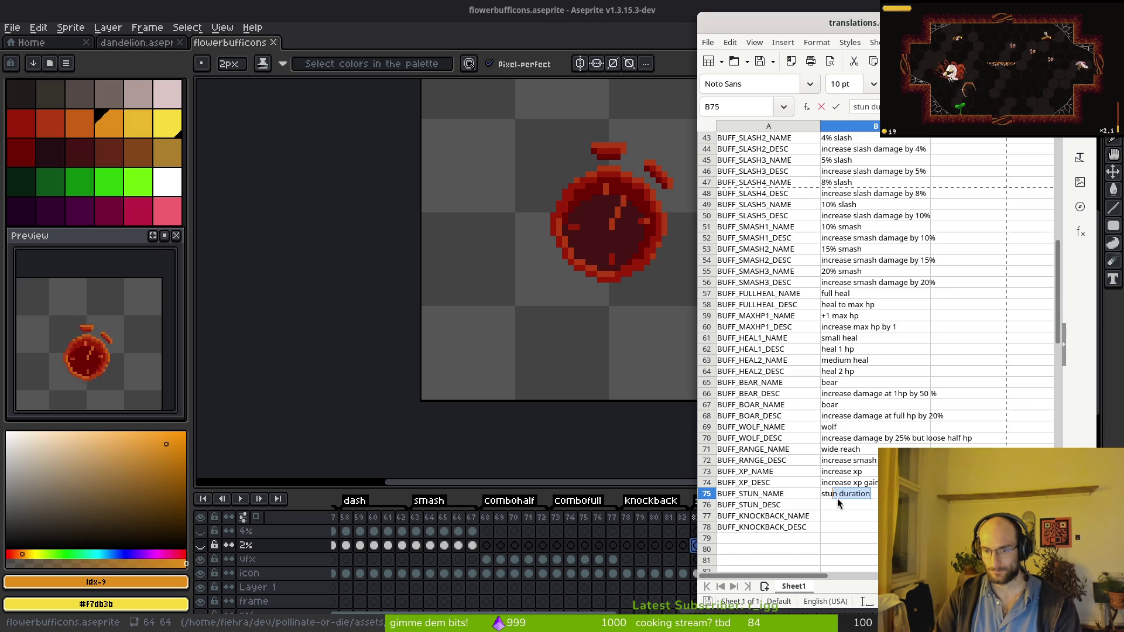
key(Return)
text(increase)
key(Return)
double_click(838, 504)
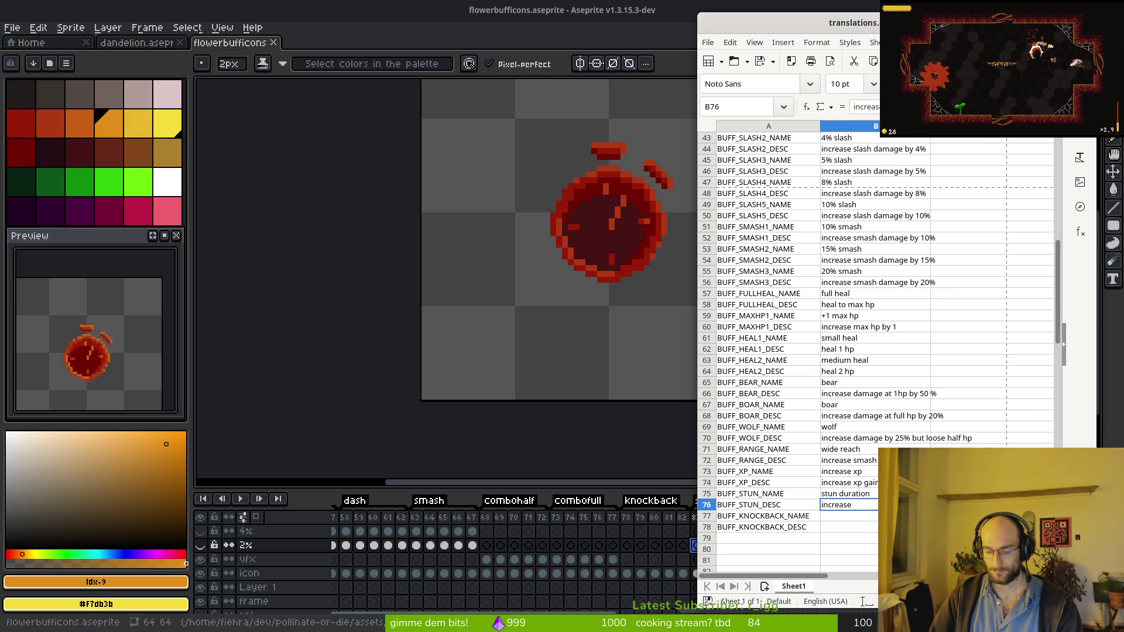
text( stun du)
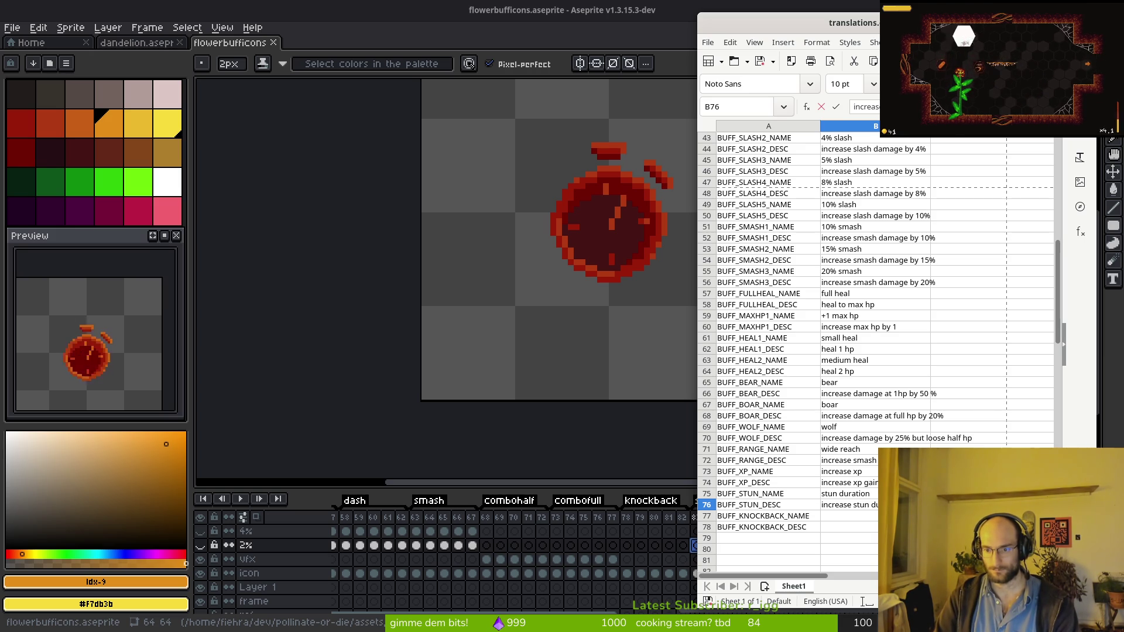
key(Return)
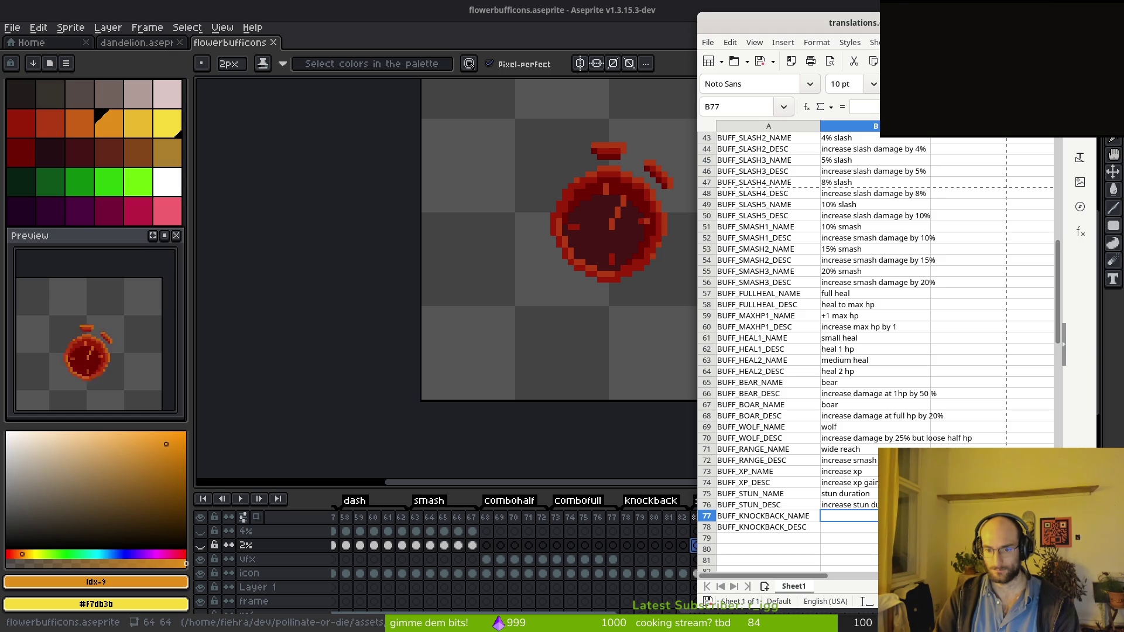
Enter 'knockback damage' and its increase-knockback description in B77 and B78.
text(kockback damage)
key(Return)
text(increase knockb)
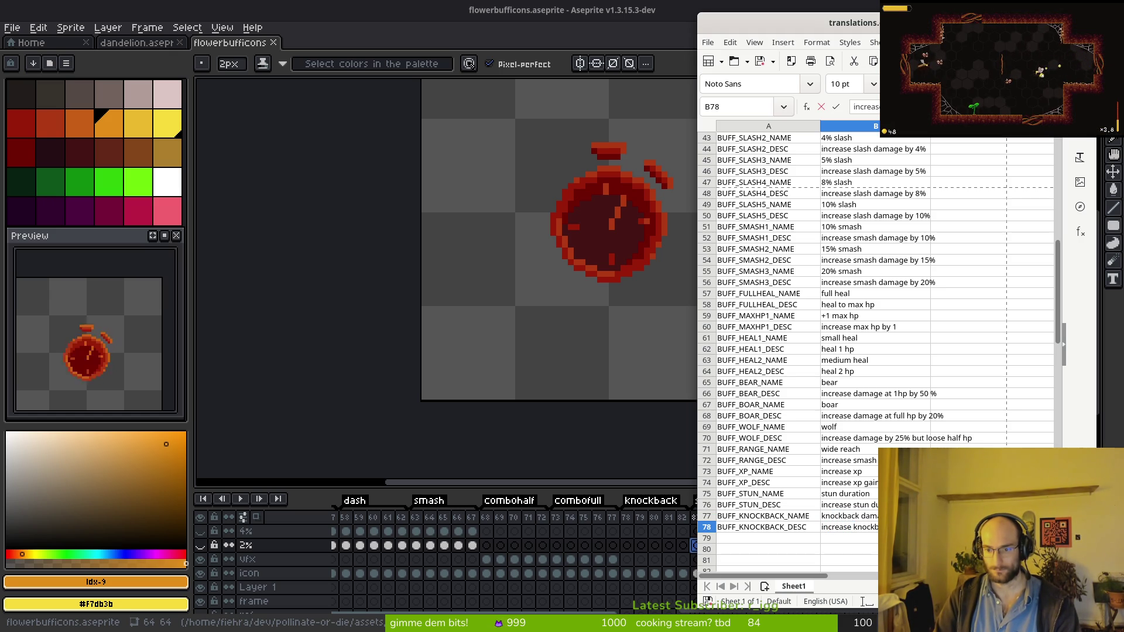
key(Escape)
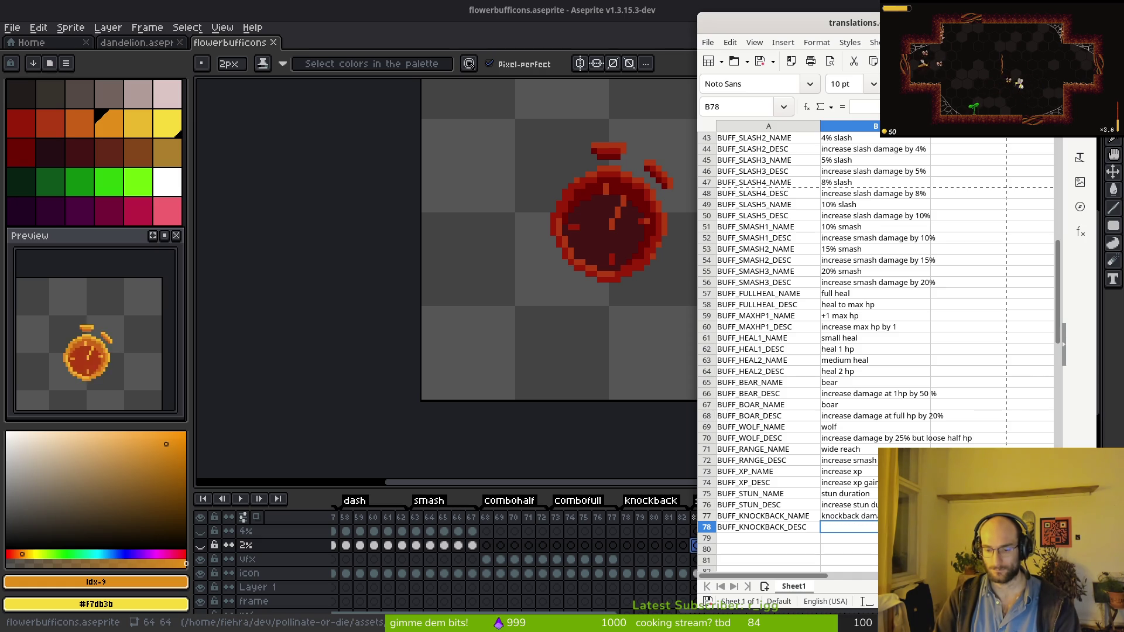
key(ctrl+w)
key(Escape)
text(increas)
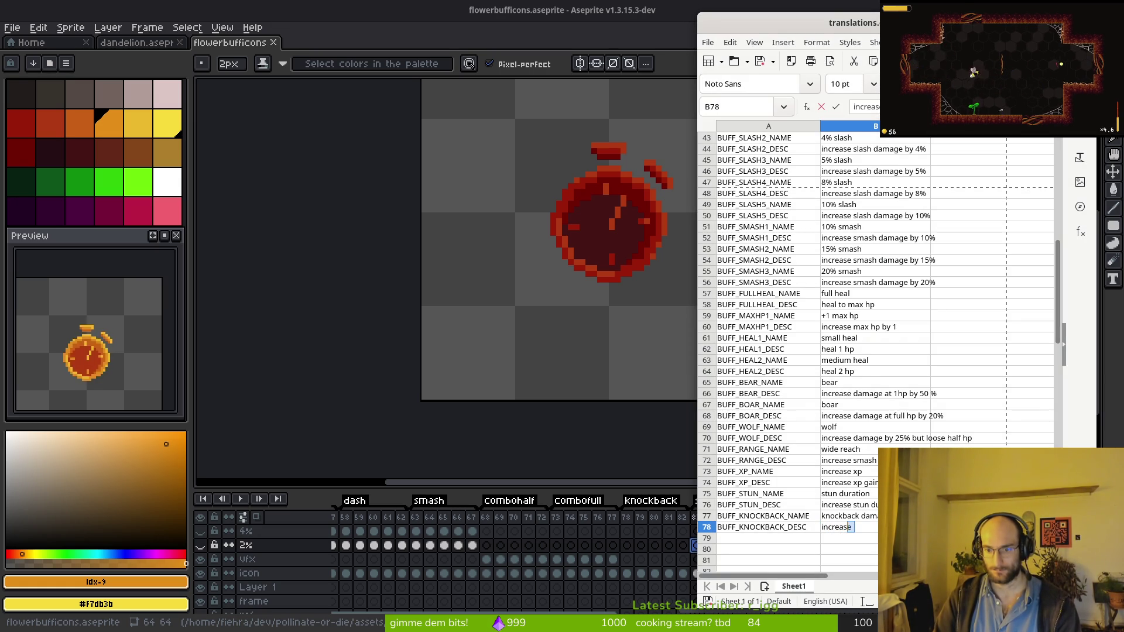
key(Tab)
text(increase )
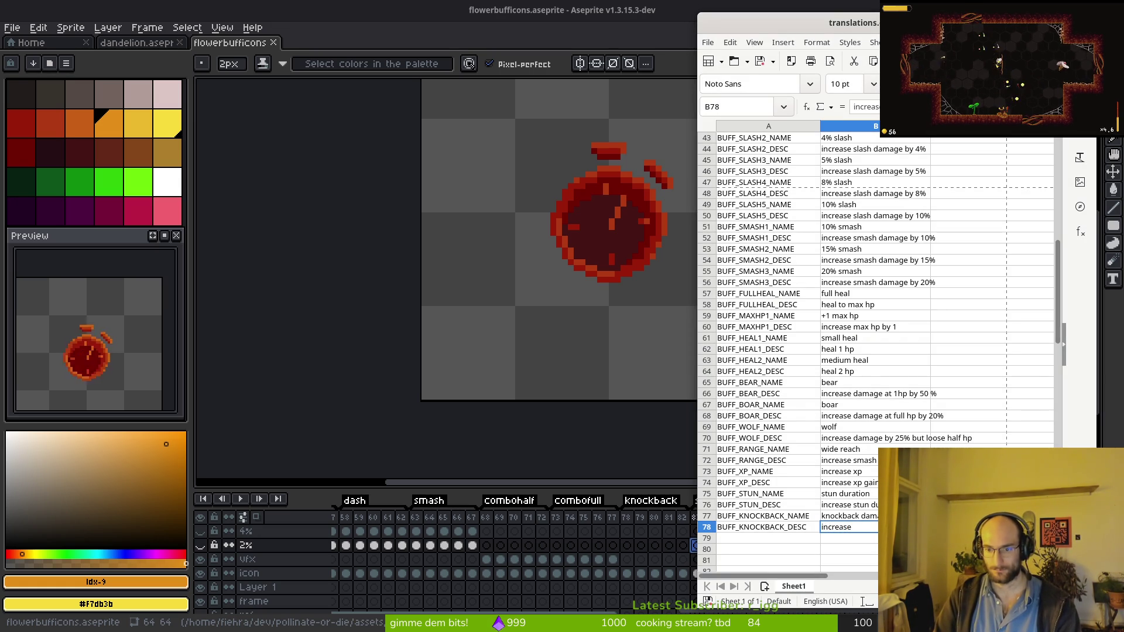
text(knockb)
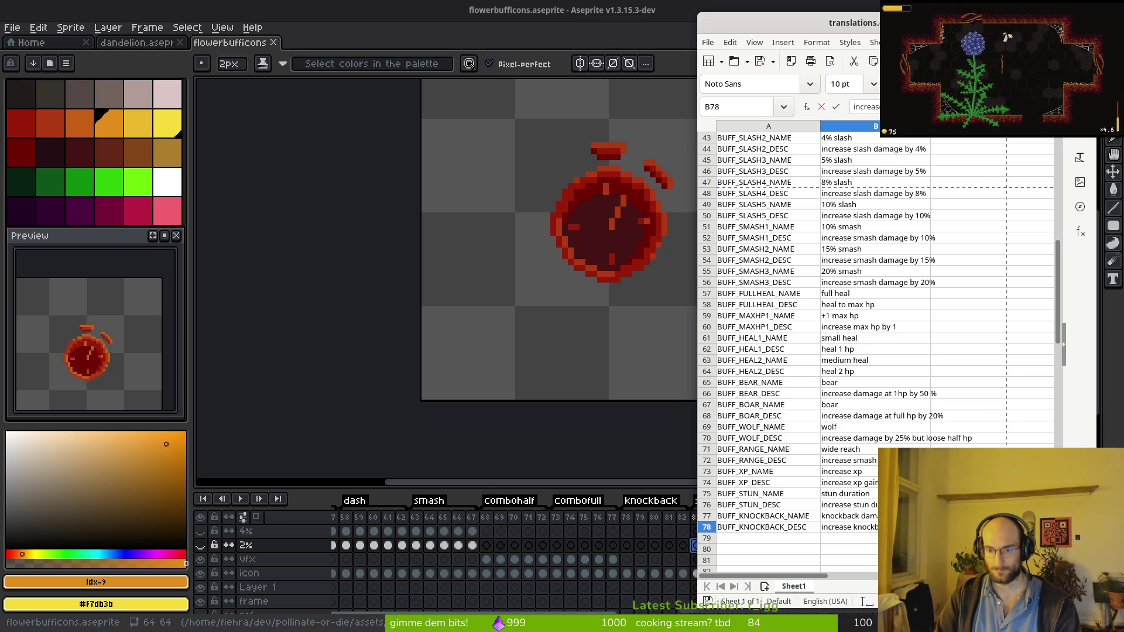
key(Return)
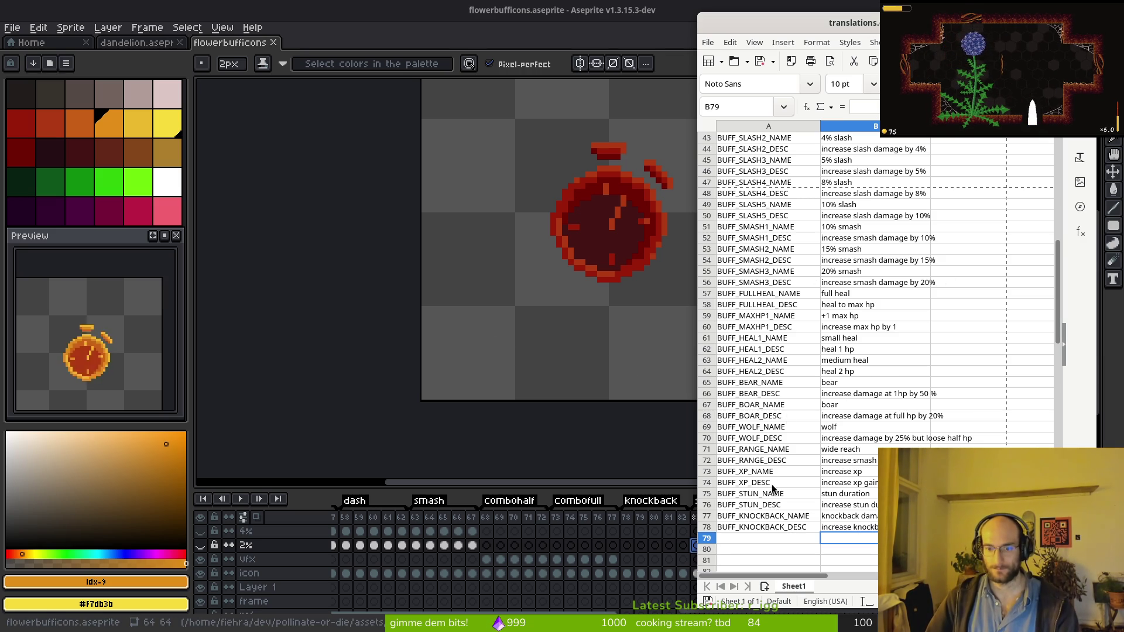
click(427, 309)
click(1063, 342)
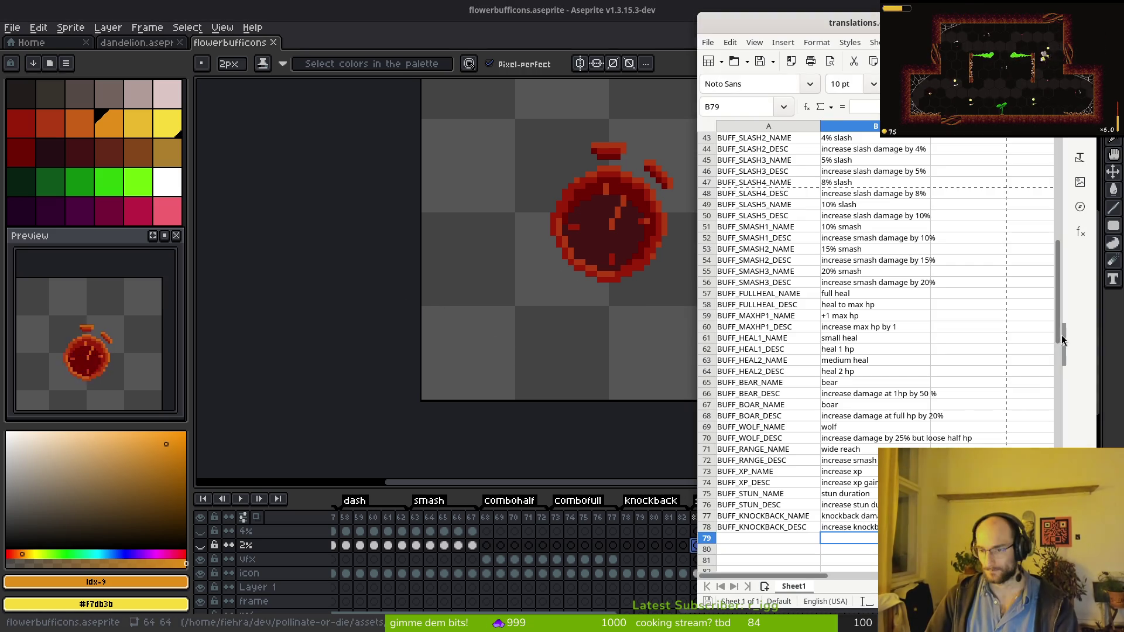
Set the xp buff's Name to BUFF_XP_NAME, copied from the spreadsheet.
key(alt+Tab)
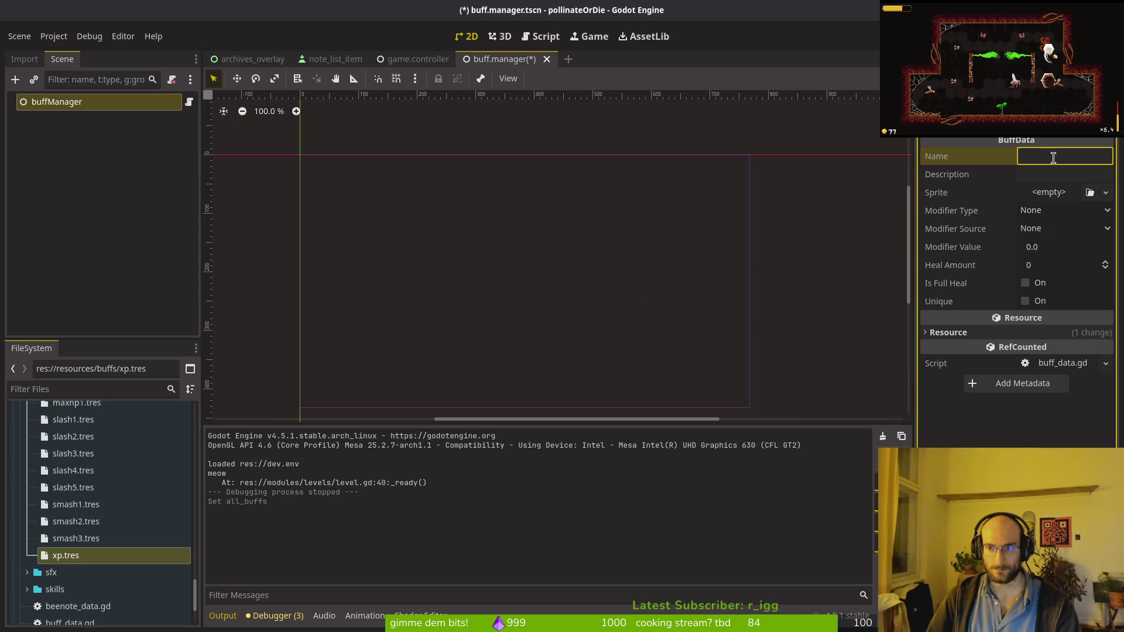
key(alt+Tab)
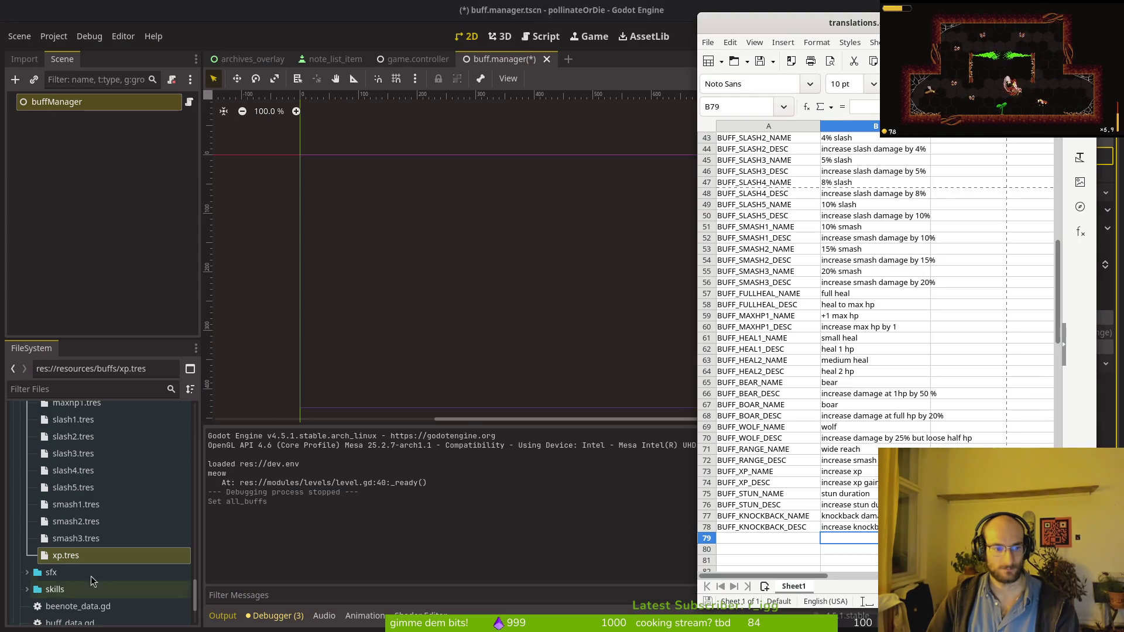
click(841, 473)
key(ctrl+c)
key(alt+Tab)
key(ctrl+v)
key(alt+Tab)
click(770, 474)
key(ctrl+c)
key(alt+Tab)
key(ctrl+v)
Paste BUFF_XP_DESC from cell A74 into the xp buff's Description field.
key(alt+Tab)
click(771, 484)
key(ctrl+c)
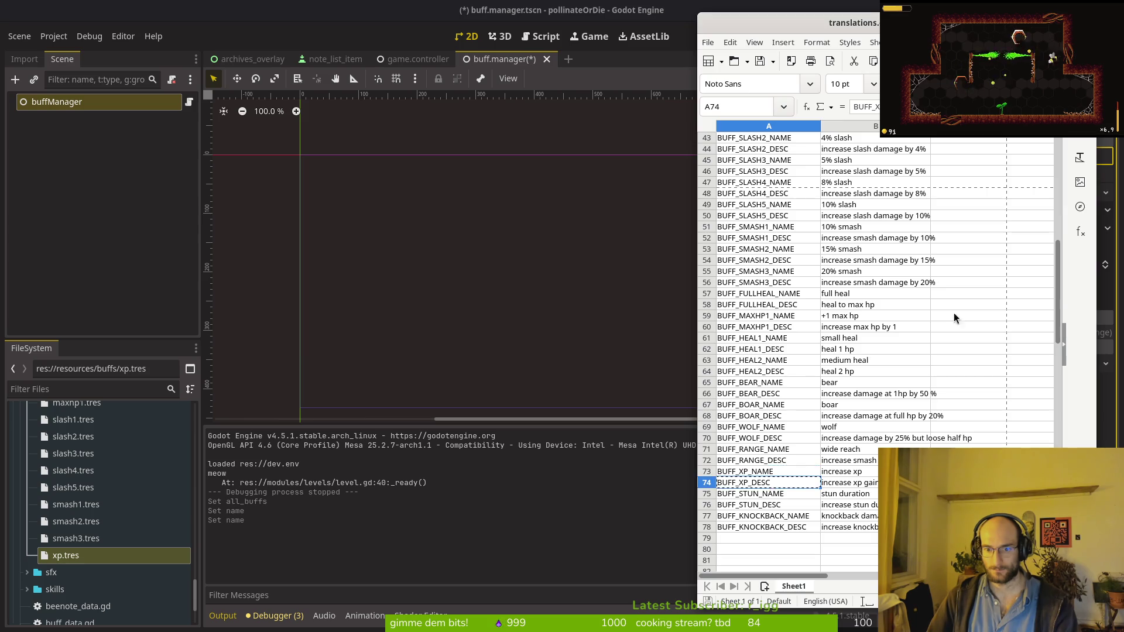
key(alt+Tab)
click(1058, 174)
key(ctrl+v)
click(1050, 193)
click(1049, 196)
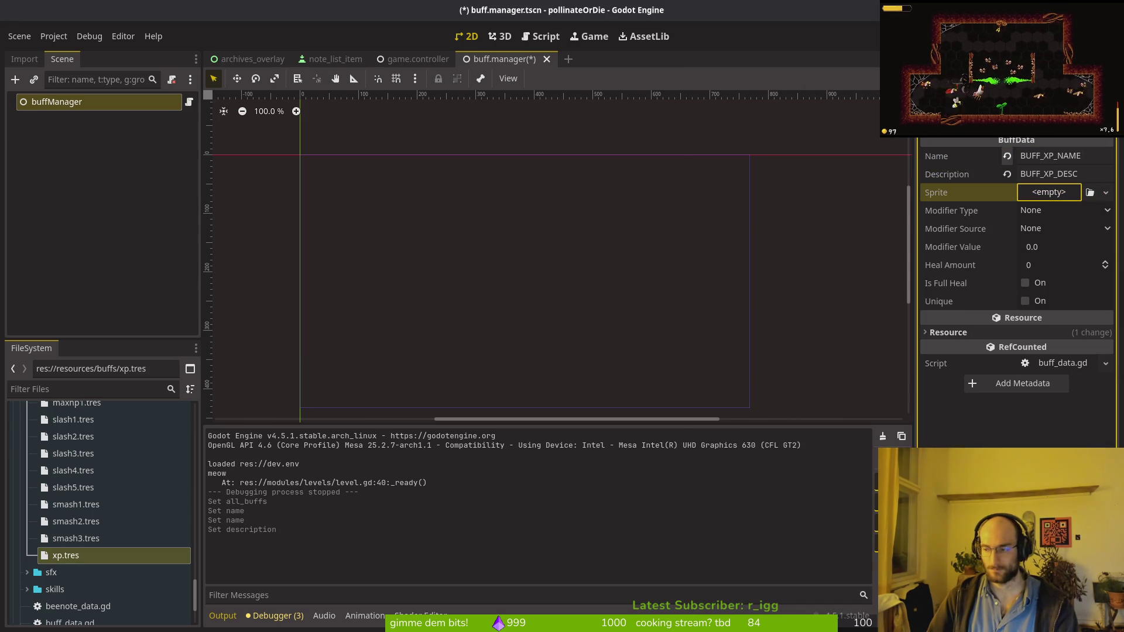
key(alt+Tab)
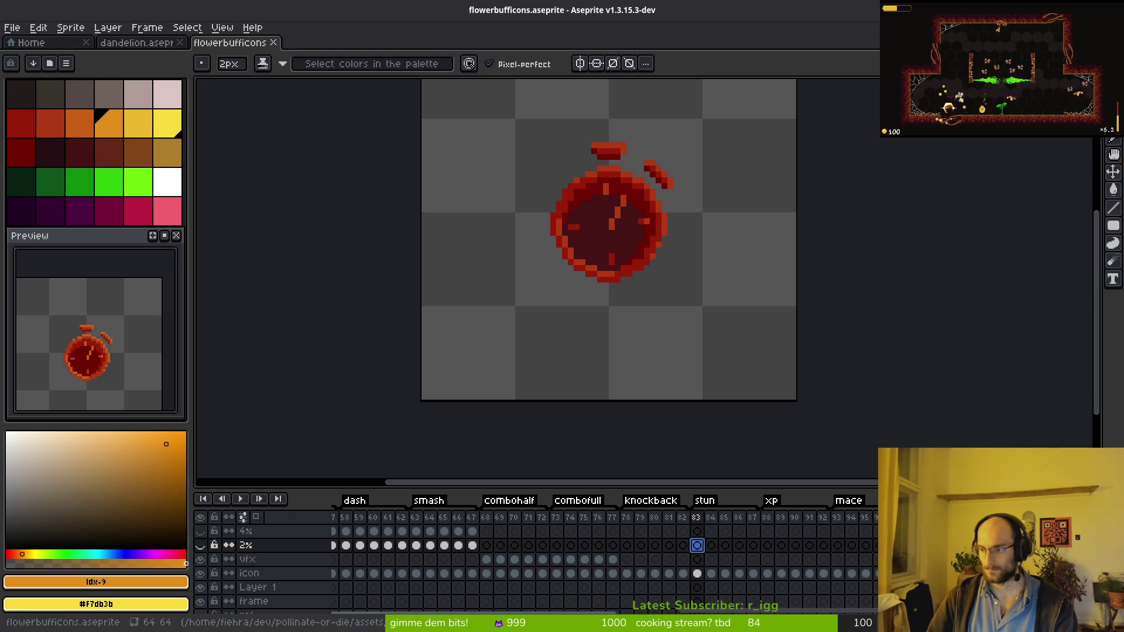
Show frame 88, the xp icon with red drops, zoomed in Aseprite.
click(768, 545)
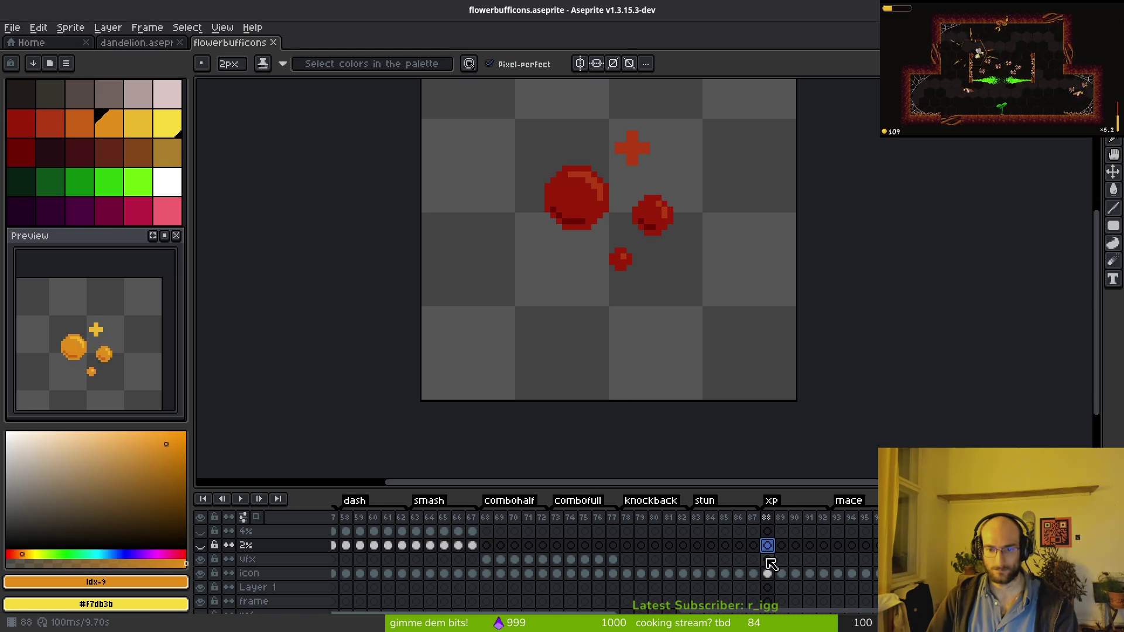
scroll(615, 243, down, 5)
scroll(623, 246, up, 2)
scroll(624, 249, up, 2)
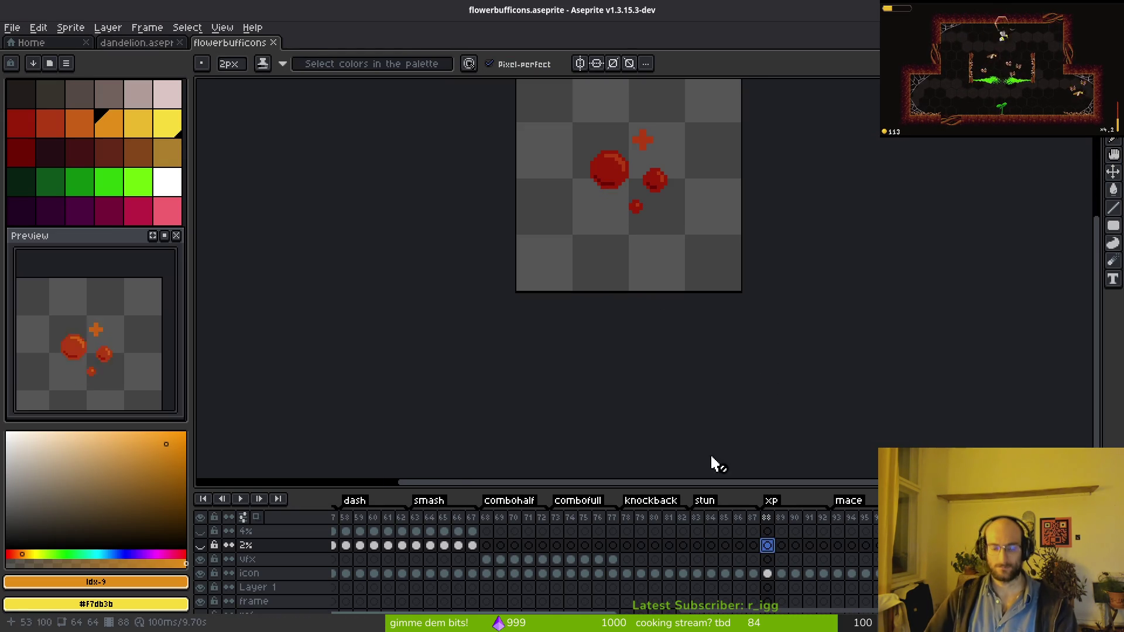
key(alt+Tab)
key(alt+Tab)
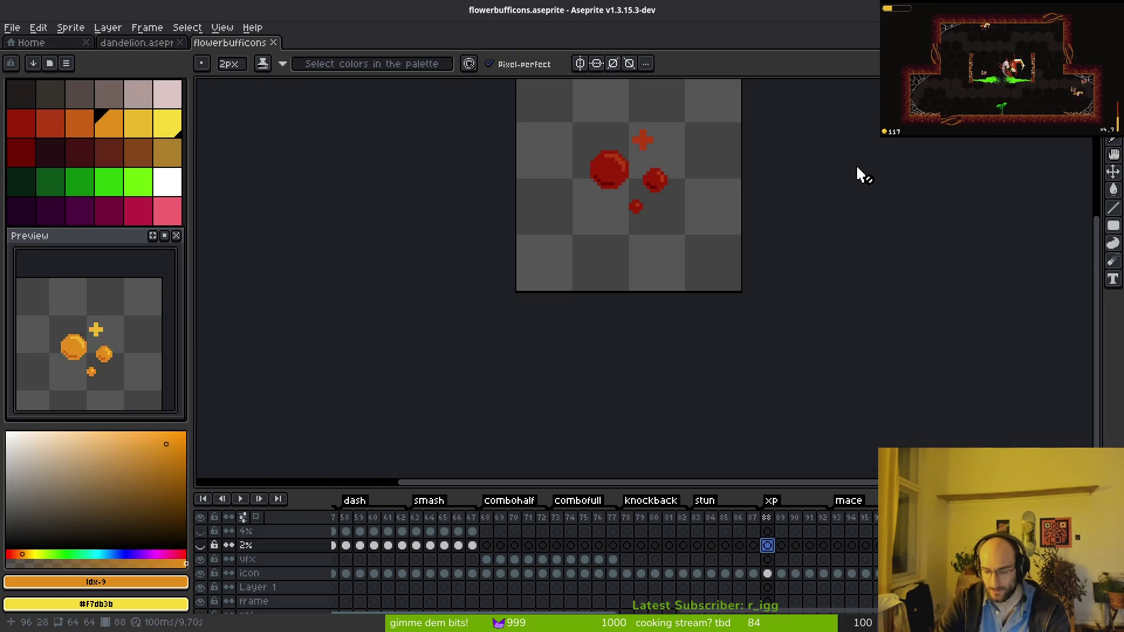
scroll(690, 281, down, 4)
scroll(626, 293, up, 2)
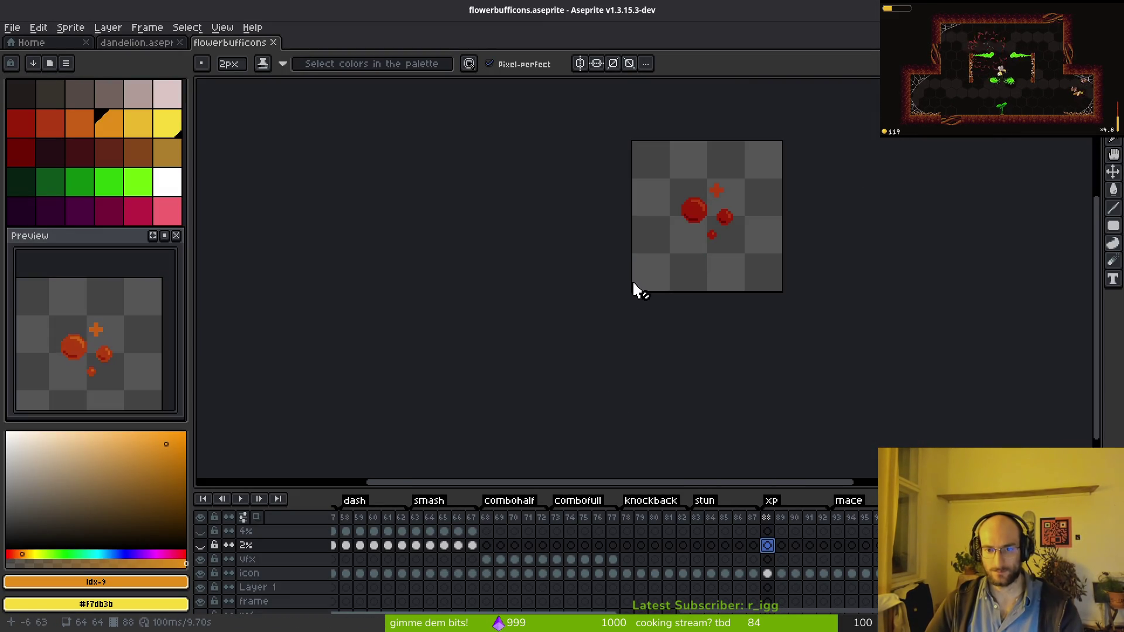
key(ctrl+o)
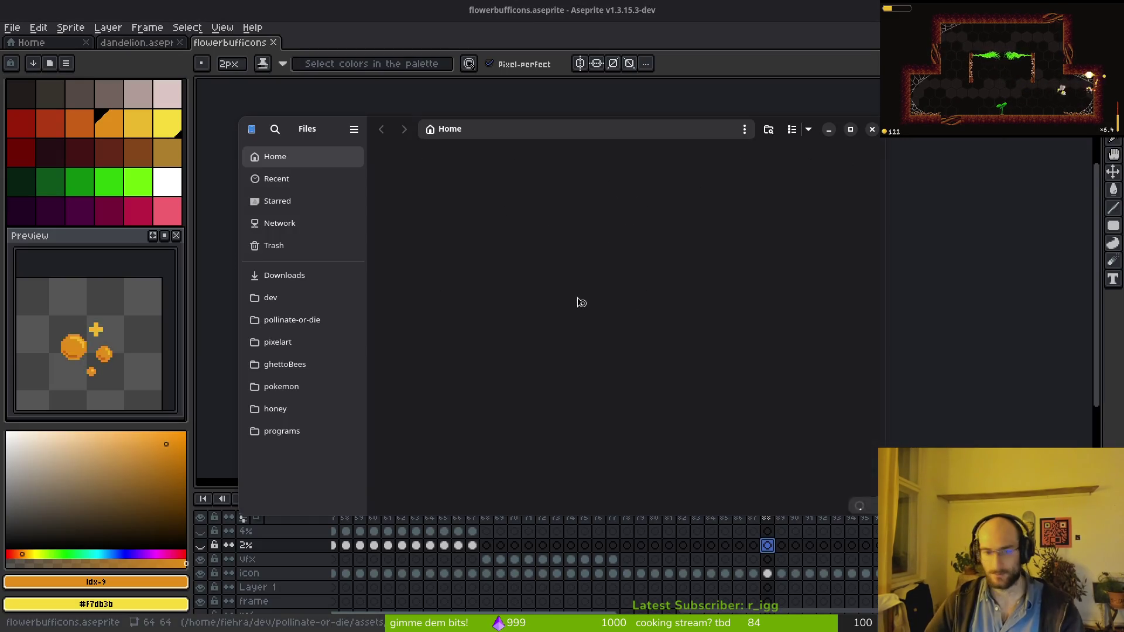
Browse to pollinate-or-die/assets/art/flowerbuffs in the file manager.
click(626, 190)
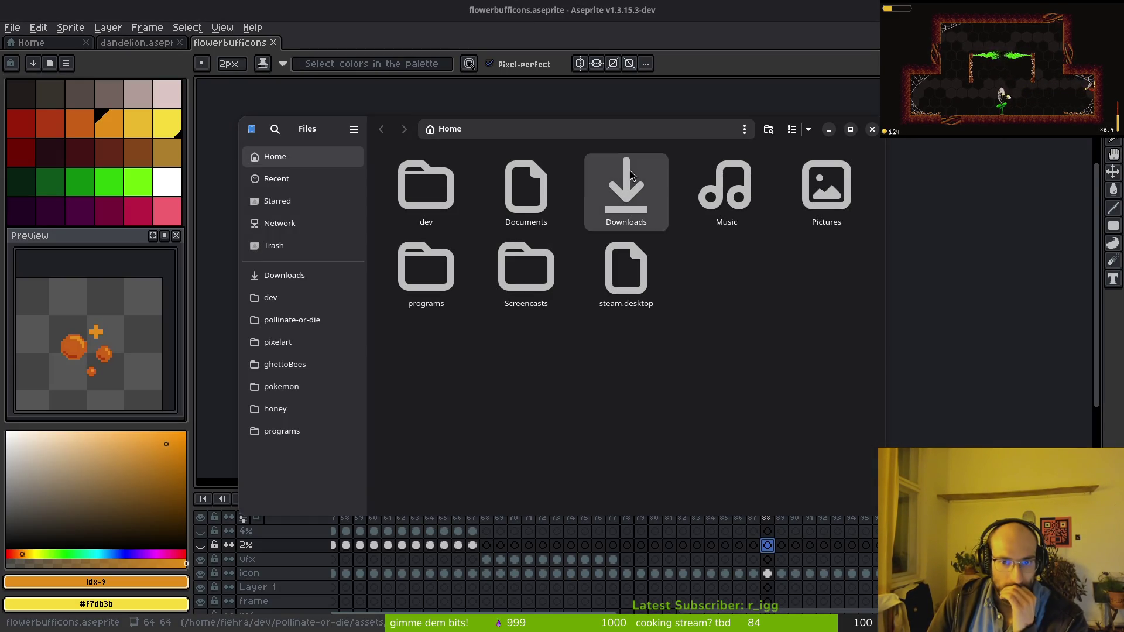
click(328, 318)
double_click(526, 187)
double_click(426, 187)
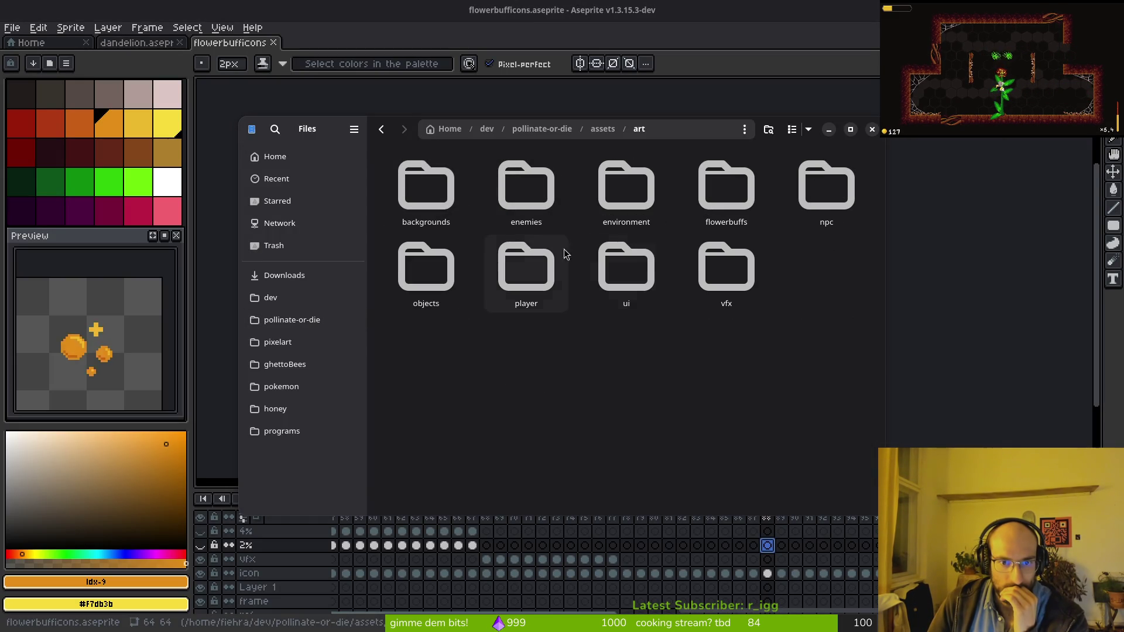
double_click(726, 185)
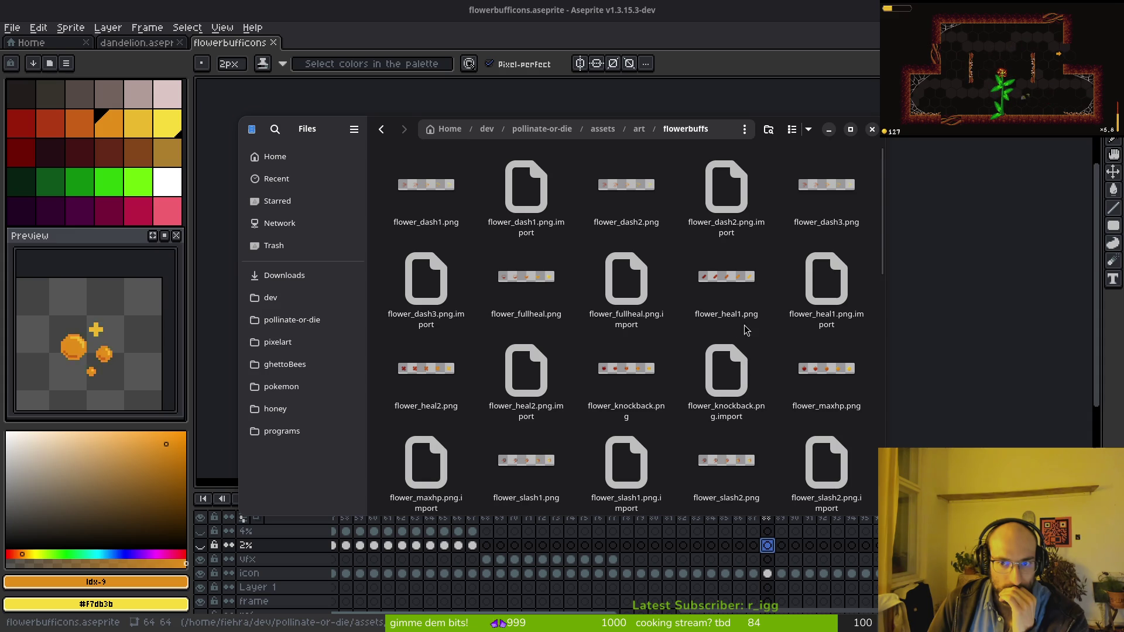
Look over the flower buff icons, including flower_stun.png, then return to Godot.
scroll(737, 329, down, 5)
scroll(758, 363, down, 3)
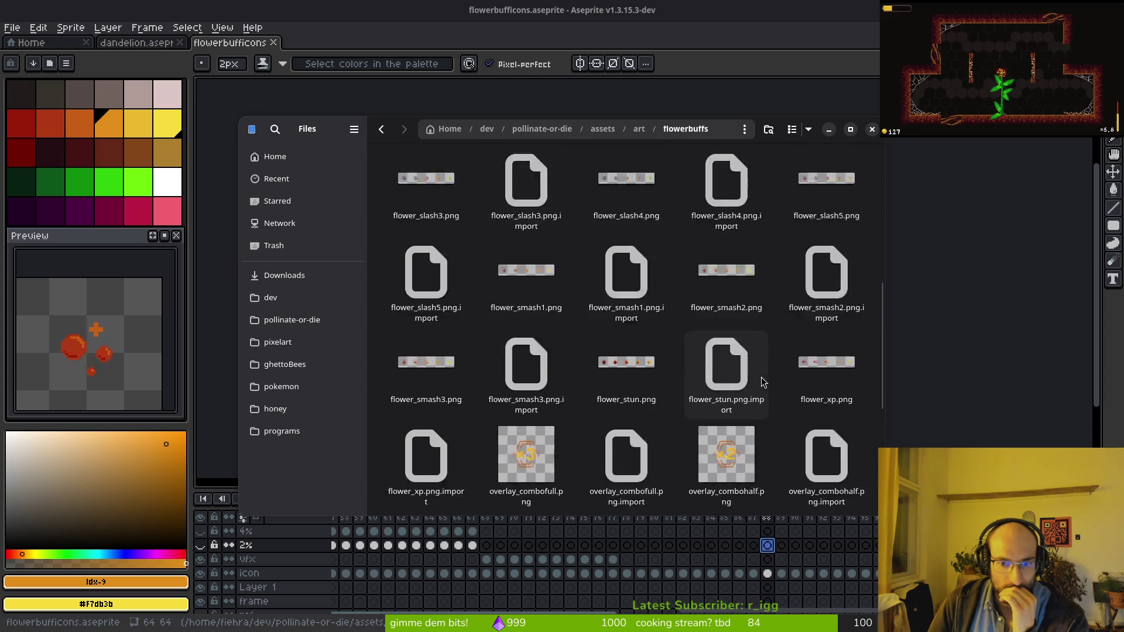
scroll(752, 389, down, 2)
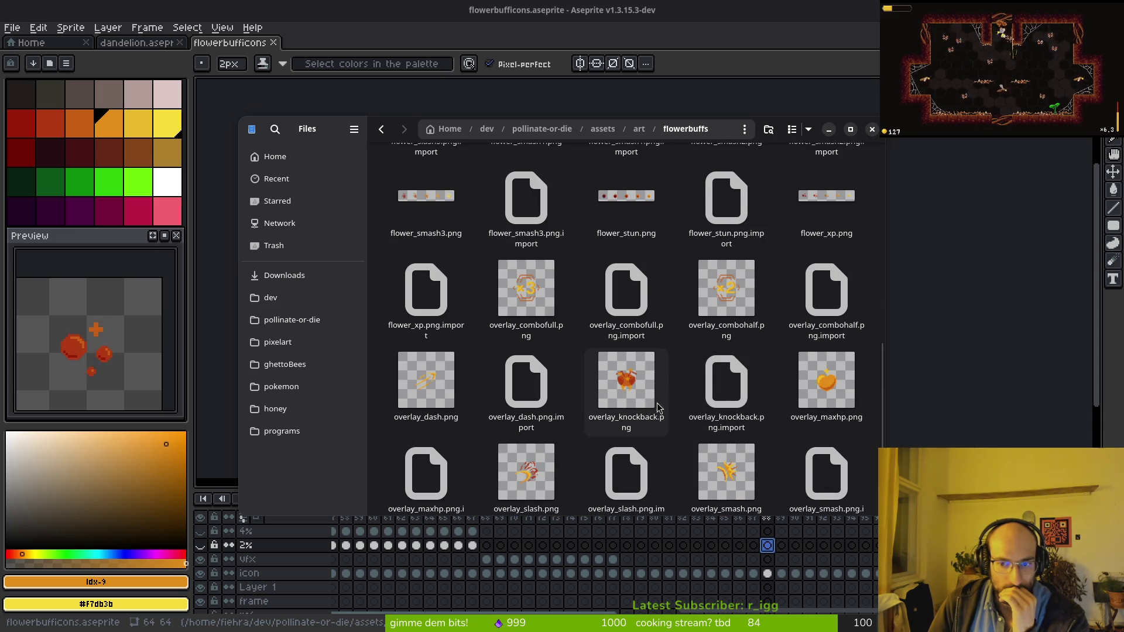
scroll(638, 401, up, 2)
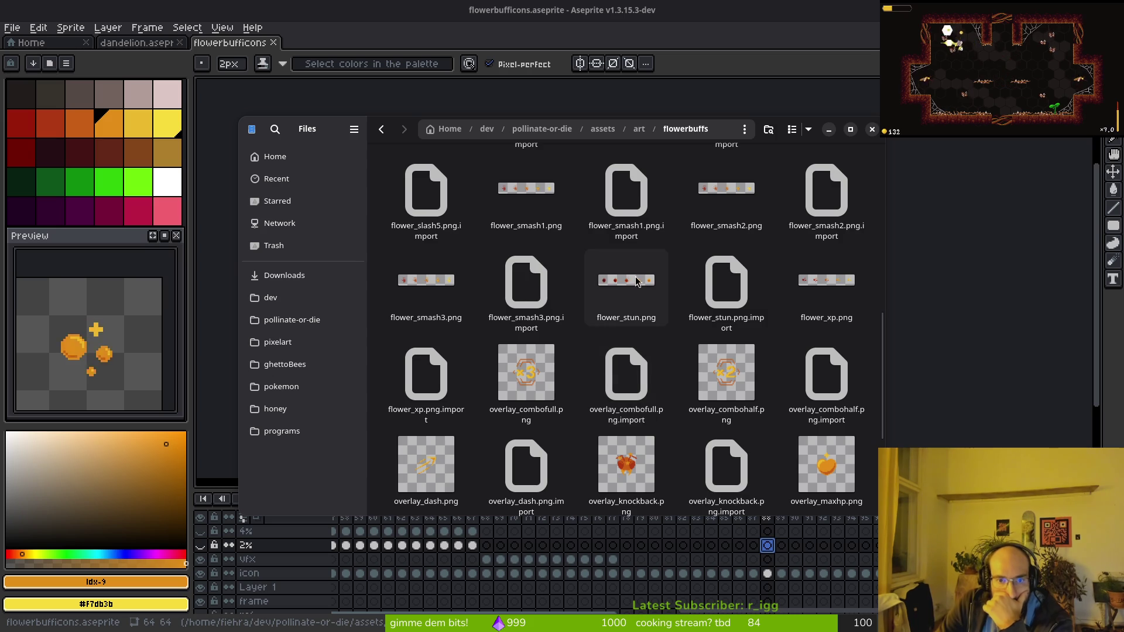
click(616, 281)
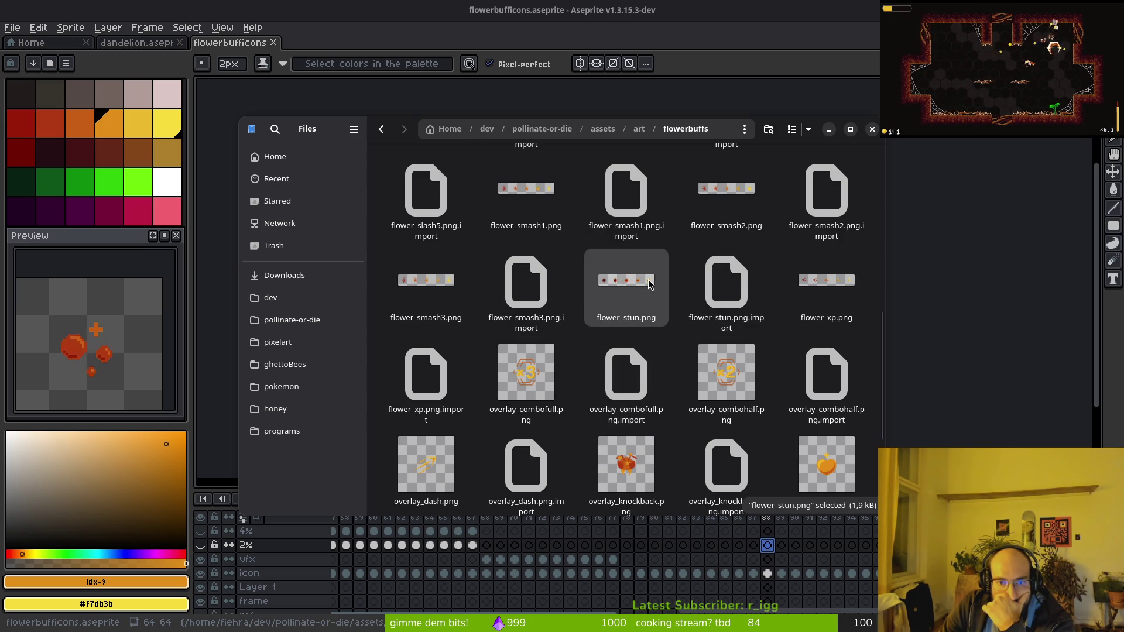
scroll(586, 275, up, 3)
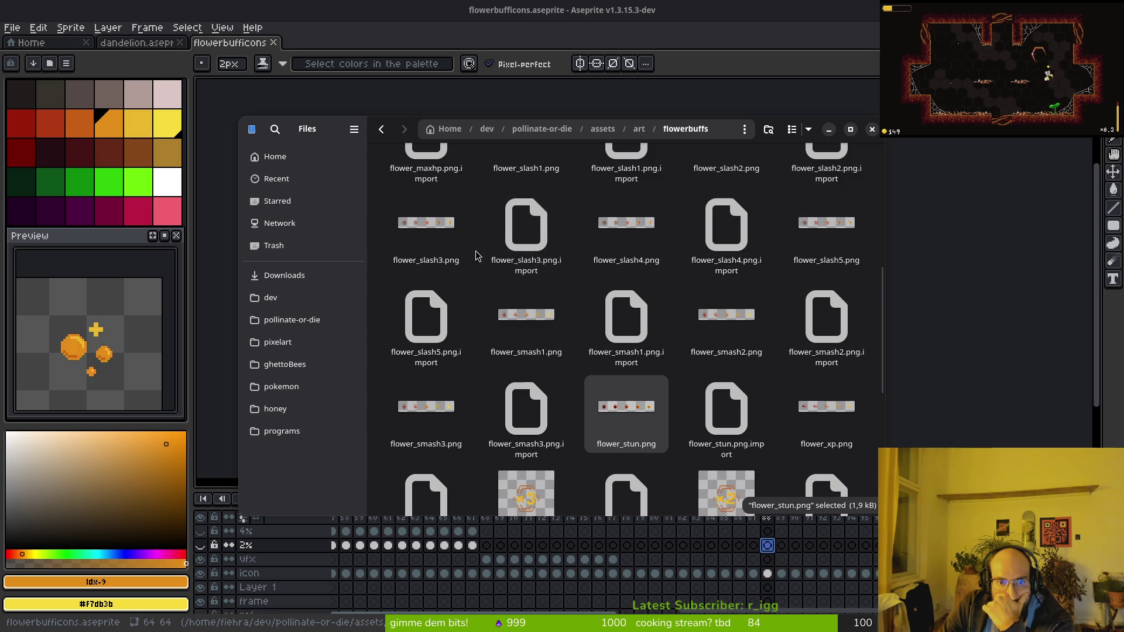
scroll(819, 257, up, 2)
scroll(518, 233, up, 3)
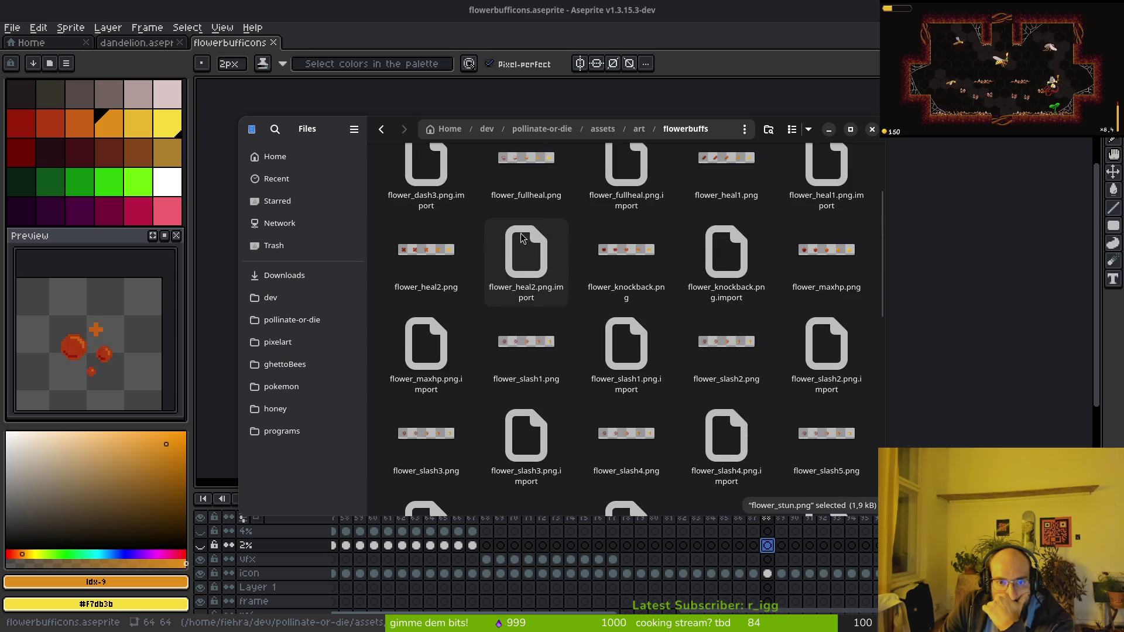
mouse_move(629, 279)
mouse_down()
mouse_move(791, 206)
mouse_move(826, 215)
mouse_move(803, 220)
mouse_move(745, 272)
mouse_move(1042, 201)
mouse_up()
key(alt+Tab)
click(1042, 201)
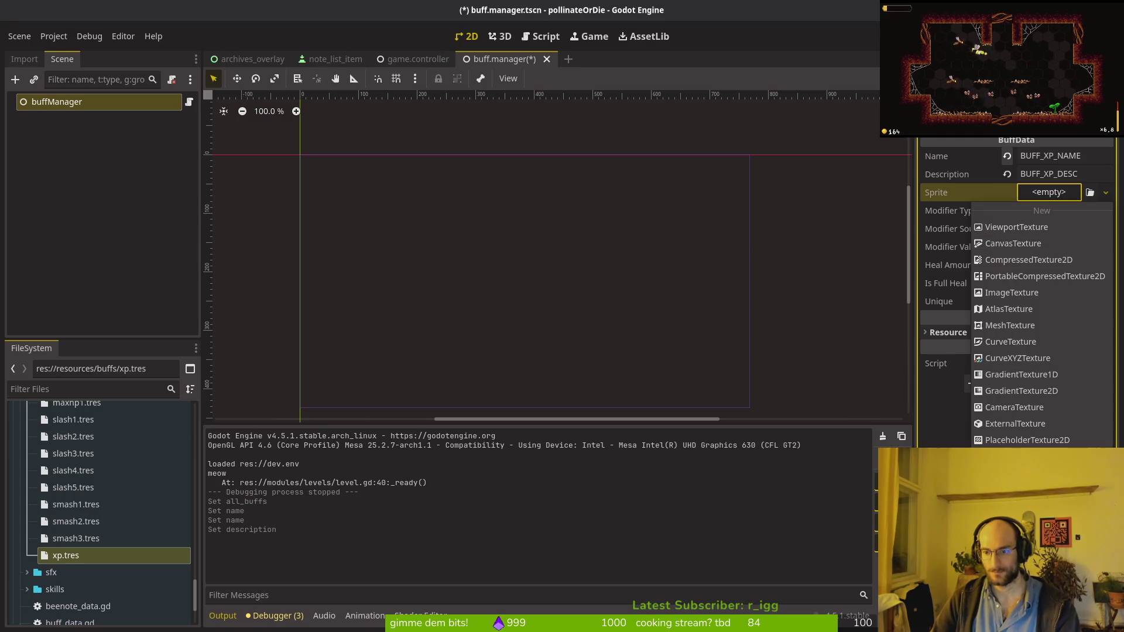
Quick-load flower_xp.png as the xp buff's Sprite.
click(1030, 422)
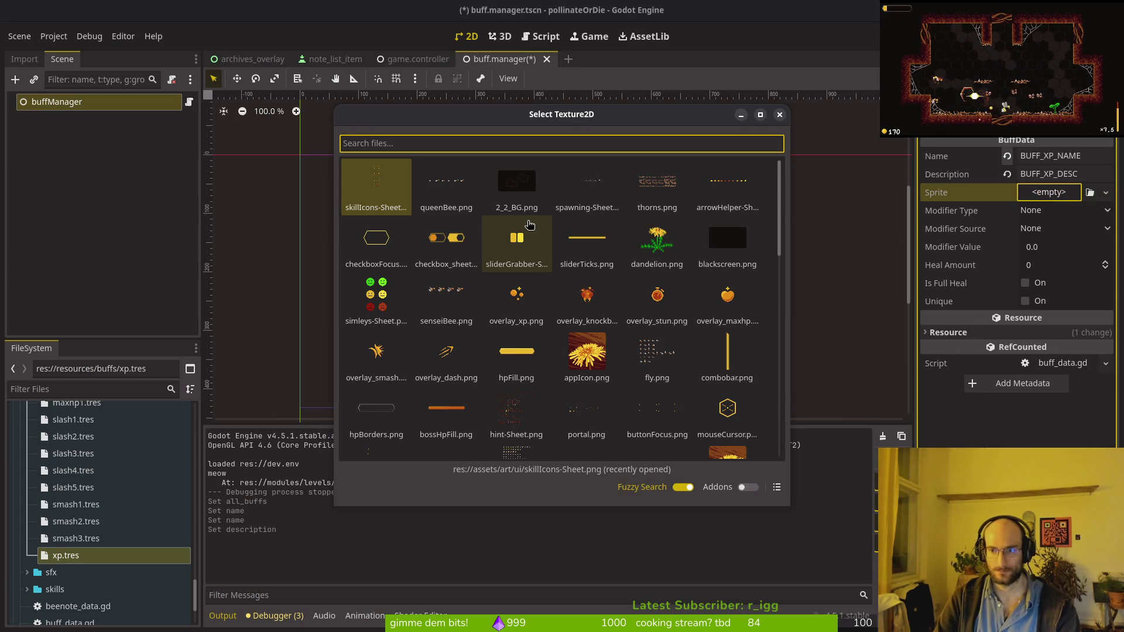
text(xp)
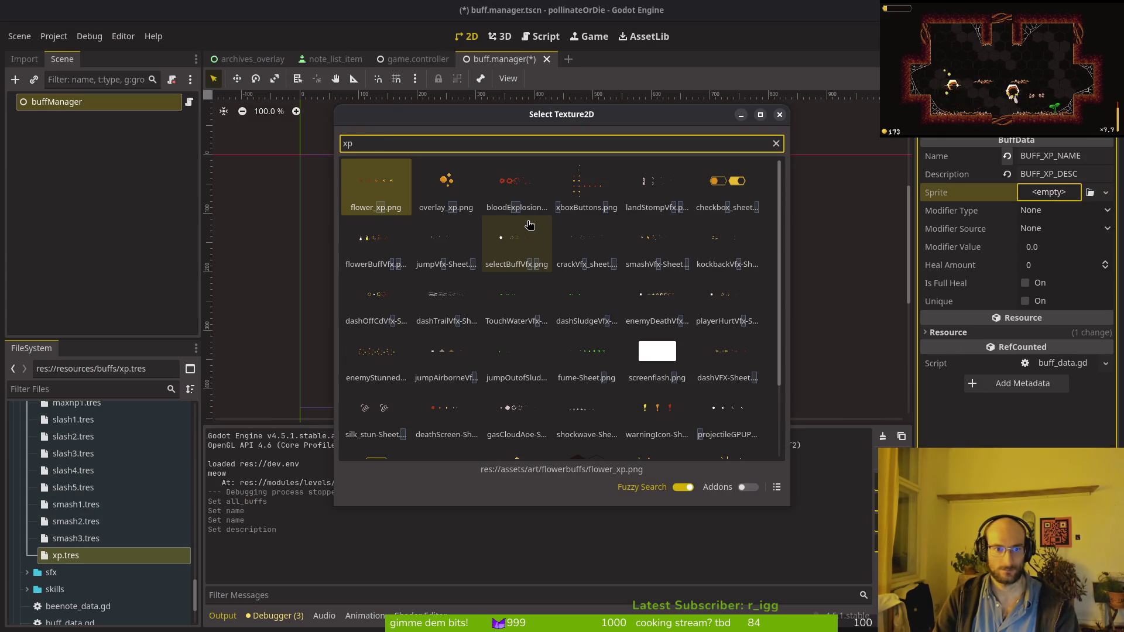
key(Return)
Set the buff's Modifier Type to Xp, leaving the modifier source unchanged.
click(1059, 231)
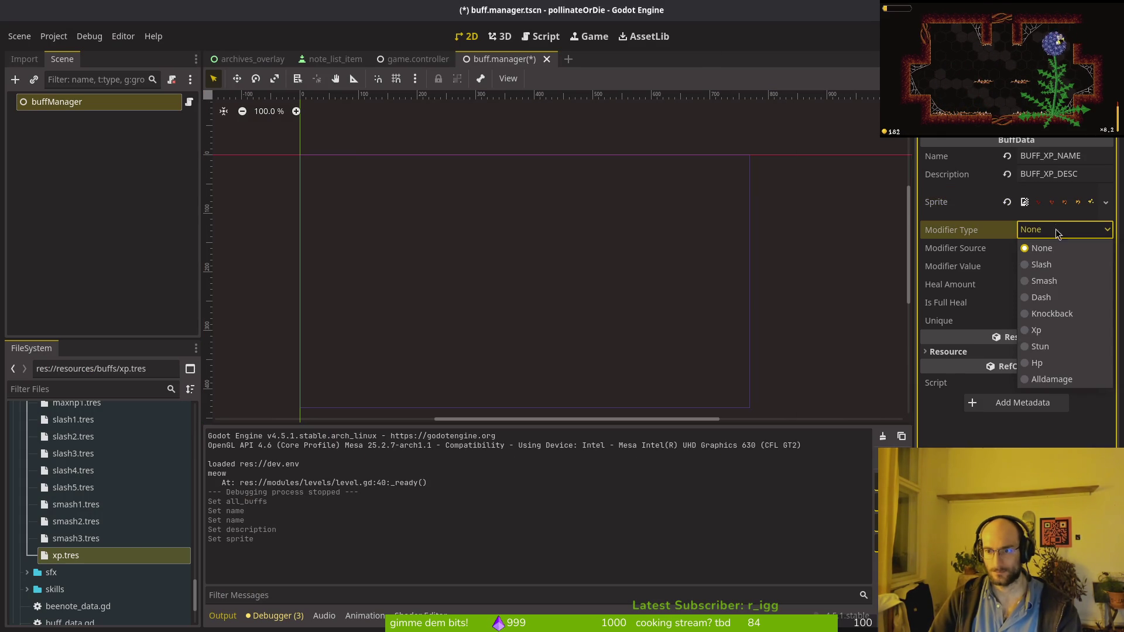
click(1066, 349)
click(1043, 248)
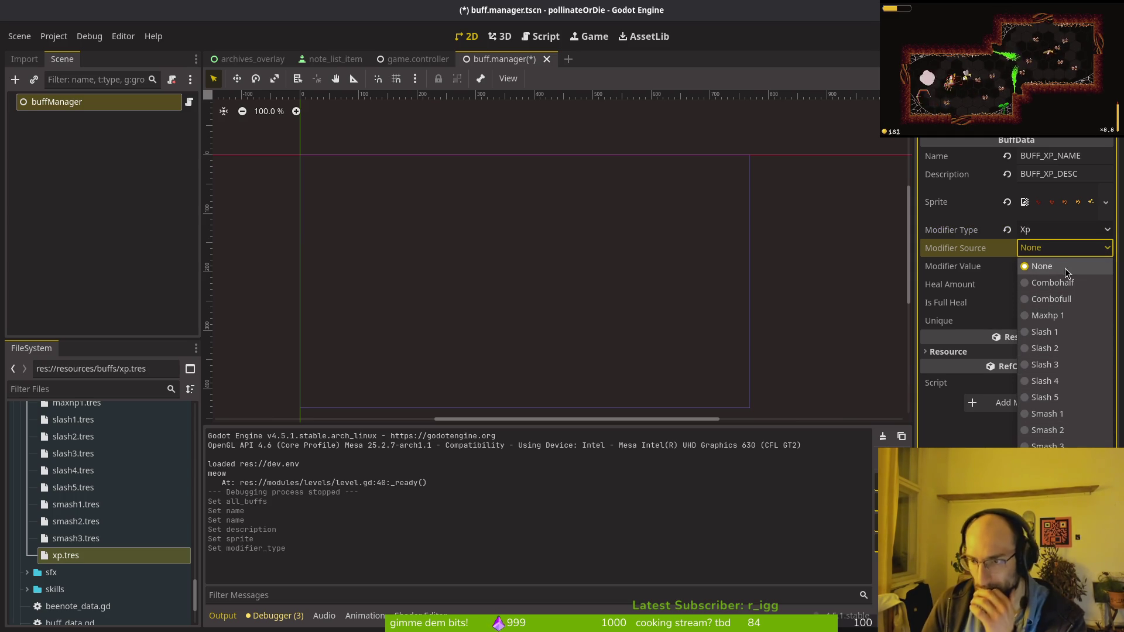
click(1054, 283)
key(alt+Tab)
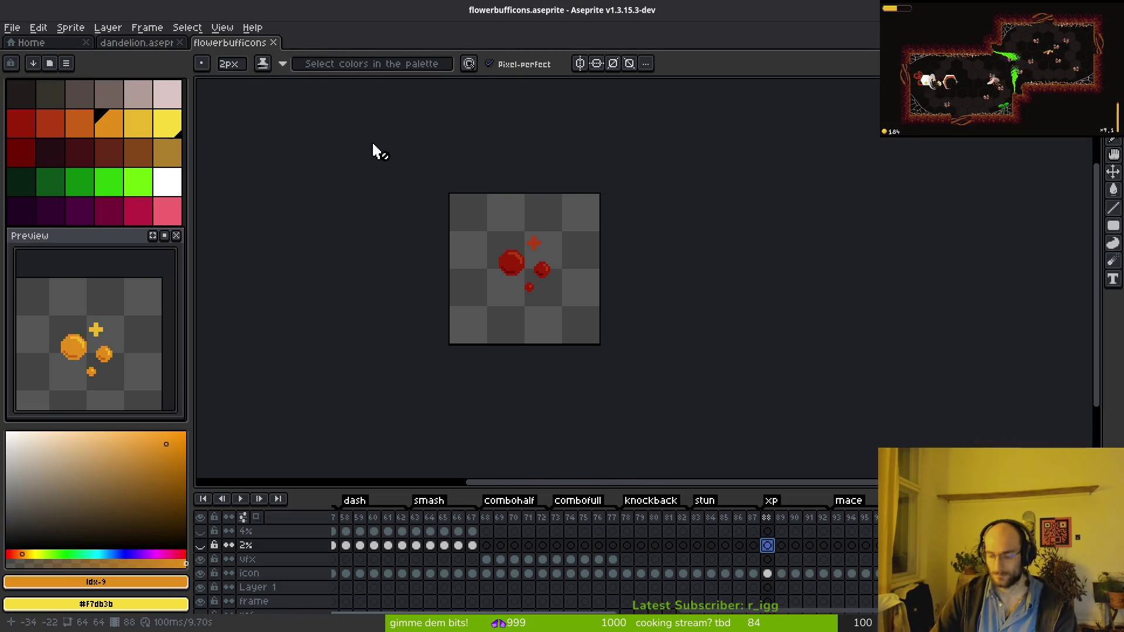
Check the enum definitions and the bonusxp skill resource, then reopen the xp.tres buff.
key(alt+Tab)
key(alt+Tab)
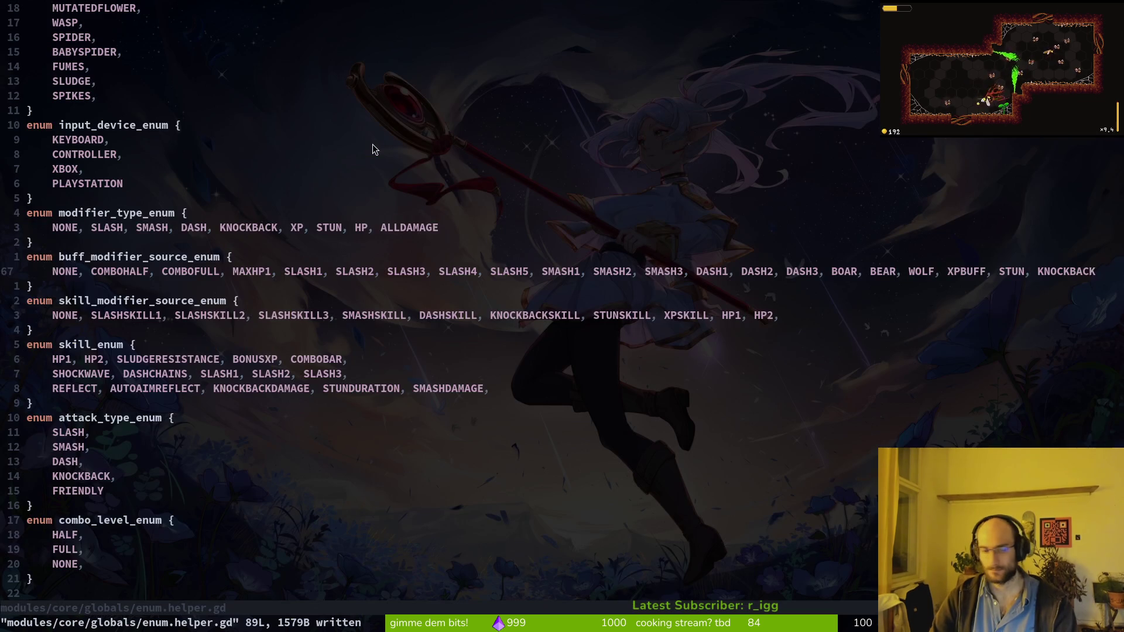
key(alt+Tab)
scroll(60, 492, up, 5)
scroll(60, 492, down, 5)
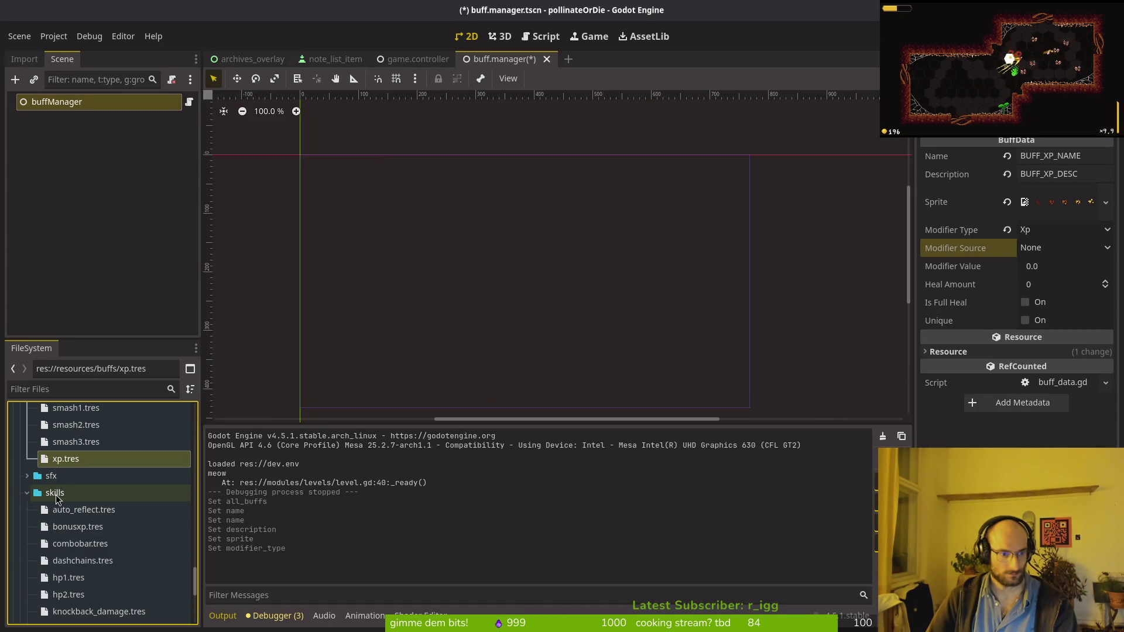
click(78, 527)
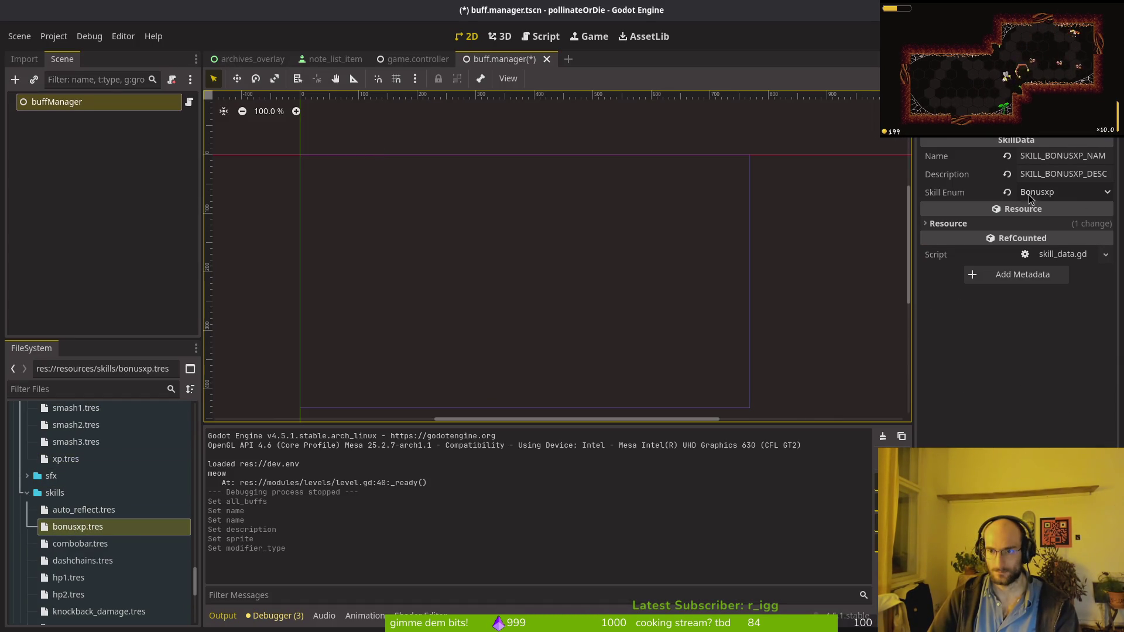
scroll(100, 498, up, 2)
click(66, 568)
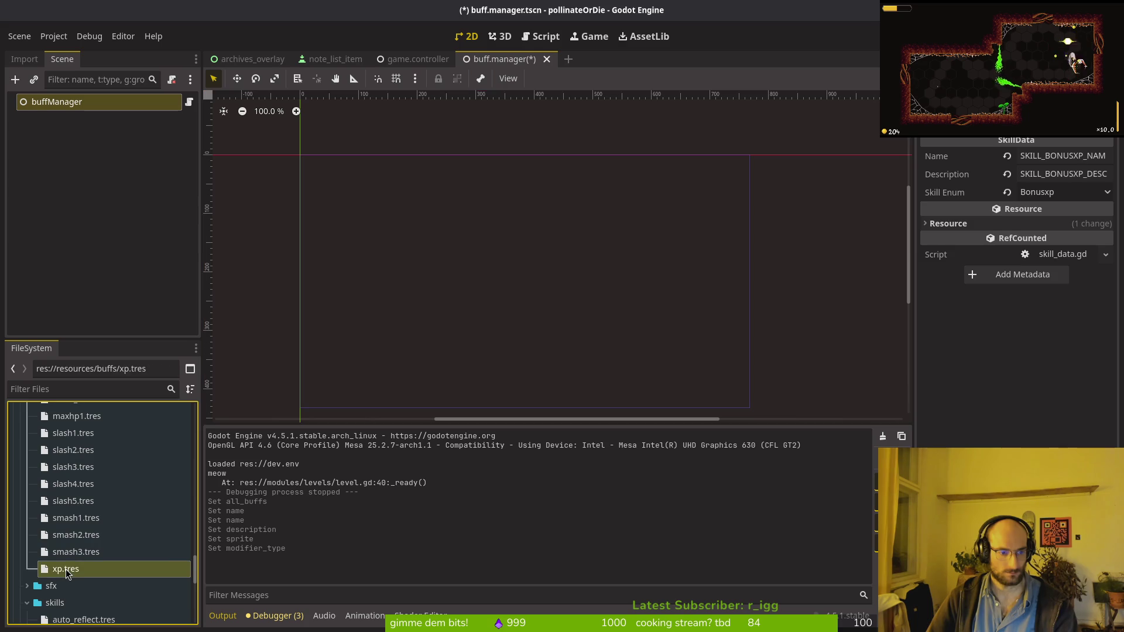
Give xp.tres a modifier value of 1.1, tick Unique, and leave Modifier Source at None.
click(1065, 270)
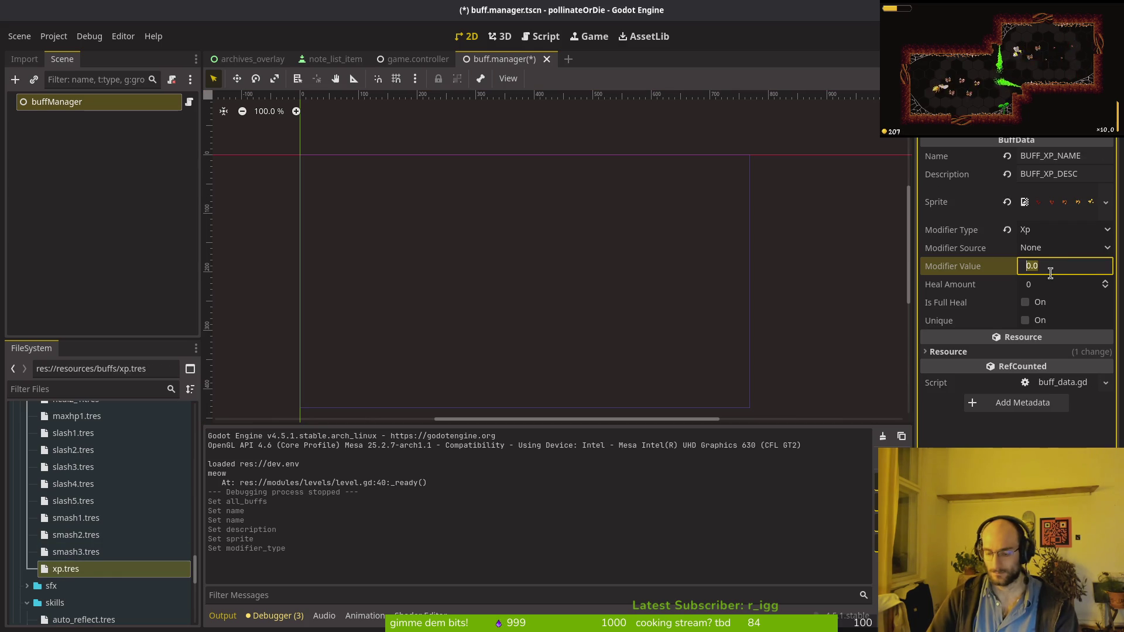
key(alt+Tab)
key(alt+Tab)
key(alt+Tab)
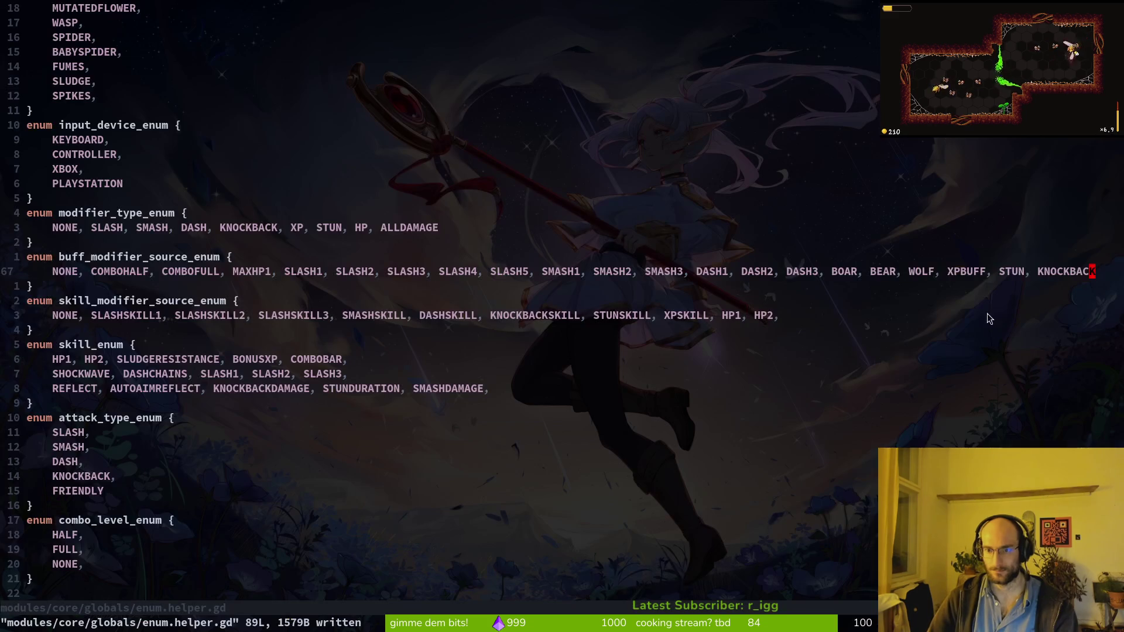
key(alt+Tab)
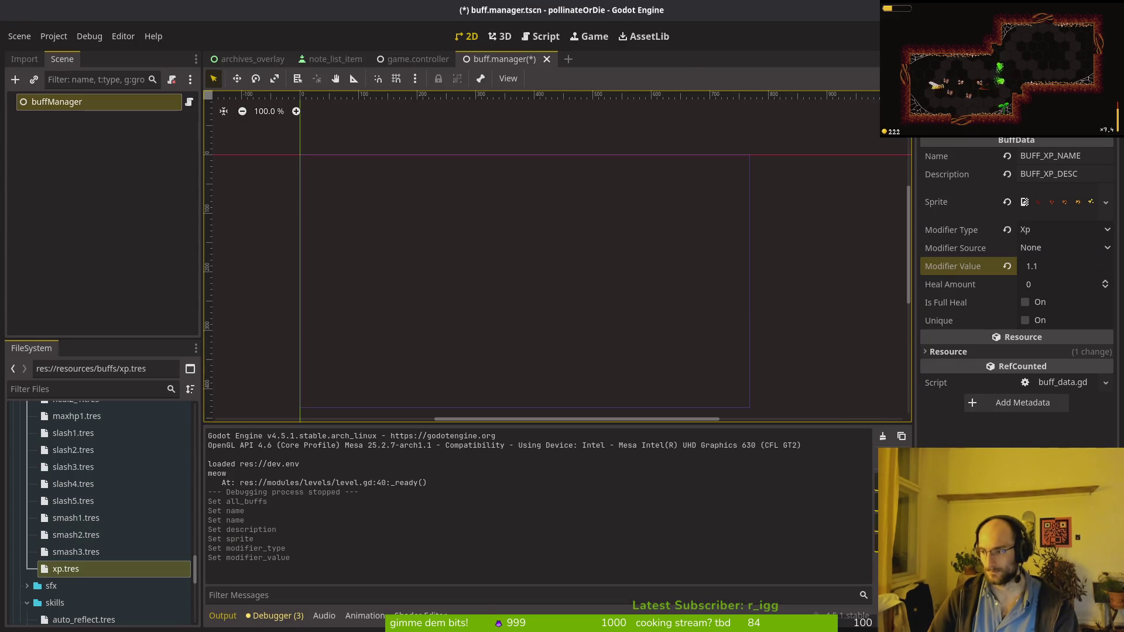
key(alt+Tab)
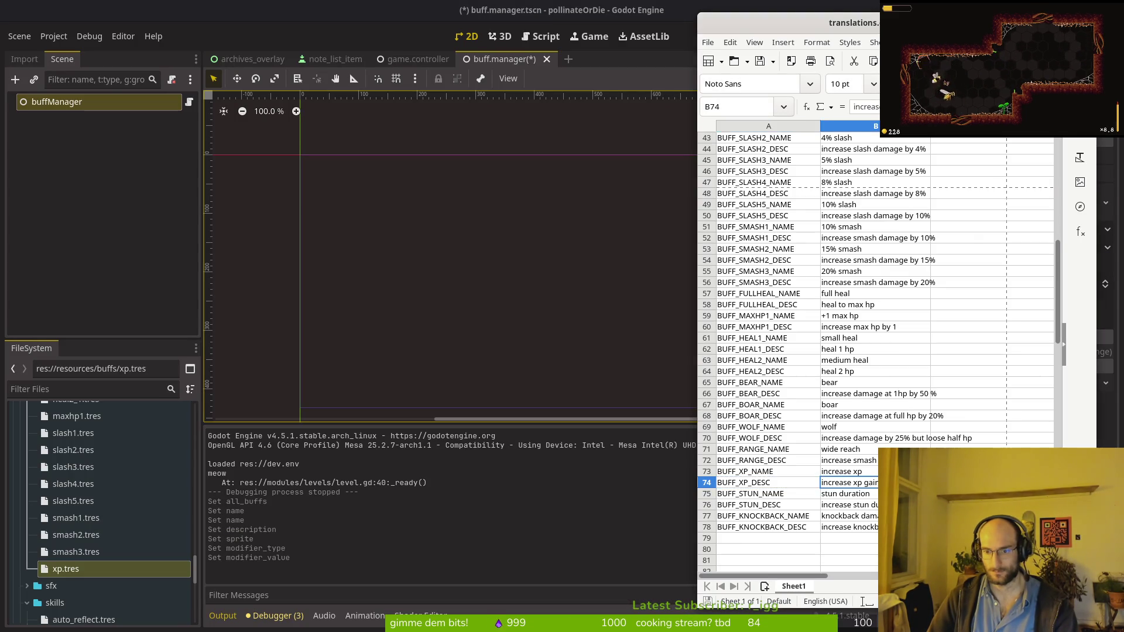
key(alt+Tab)
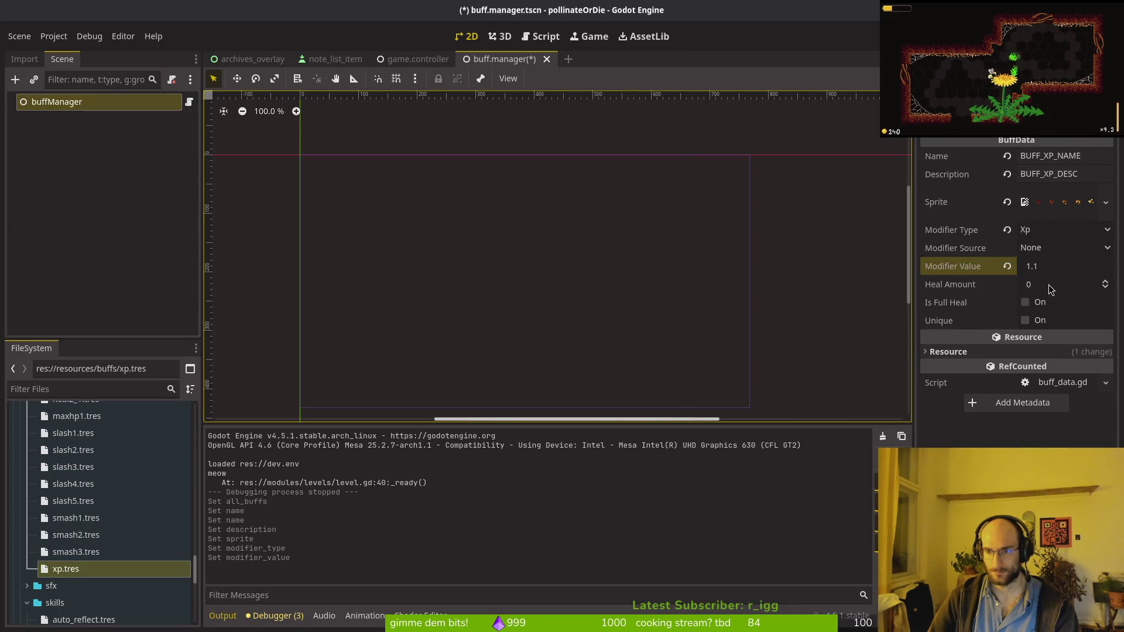
click(1025, 321)
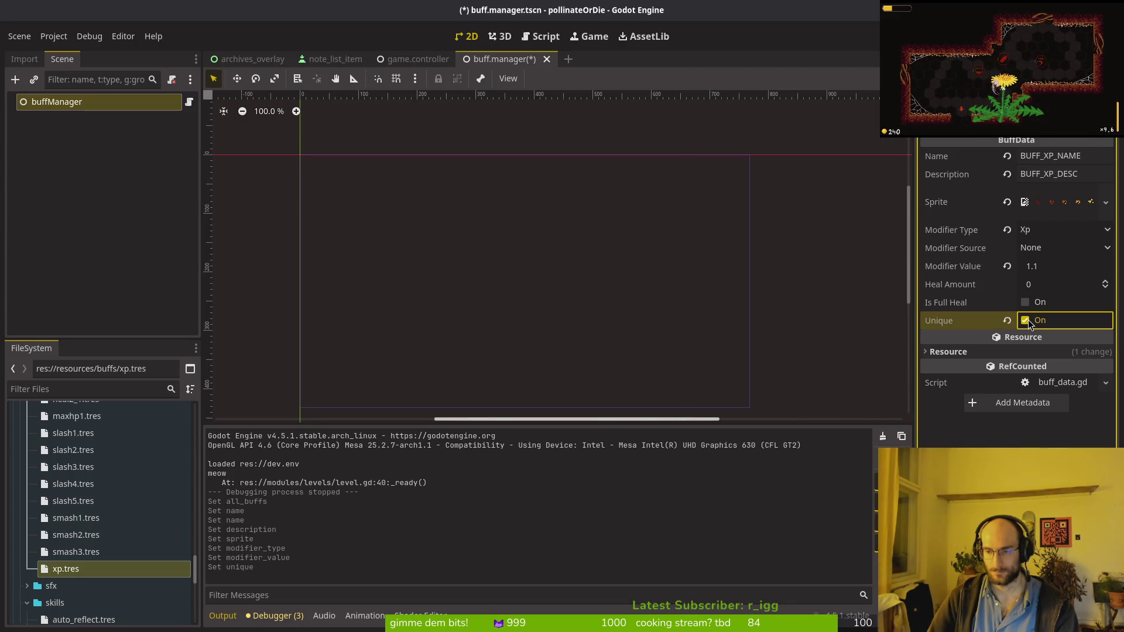
click(1040, 251)
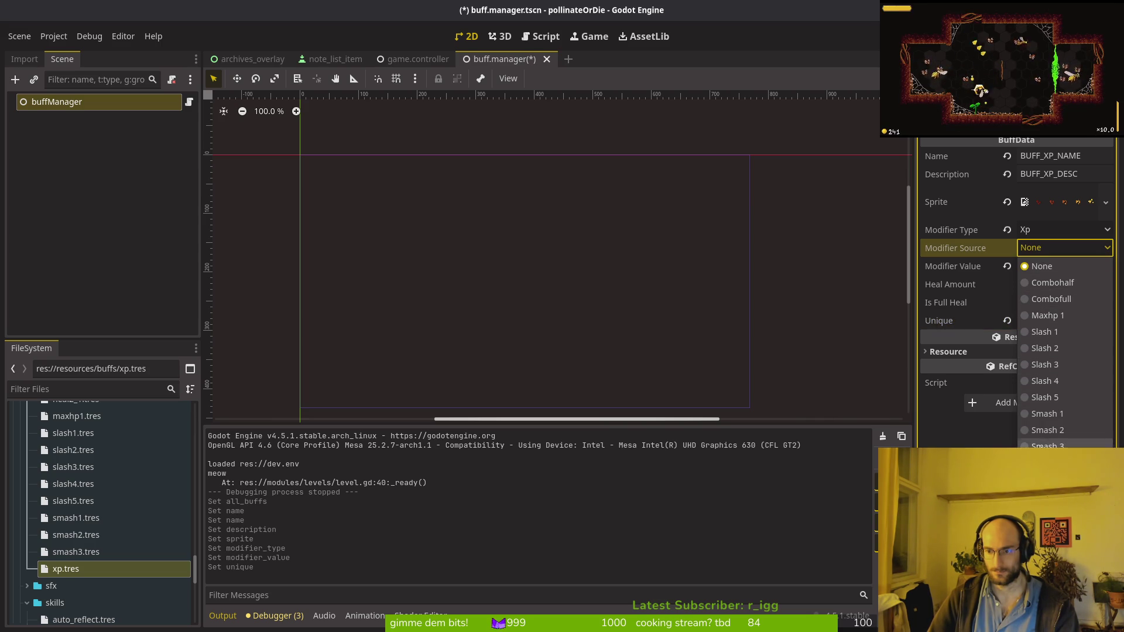
click(1057, 267)
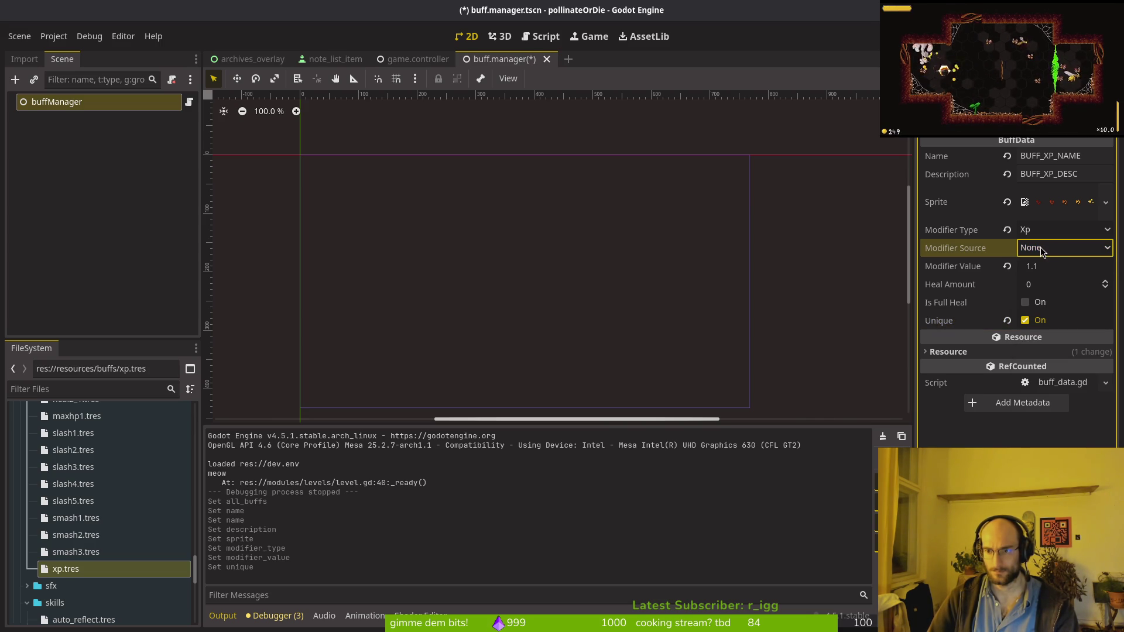
Review the buff_modifier_source_enum entries in Neovim.
key(alt+Tab)
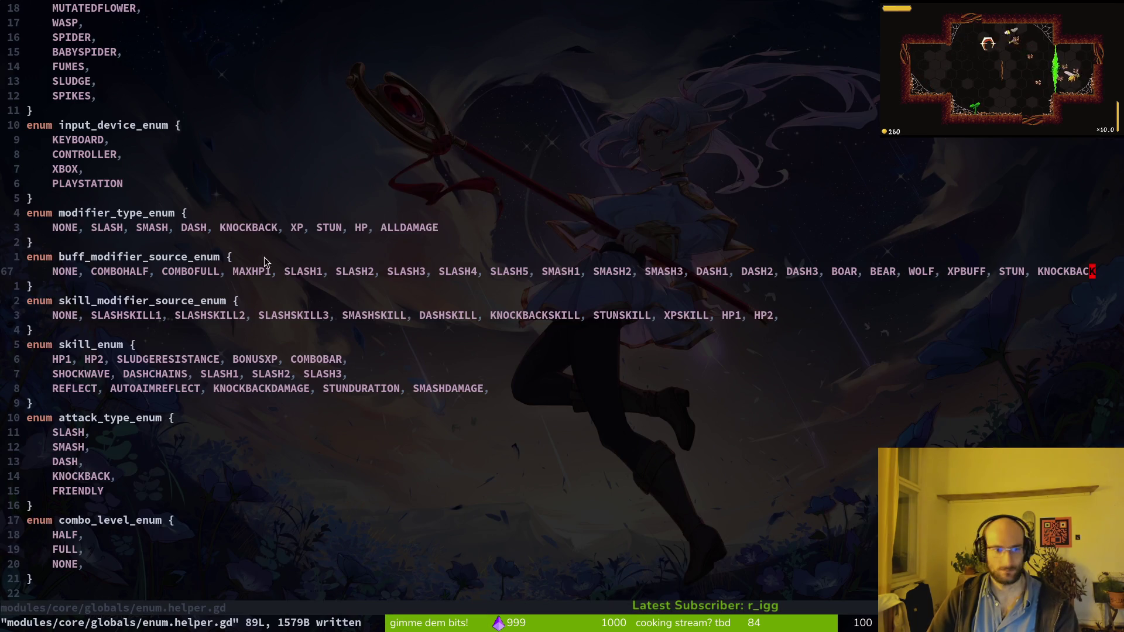
click(468, 271)
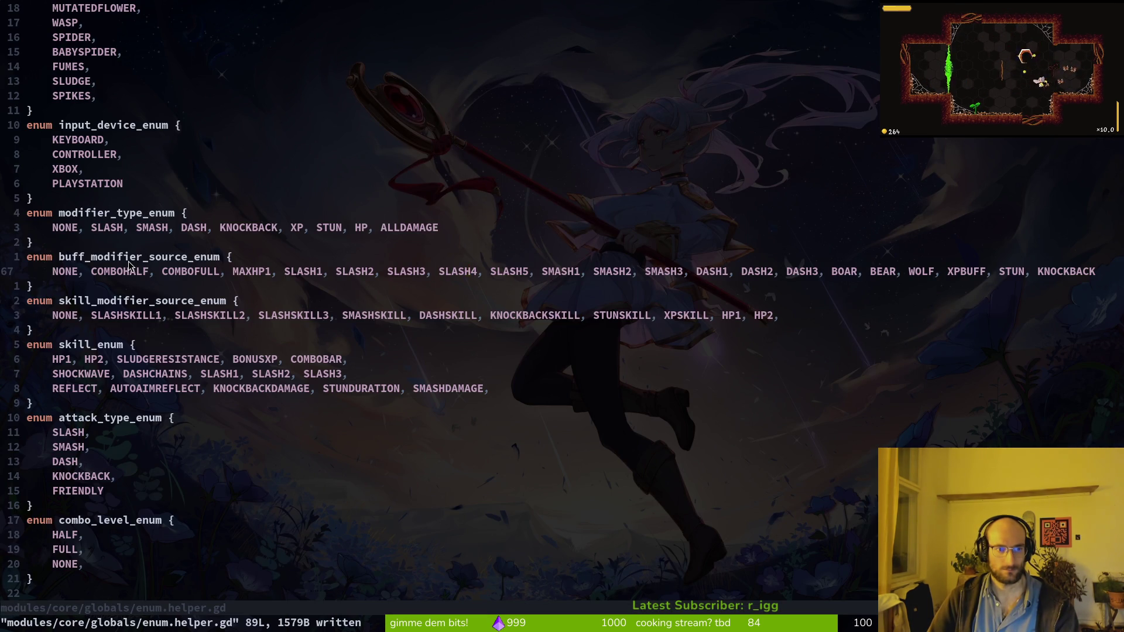
key(alt+Tab)
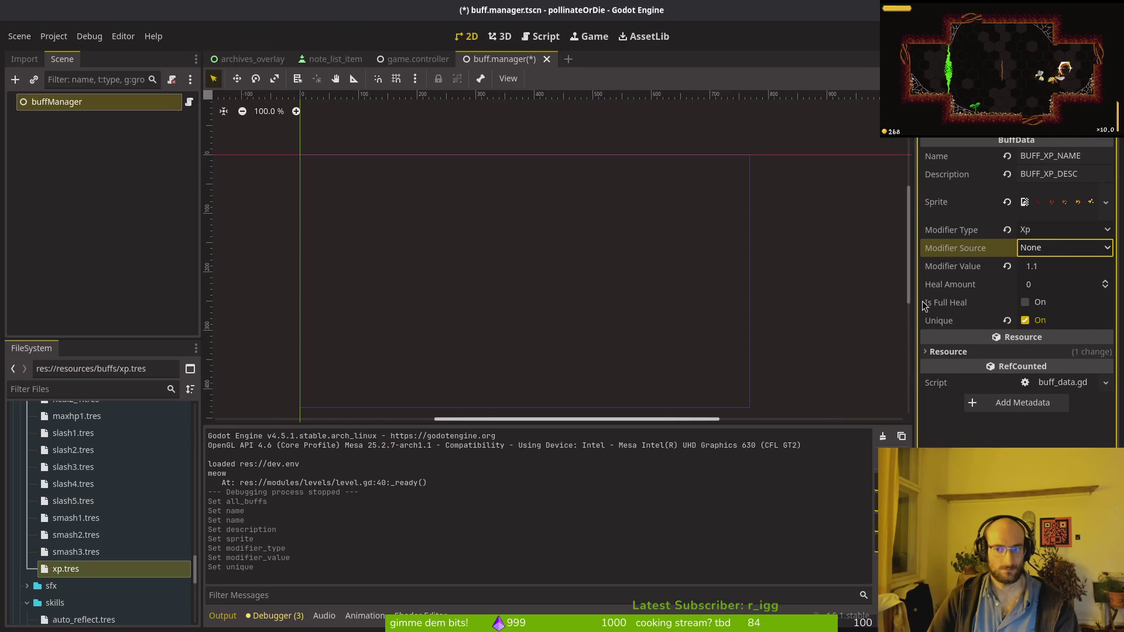
key(alt+Tab)
Open buff.manager.gd and buff_data.gd with the Telescope finder and save buff_data.gd with :w.
key(space)
key(f)
key(f)
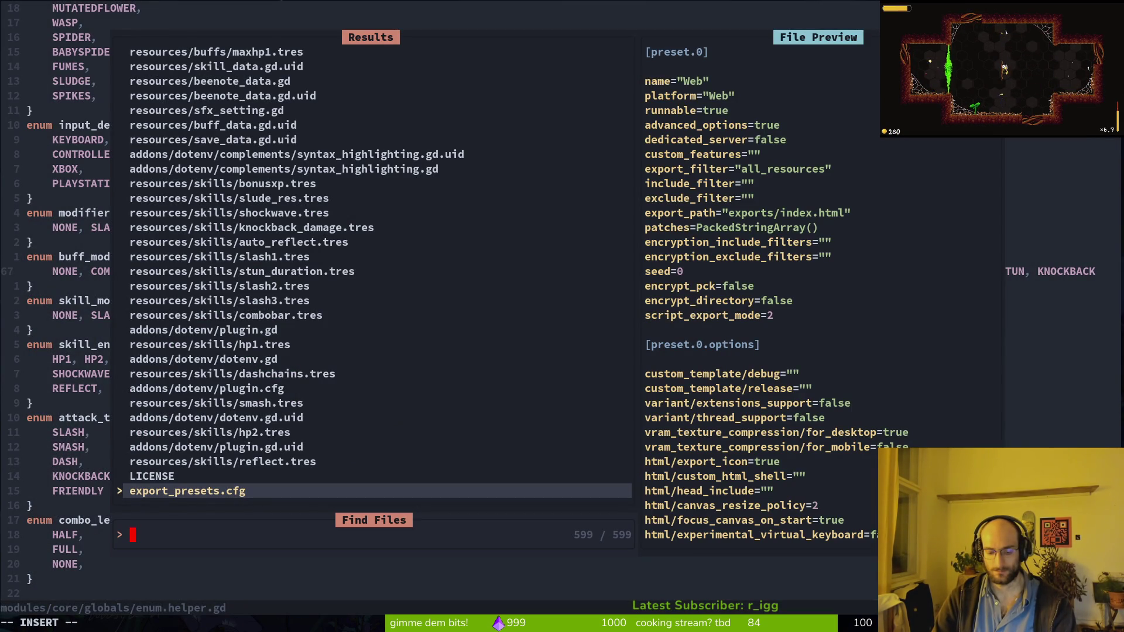
text(buffmana)
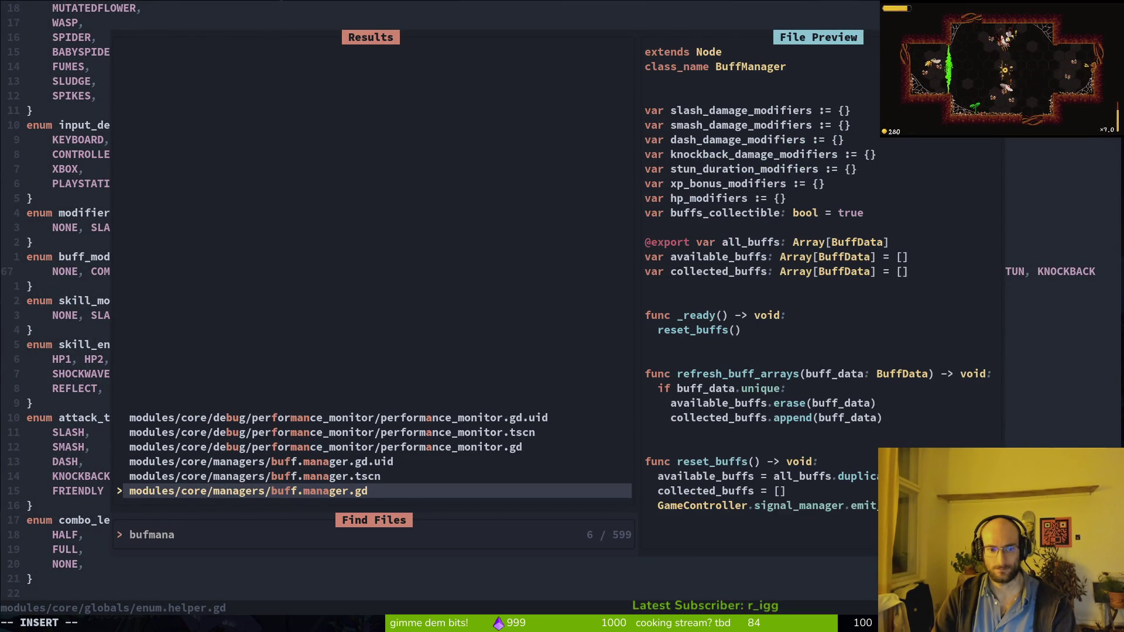
key(Return)
key(space)
key(f)
key(f)
text(buf)
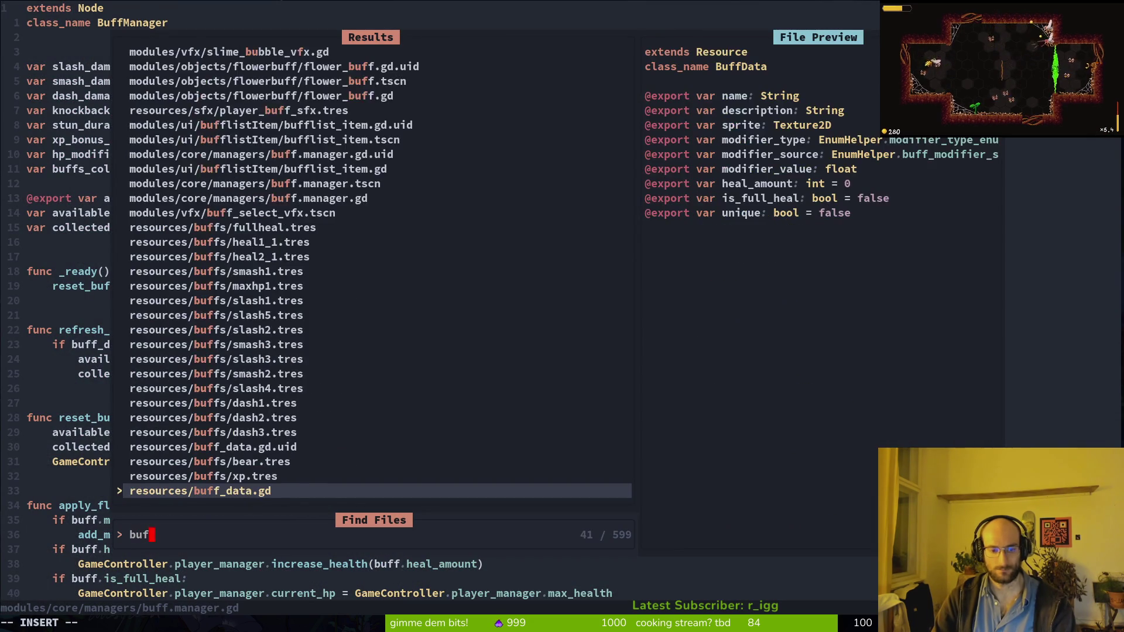
text(data)
key(Return)
text(:w)
key(Return)
key(alt+Tab)
Set the xp.tres modifier source to Xpbuff and save the scene.
click(1056, 250)
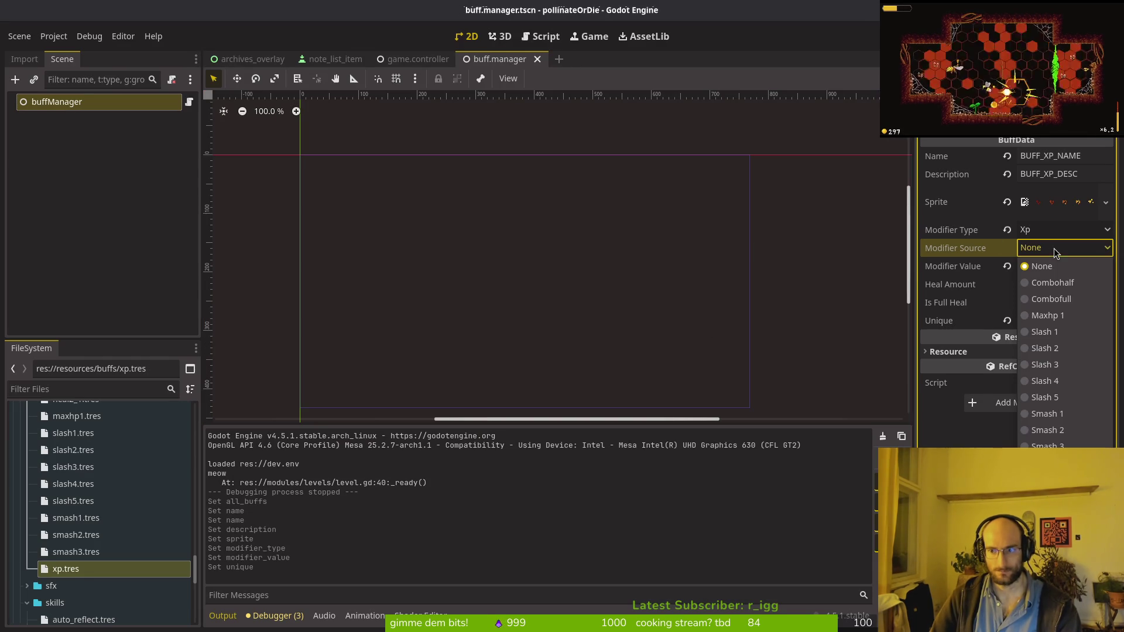
click(1045, 462)
key(ctrl+s)
Rename the XP entry of buff_modifier_source_enum in enum.helper.gd and save it with :w.
key(alt+Tab)
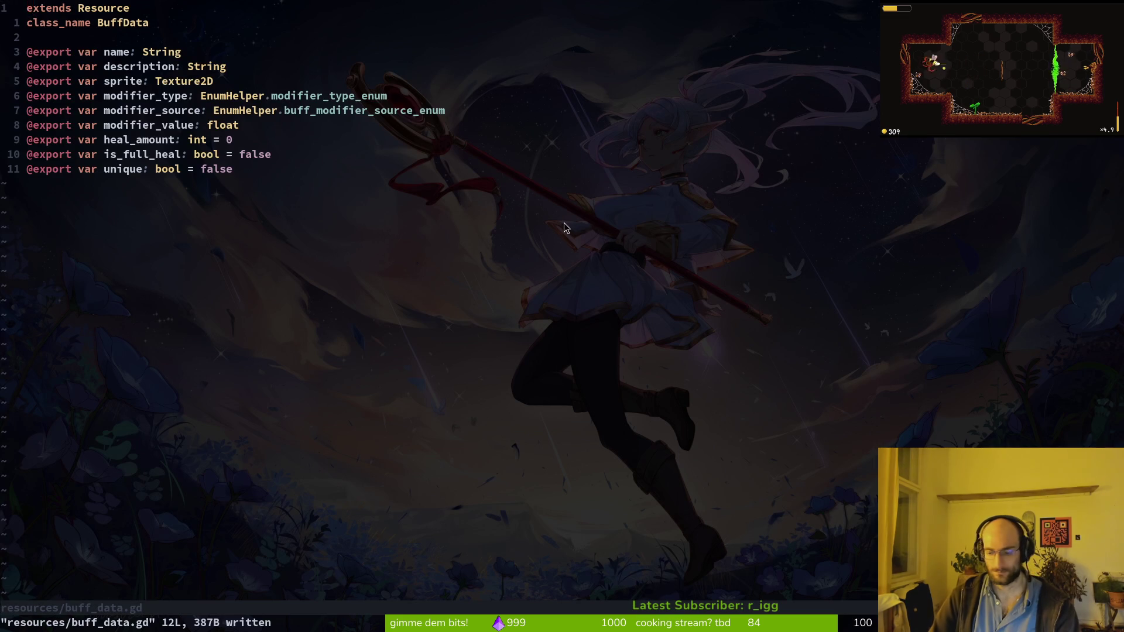
key(ctrl+6)
key(space)
key(f)
key(f)
text(enum)
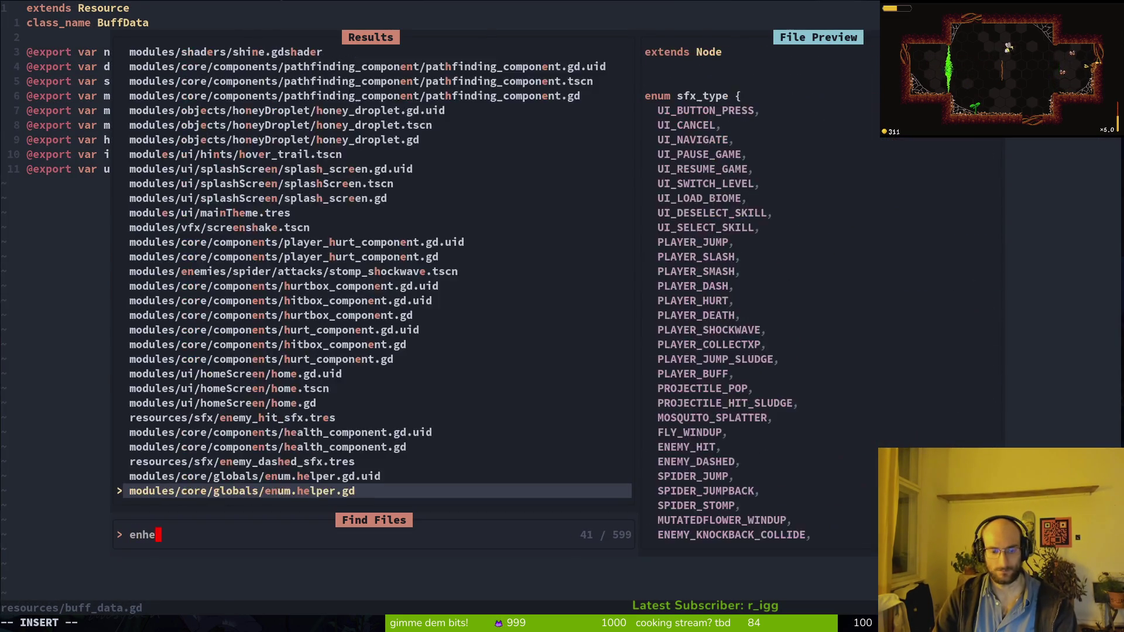
key(Return)
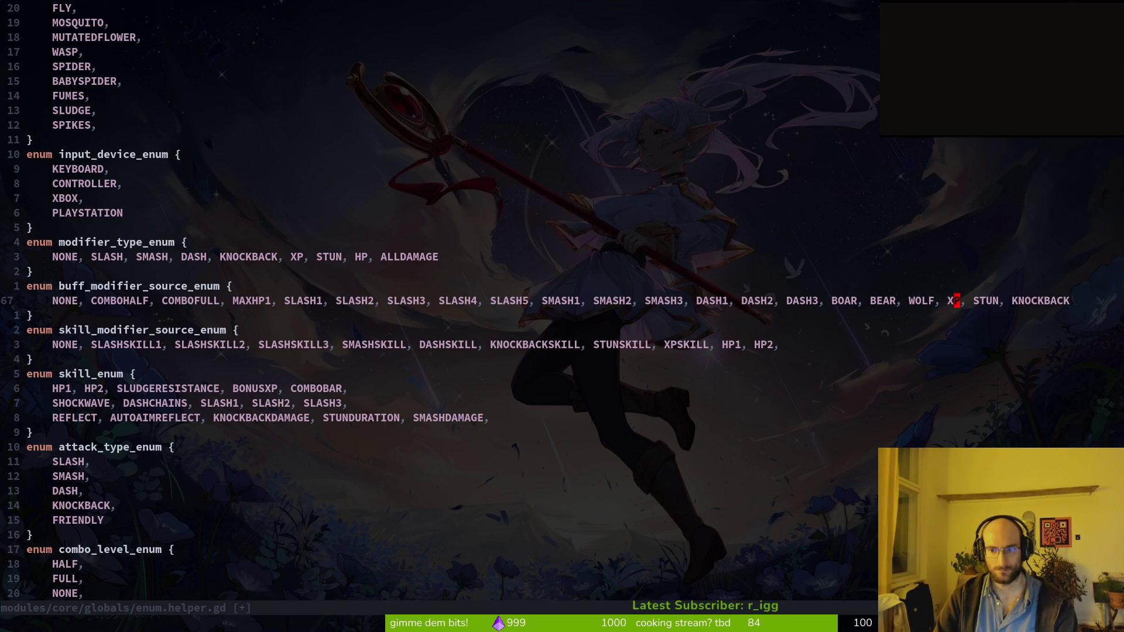
text(:w)
key(Return)
key(alt+Tab)
click(1054, 253)
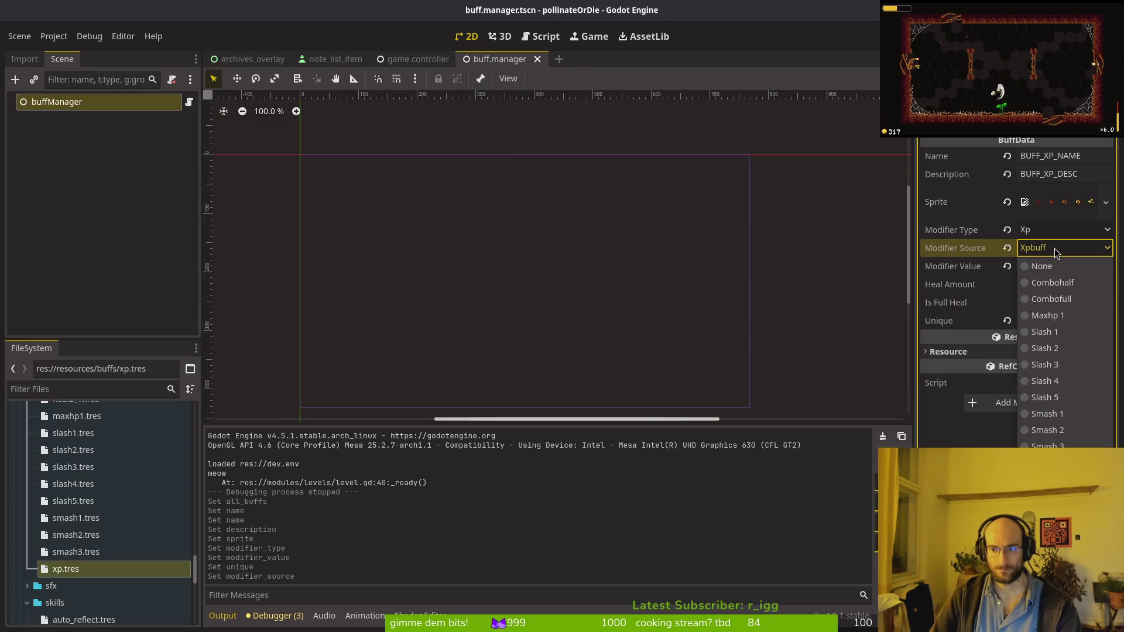
Return to buff_data.gd in Vim and switch back to Godot so the updated enum reloads.
key(alt+Tab)
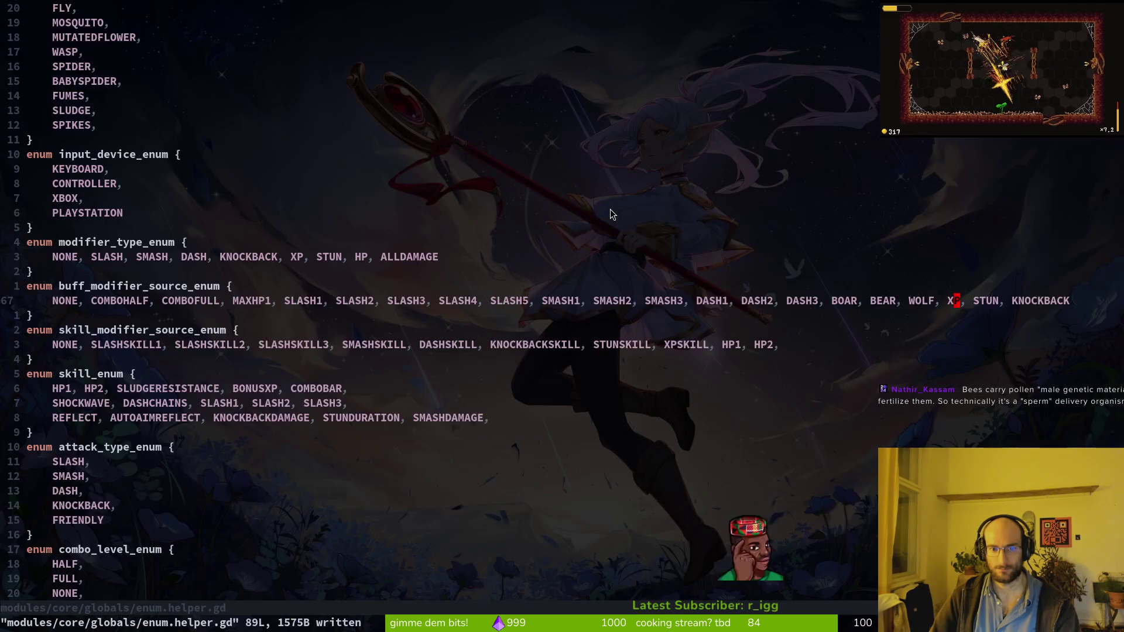
key(ctrl+w)
key(w)
key(alt+Tab)
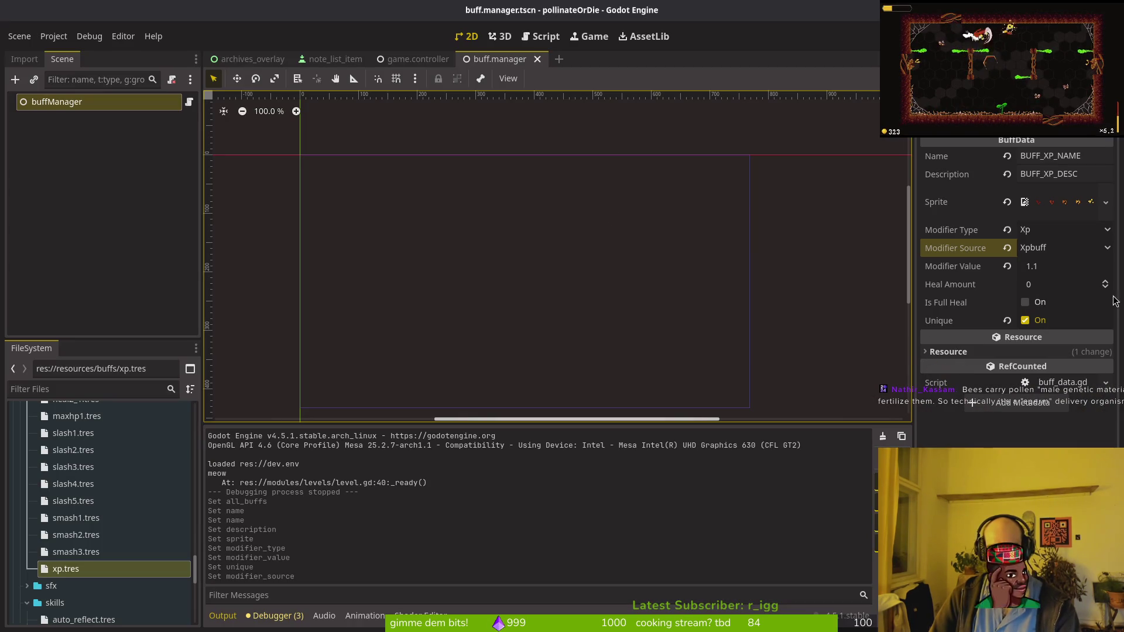
click(1062, 248)
key(alt+Tab)
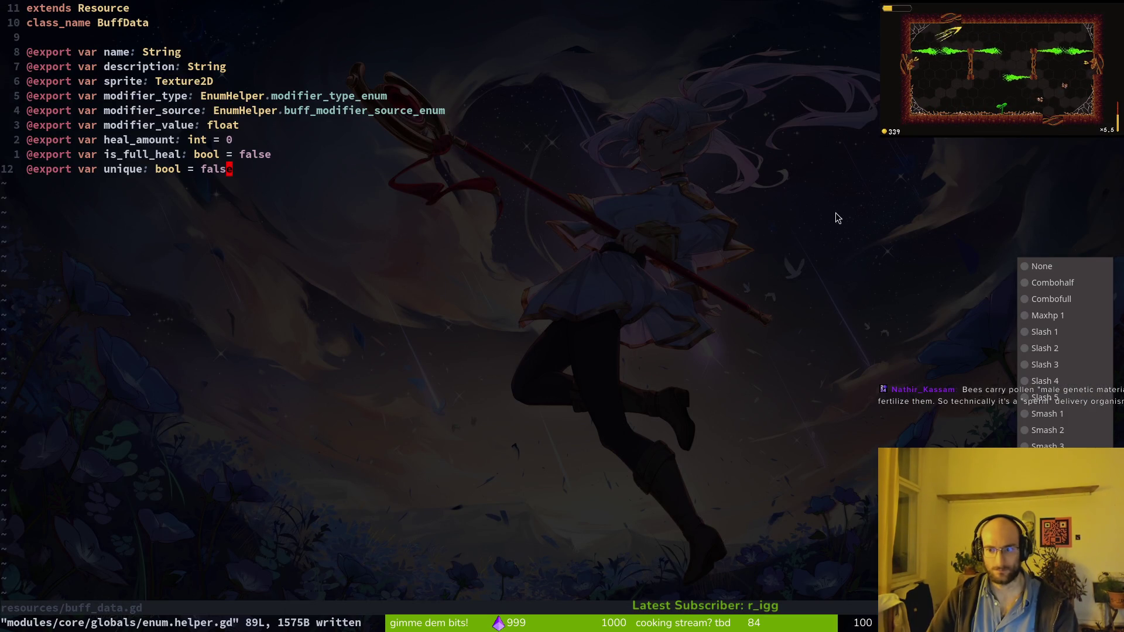
key(alt+Tab)
click(833, 351)
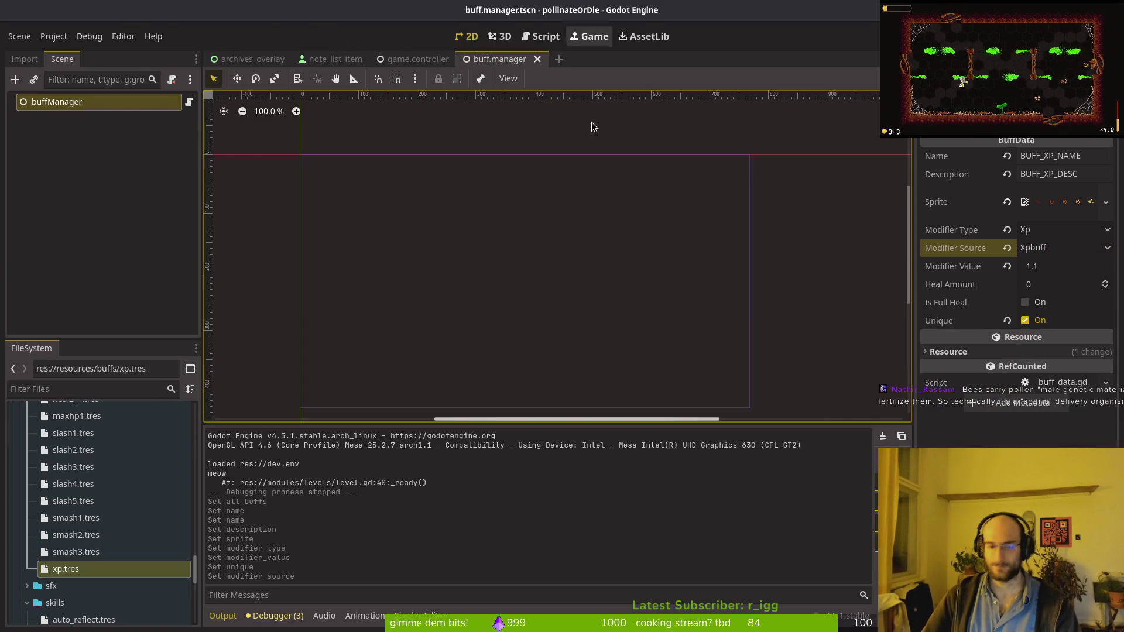
Keep Xp as the xp.tres modifier source and save the scene.
key(alt+Tab)
key(alt+Tab)
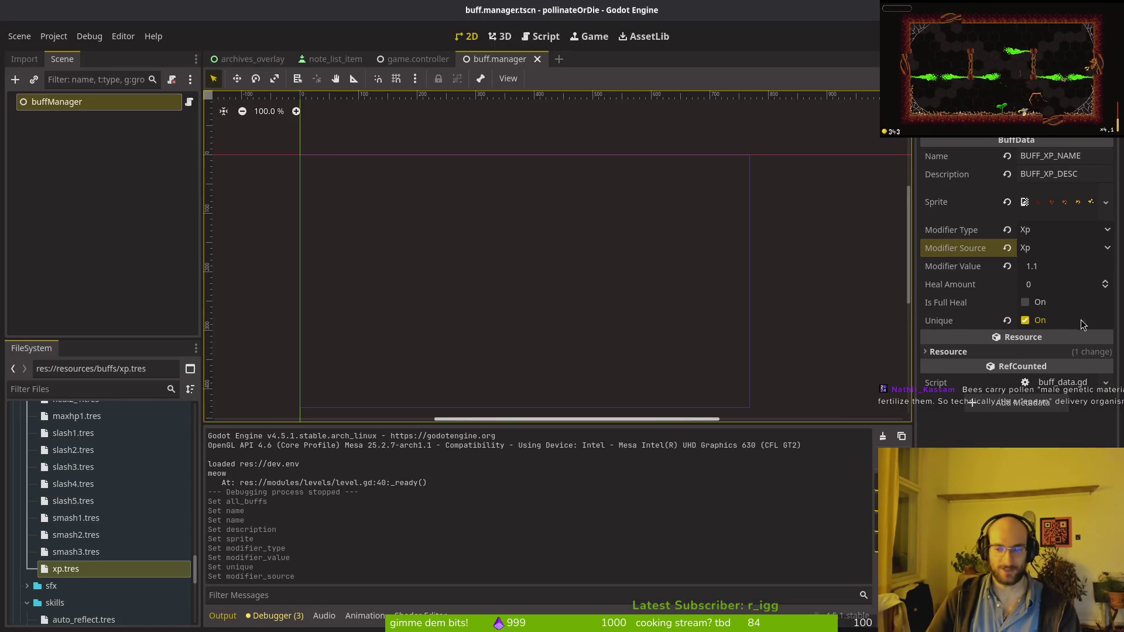
click(1051, 248)
click(1051, 248)
key(ctrl+s)
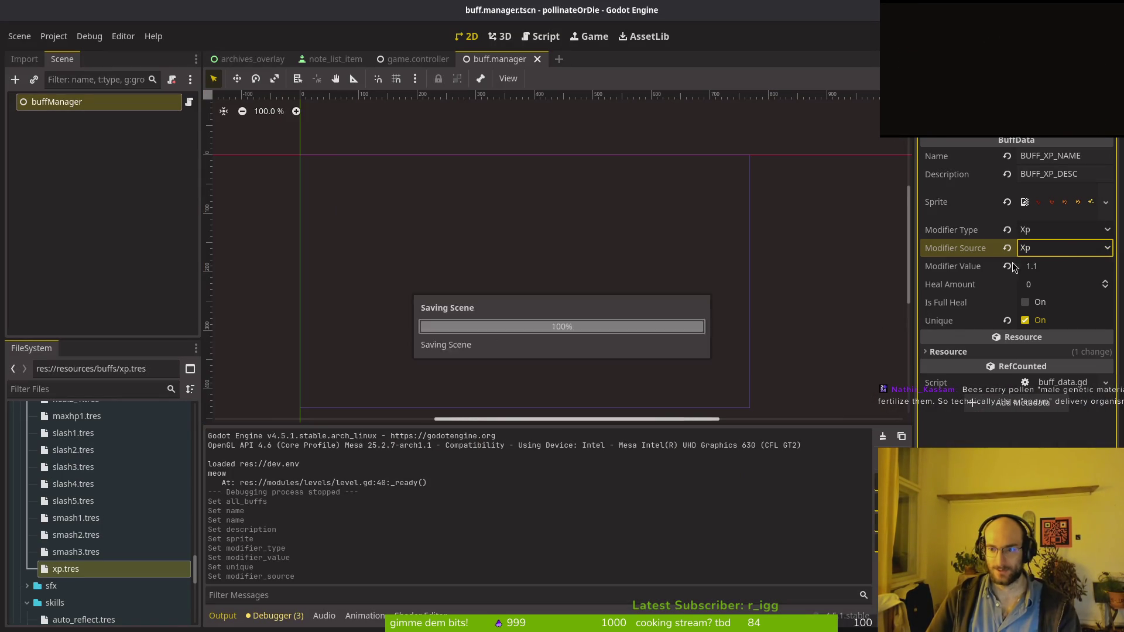
scroll(61, 562, down, 3)
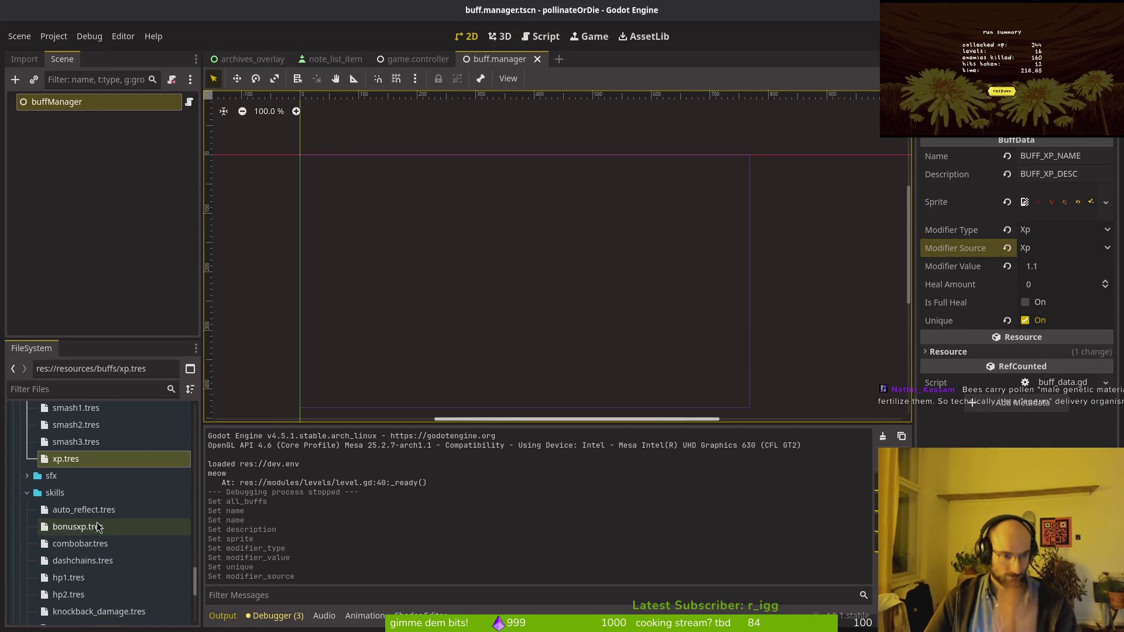
Create a BuffData resource from buff_data.gd and save it as knockback.tres in res://resources/buffs.
click(27, 495)
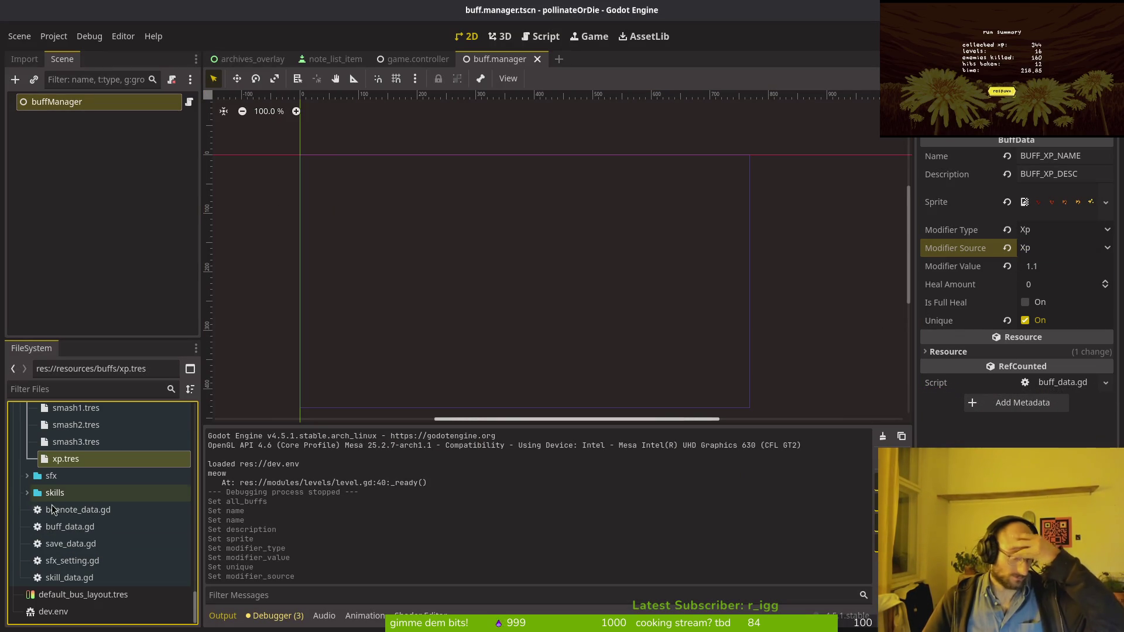
right_click(66, 527)
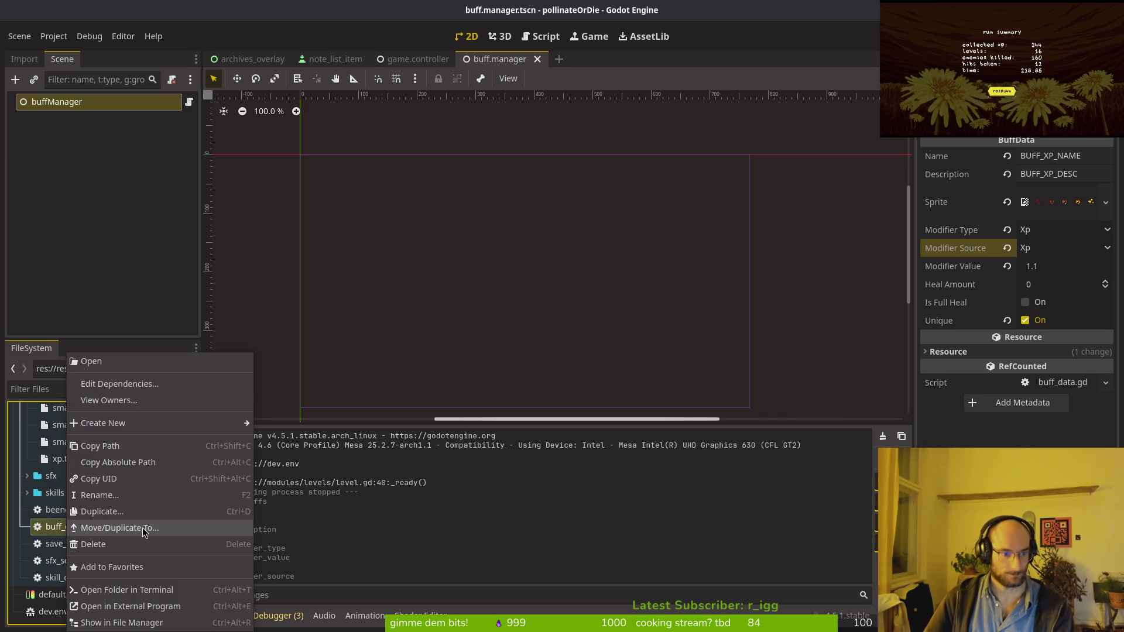
mouse_move(146, 422)
click(284, 472)
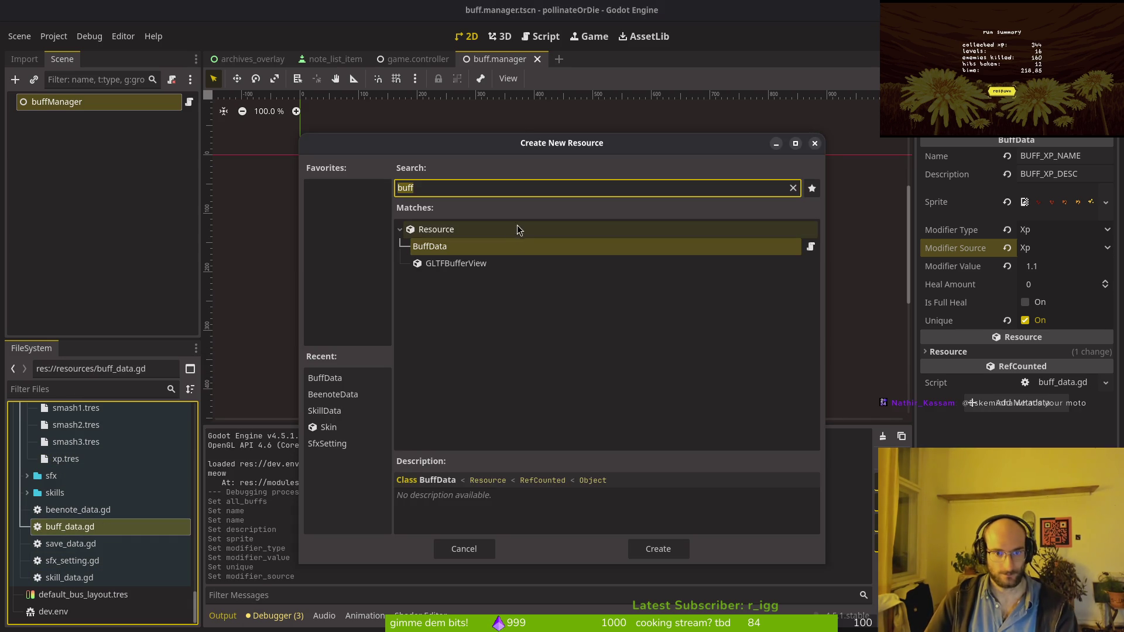
click(658, 553)
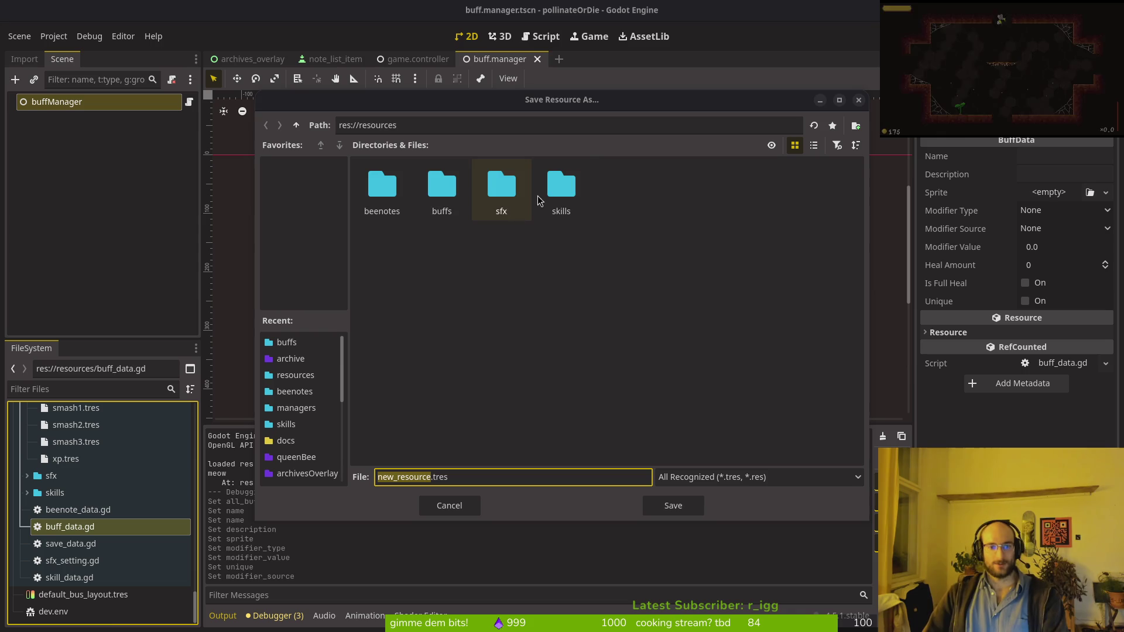
double_click(442, 186)
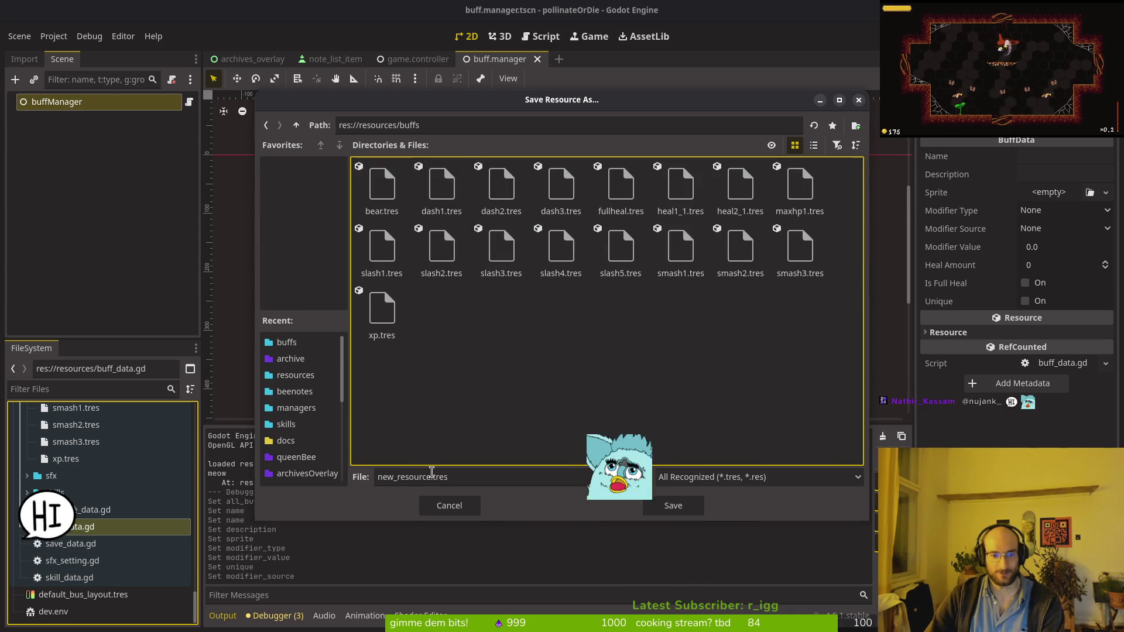
double_click(411, 478)
key(BackSpace)
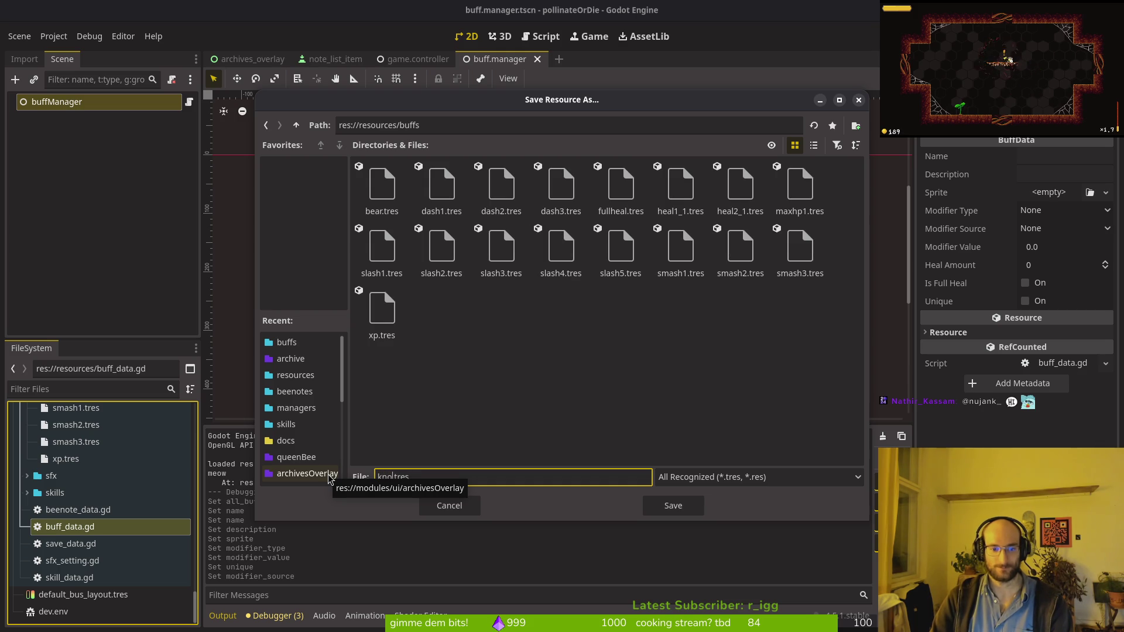
key(Return)
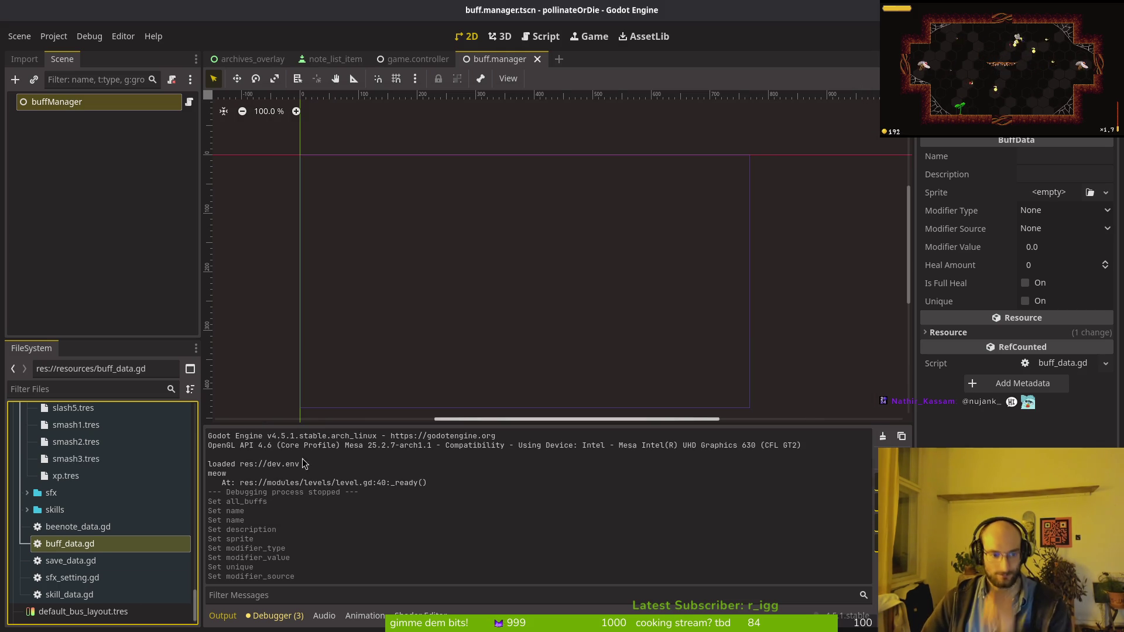
Create another new BuffData resource from buff_data.gd.
scroll(84, 486, up, 5)
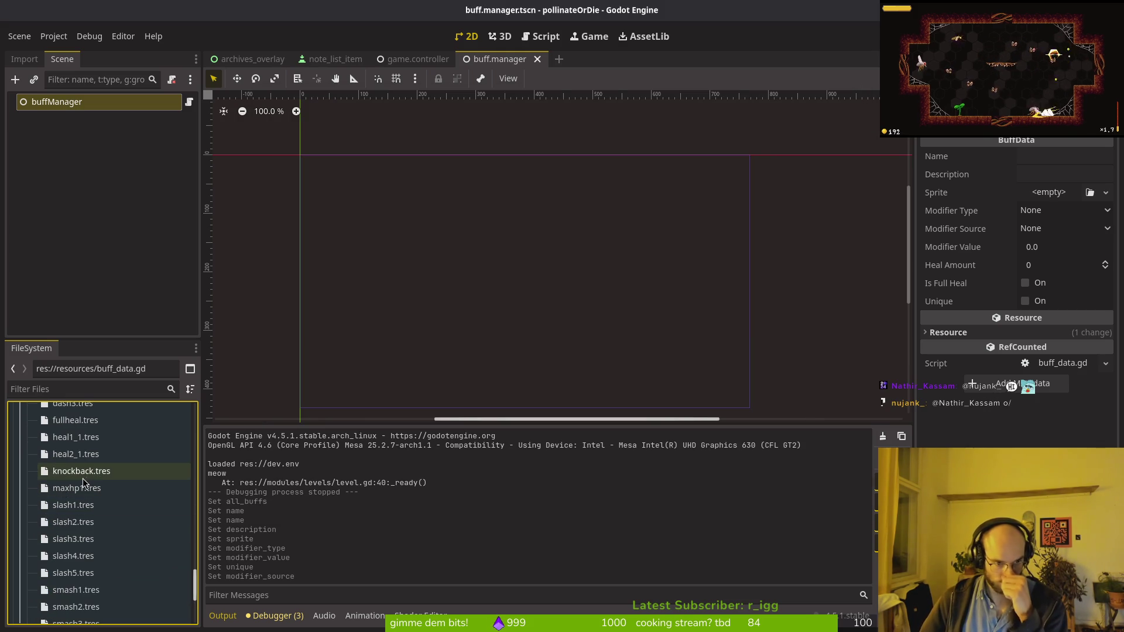
scroll(83, 482, down, 5)
right_click(66, 545)
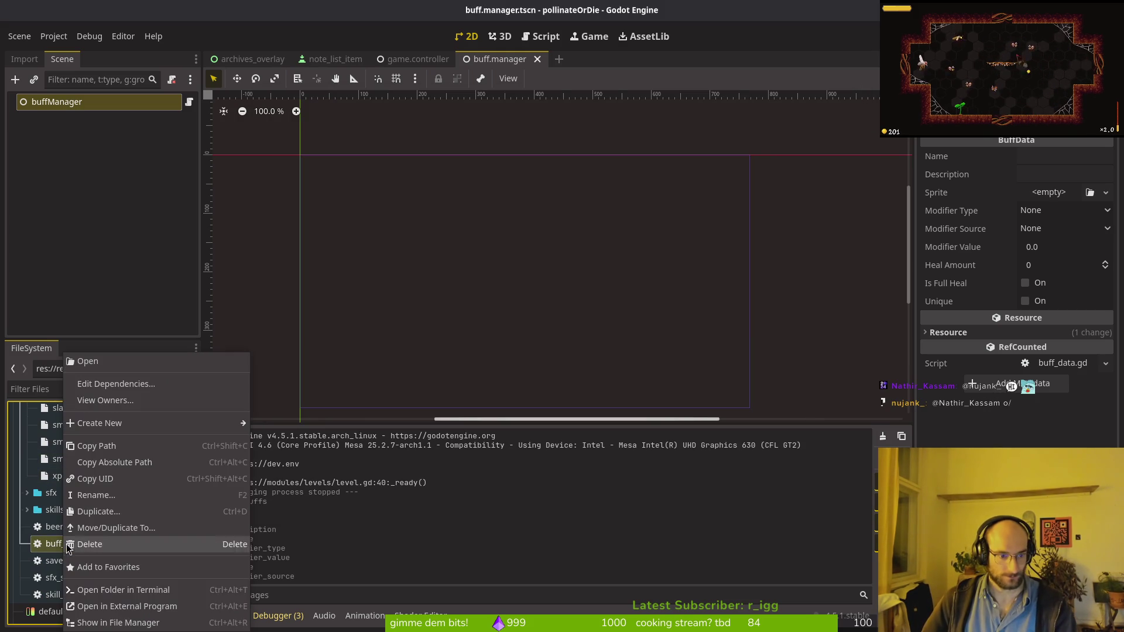
mouse_move(147, 423)
click(277, 475)
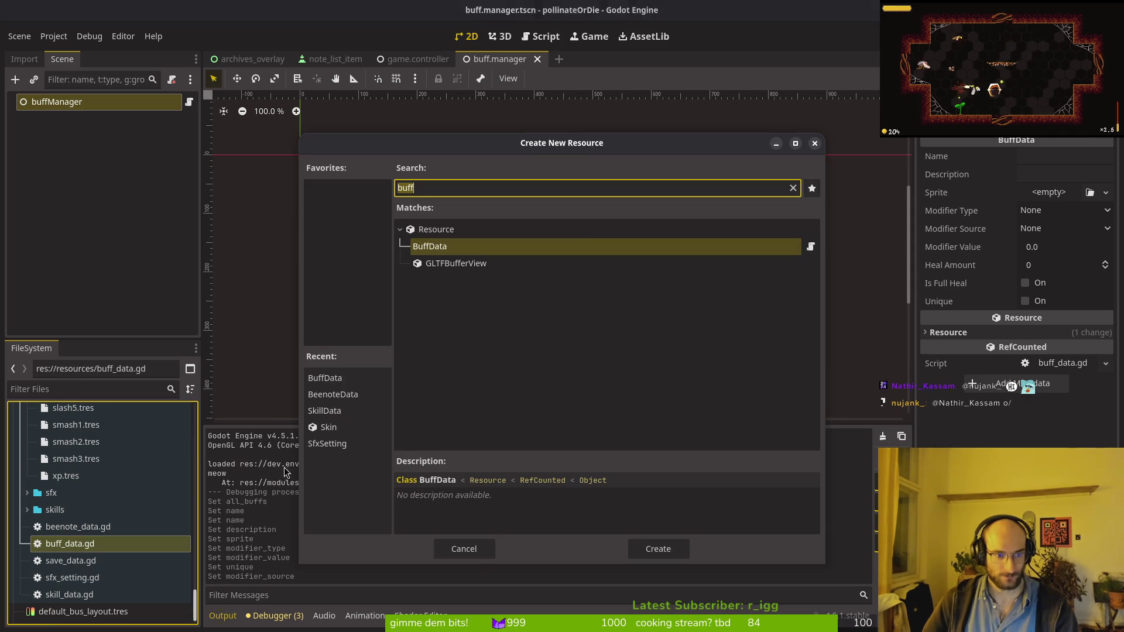
click(659, 549)
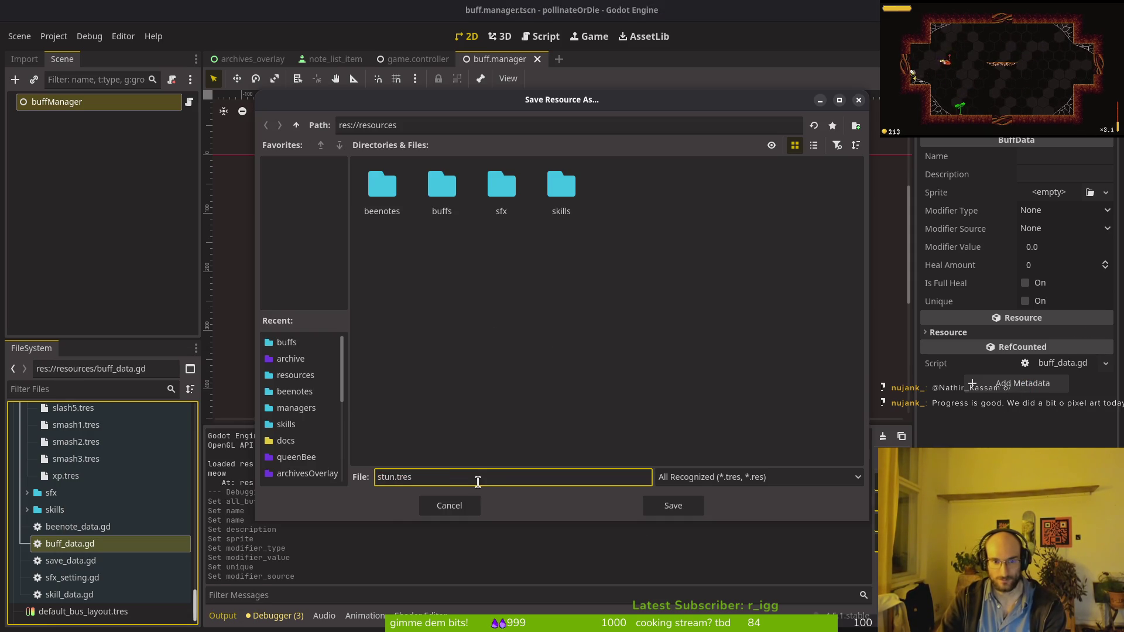
Save it as stunduration.tres in the buffs folder and open it in the Inspector.
text(duratio)
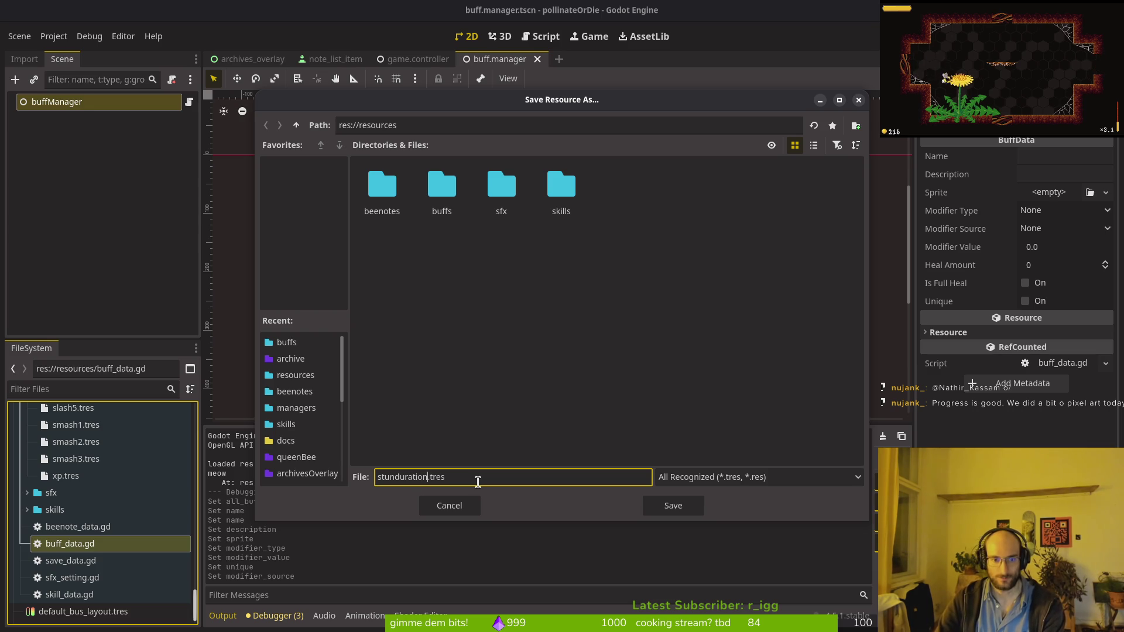
double_click(442, 188)
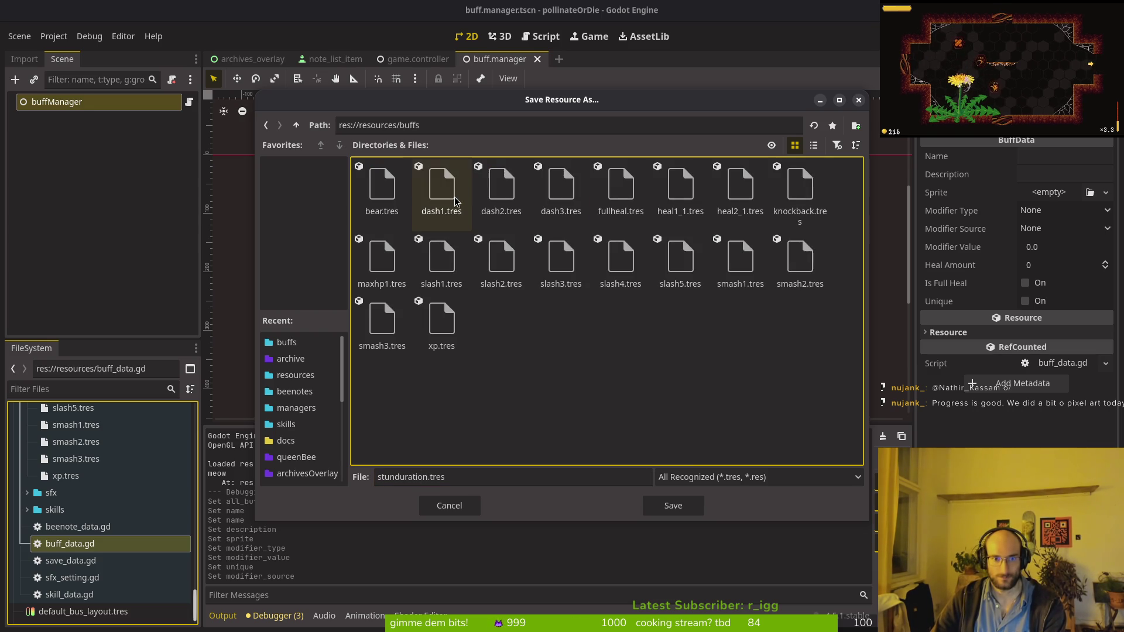
click(674, 506)
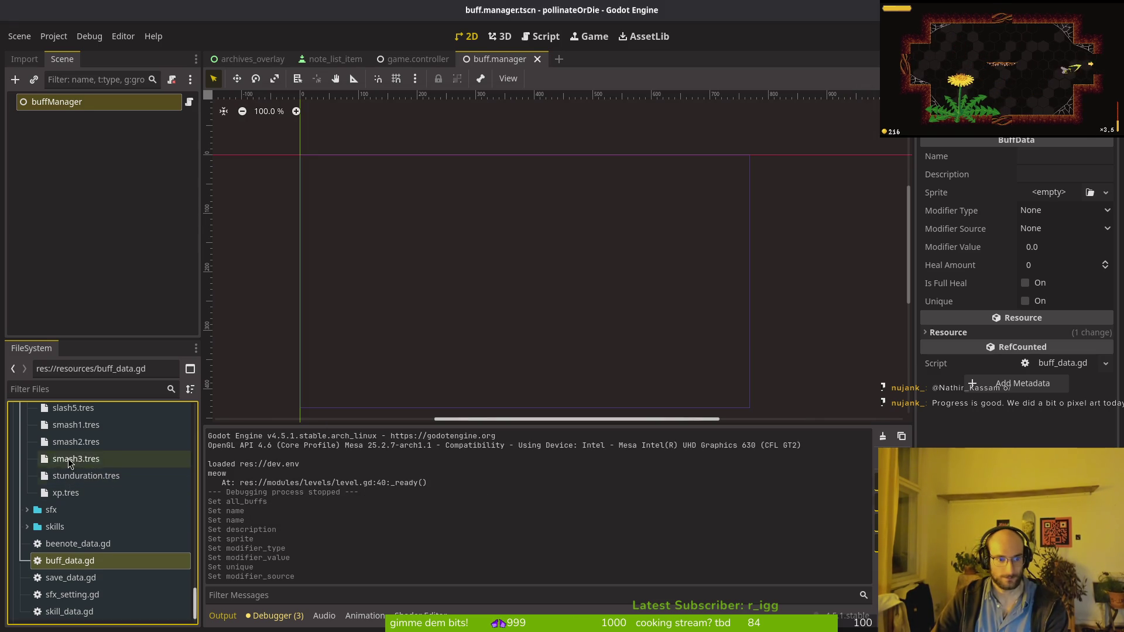
click(83, 474)
click(1047, 155)
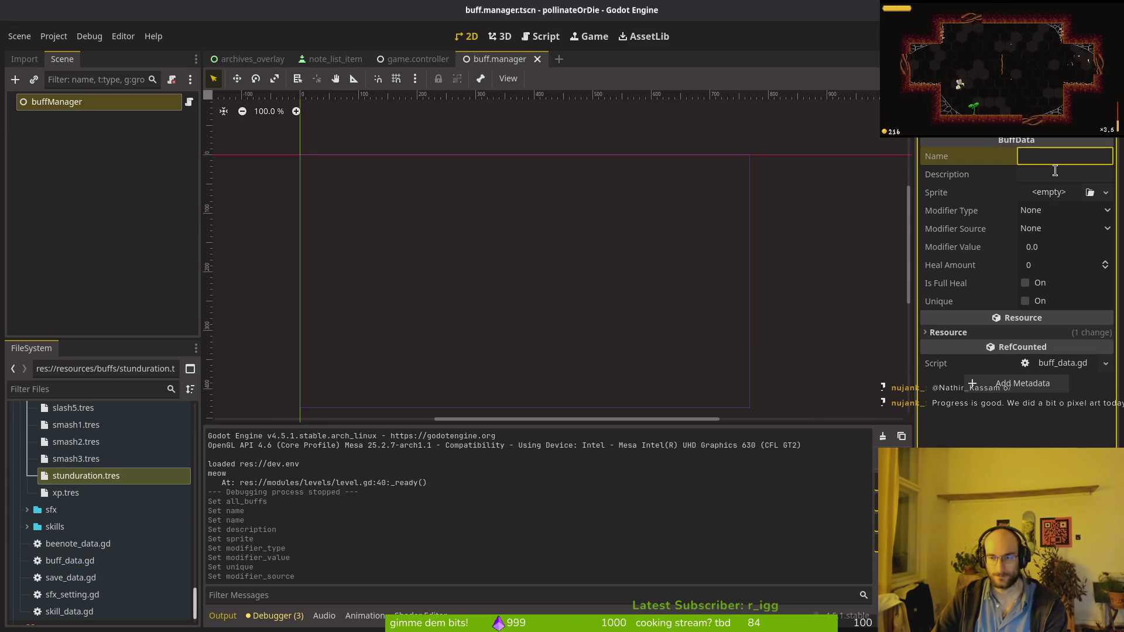
Copy BUFF_STUN_NAME from cell A75 of the translations sheet into the buff's Name field.
key(alt+Tab)
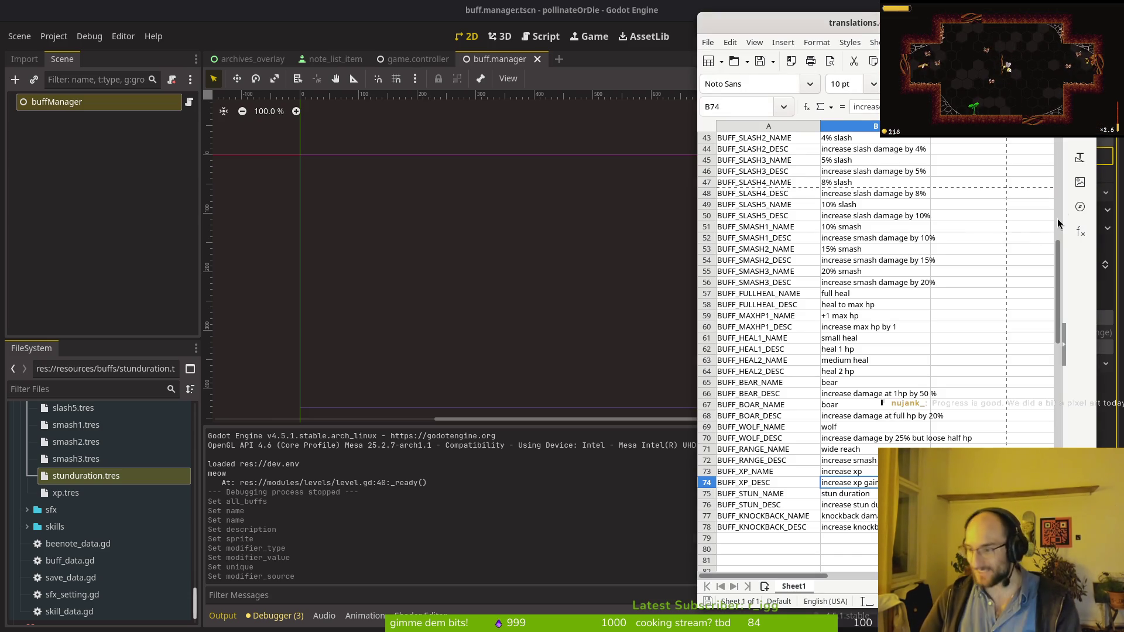
click(757, 494)
key(ctrl+c)
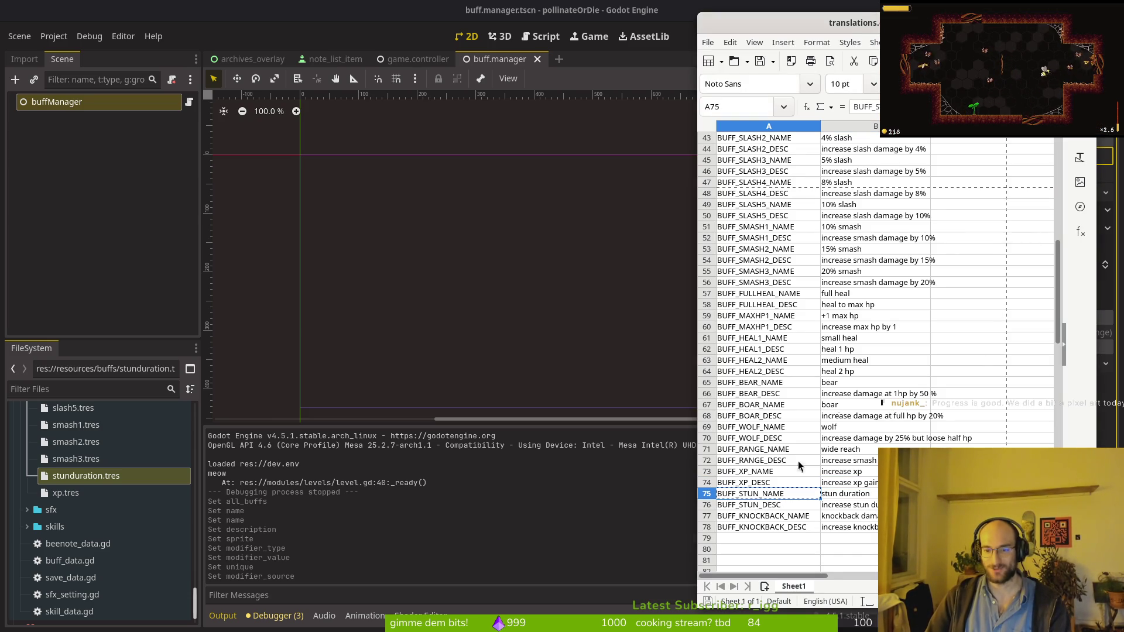
key(alt+Tab)
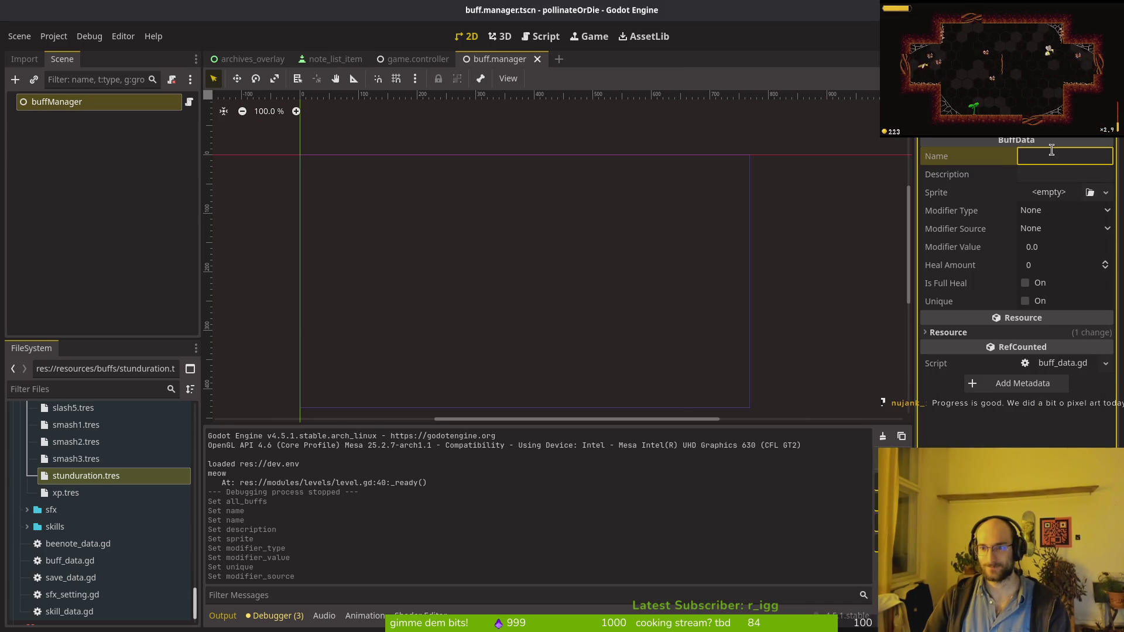
key(ctrl+v)
Copy BUFF_STUN_DESC from cell A76 into the buff's Description field.
key(alt+Tab)
click(762, 505)
key(ctrl+c)
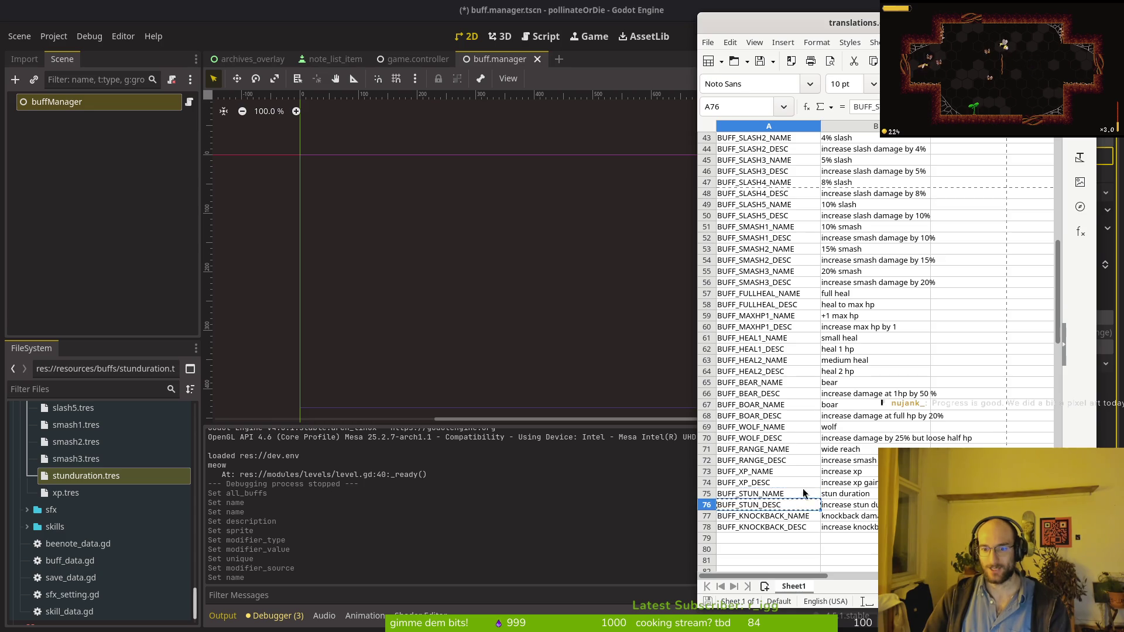
key(alt+Tab)
click(1055, 173)
key(ctrl+v)
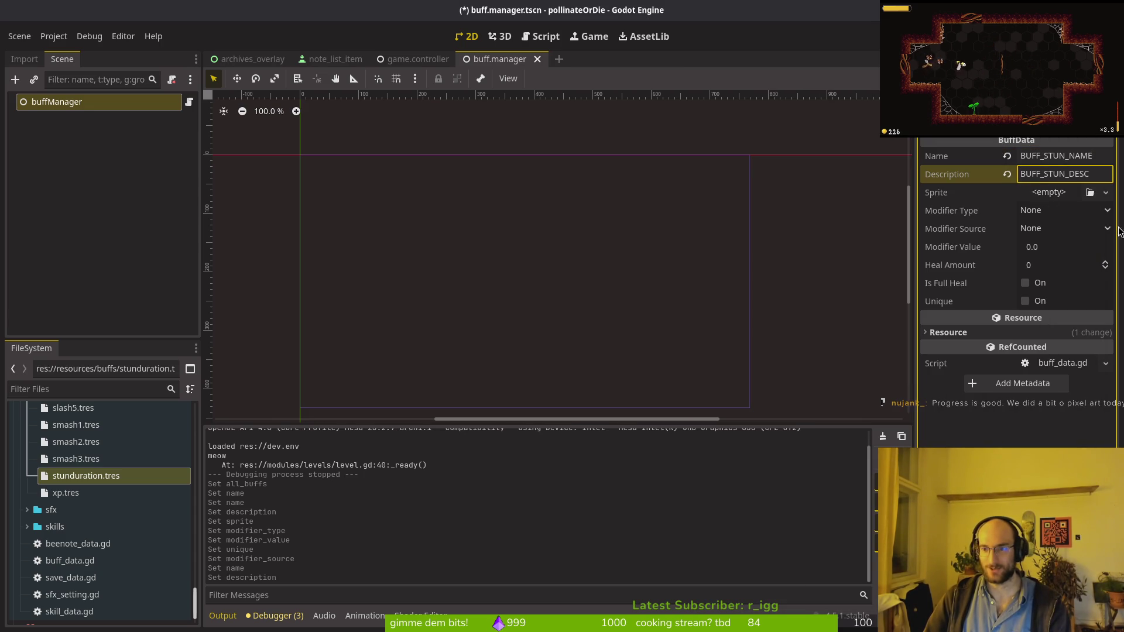
key(alt+Tab)
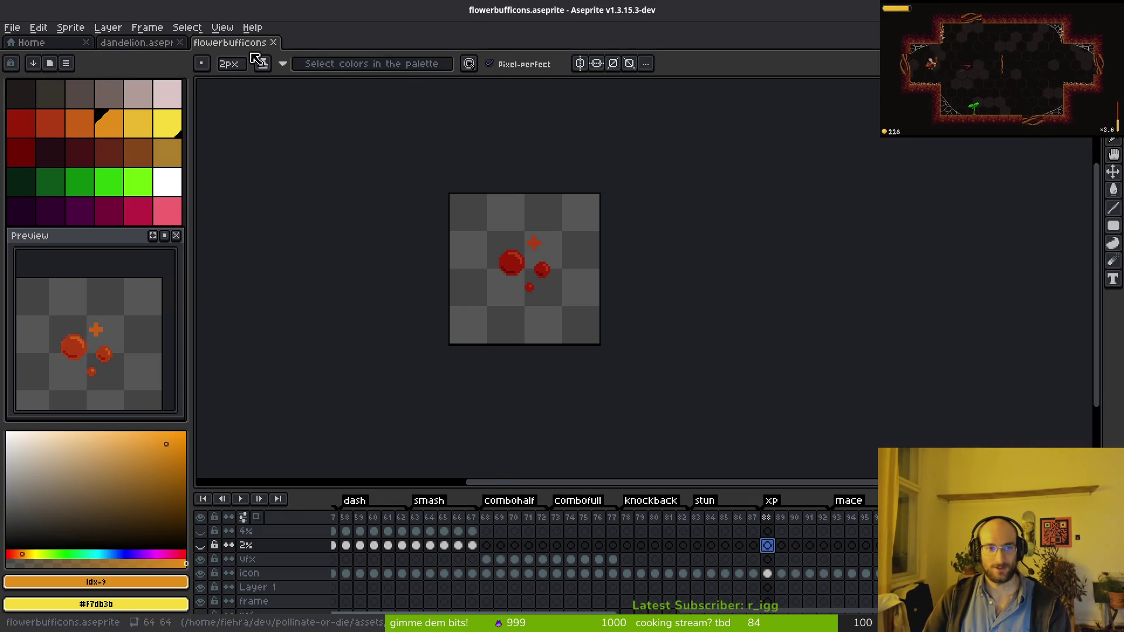
Play the dandelion.aseprite bloom animation with onion skinning off, then return to Godot.
click(138, 43)
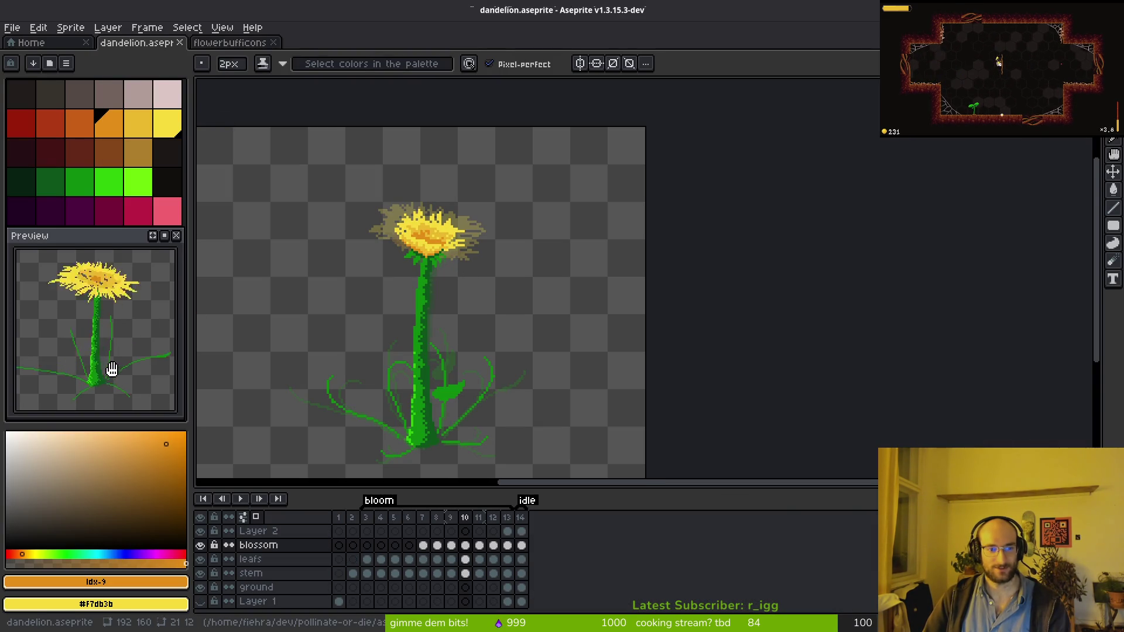
drag(469, 349, 580, 304)
key(Return)
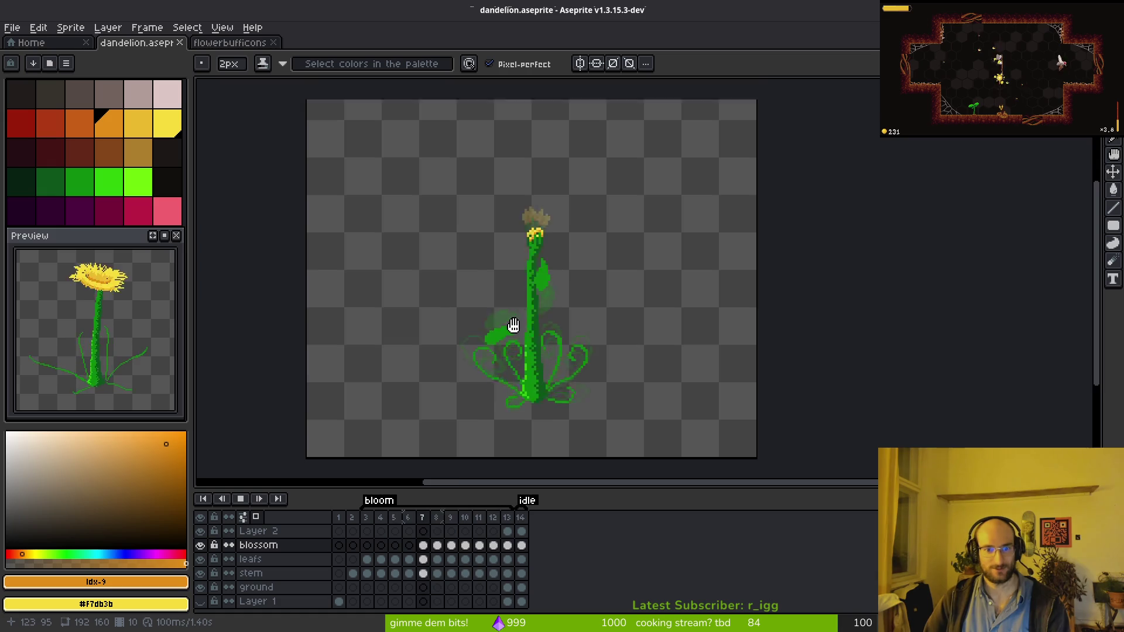
scroll(514, 325, down, 1)
key(shift+p)
key(Escape)
key(F3)
key(Return)
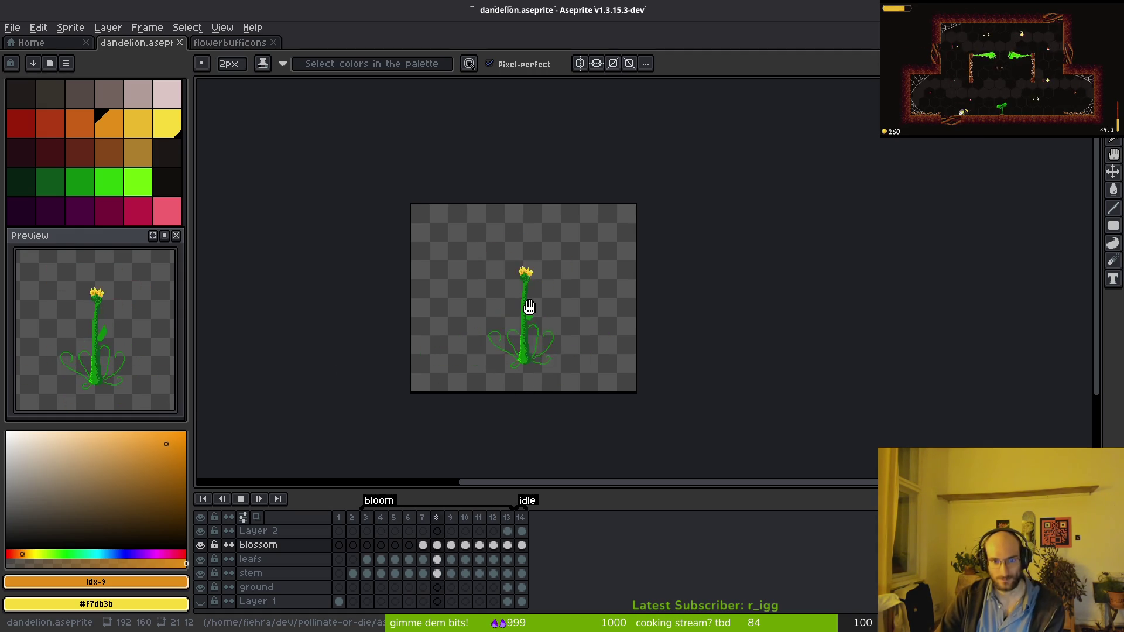
key(alt+Tab)
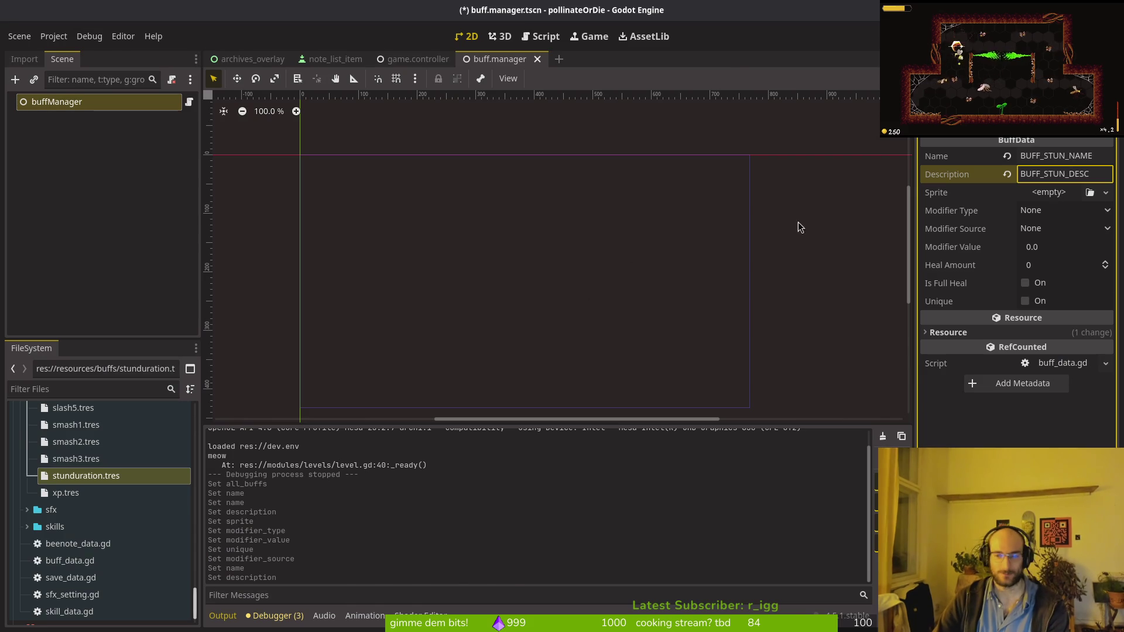
Quick-load flower_stun.png as the stun buff's Sprite.
key(alt+Tab)
key(alt+Tab)
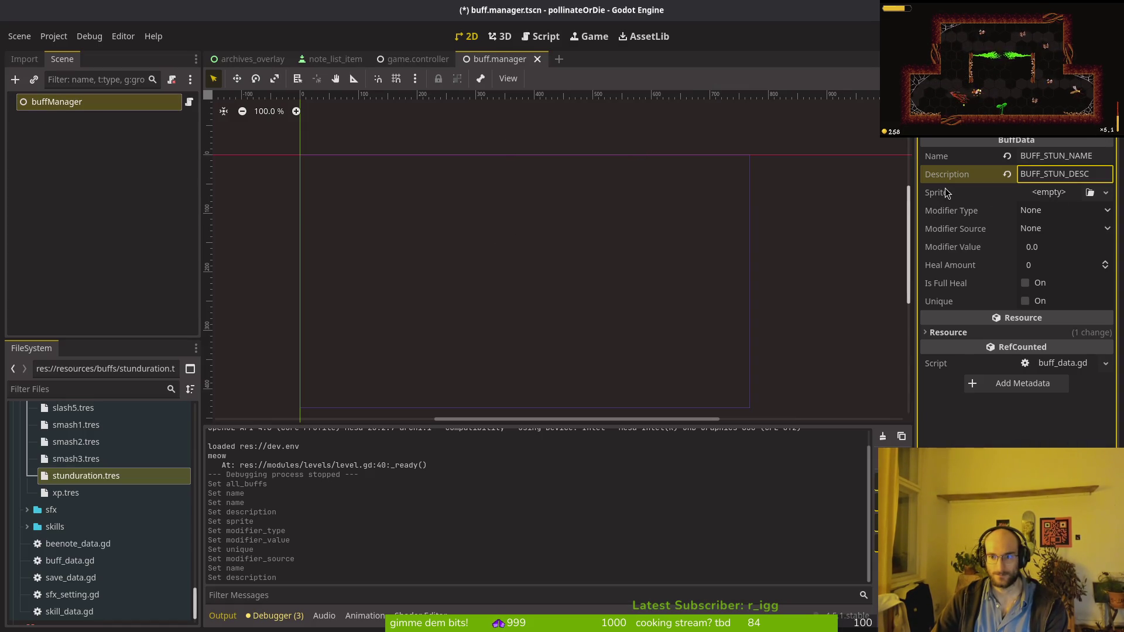
click(1048, 193)
click(1019, 462)
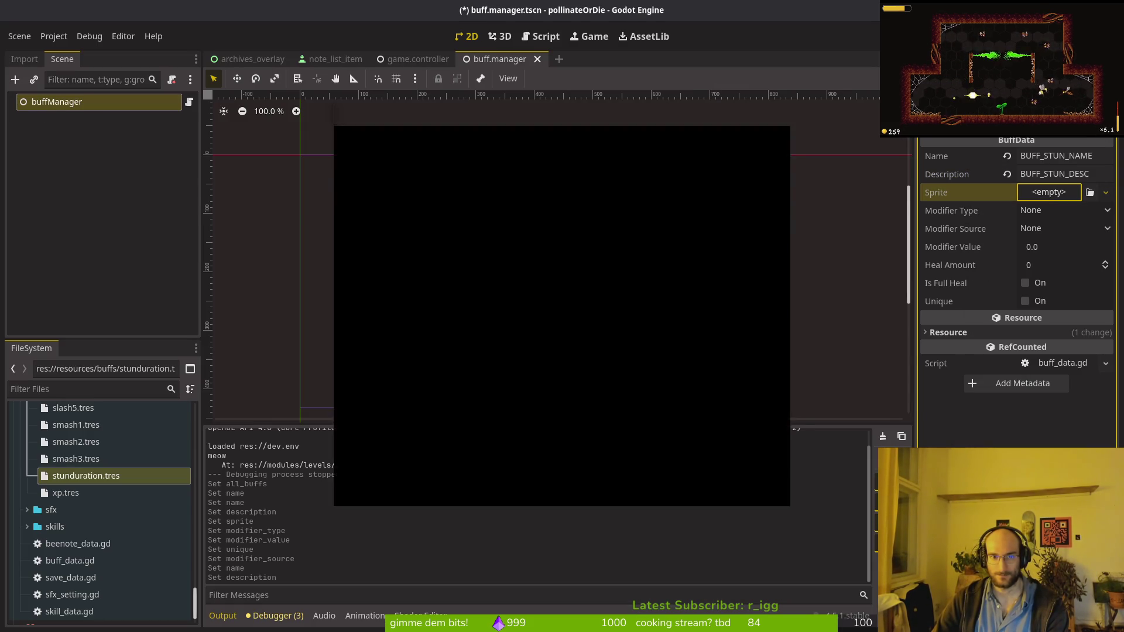
text(stun)
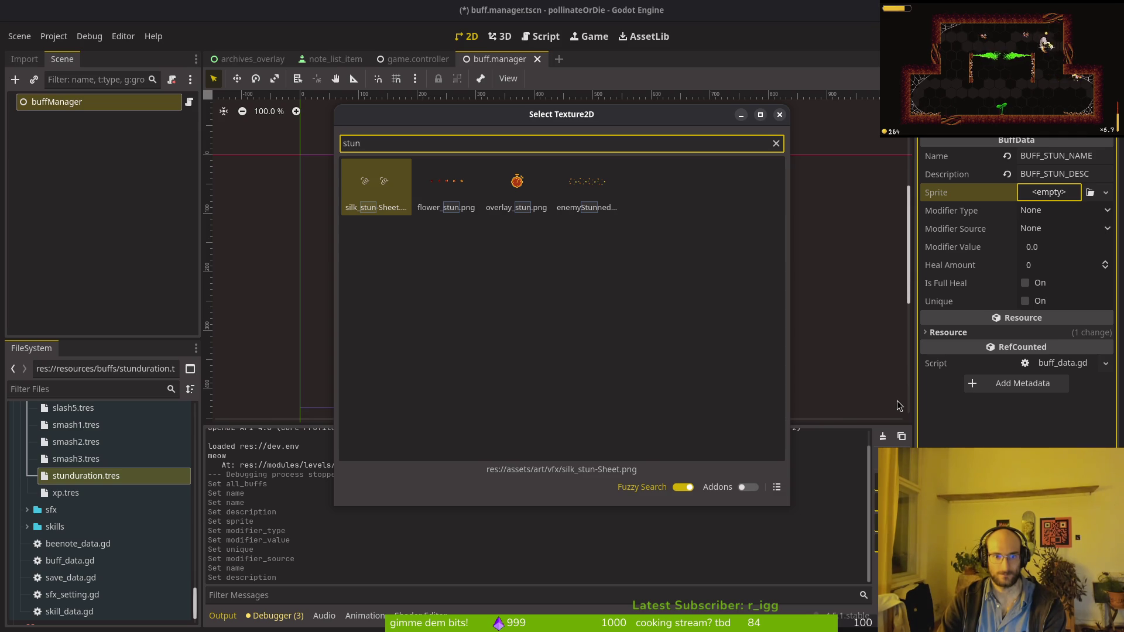
key(Right)
key(Return)
key(ctrl+s)
Set both Modifier Type and Modifier Source to Stun.
click(1040, 232)
key(Down)
key(Down)
key(Down)
key(Up)
key(Return)
click(1033, 249)
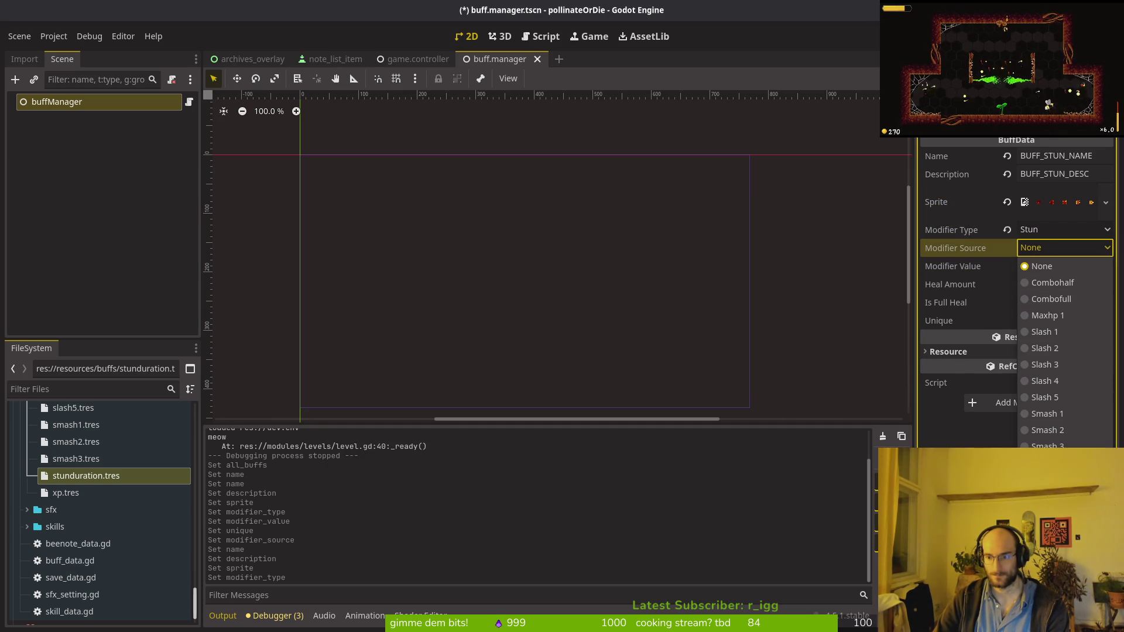
key(Up)
key(Return)
Set the modifier value to 1.2, save, and mark the stun buff Unique.
key(ctrl+s)
click(1071, 266)
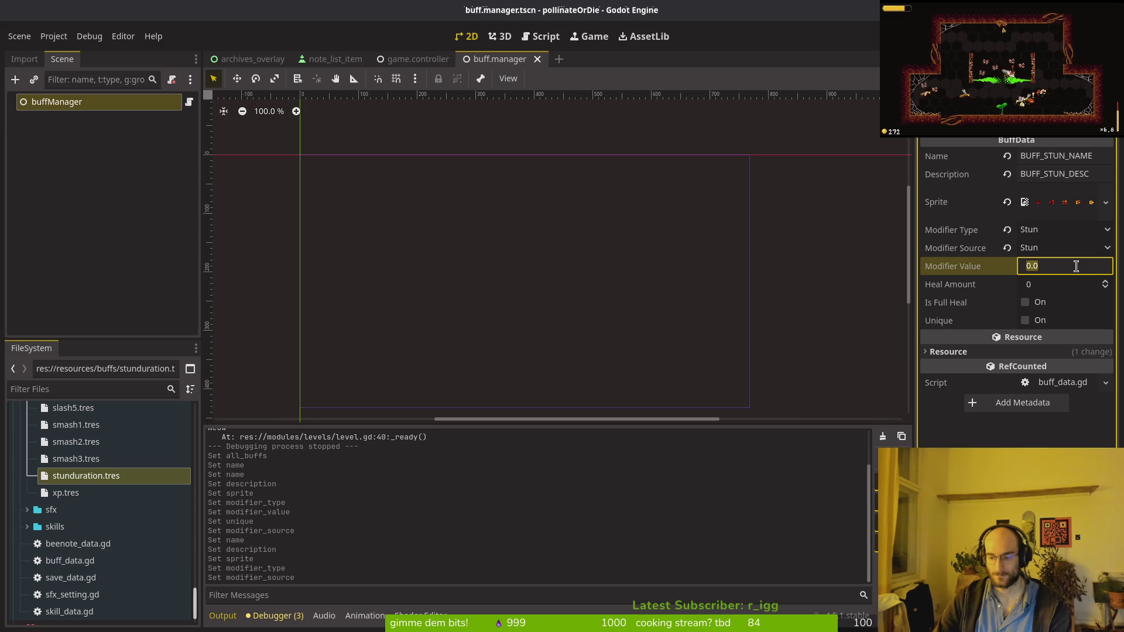
key(BackSpace)
text(1.1)
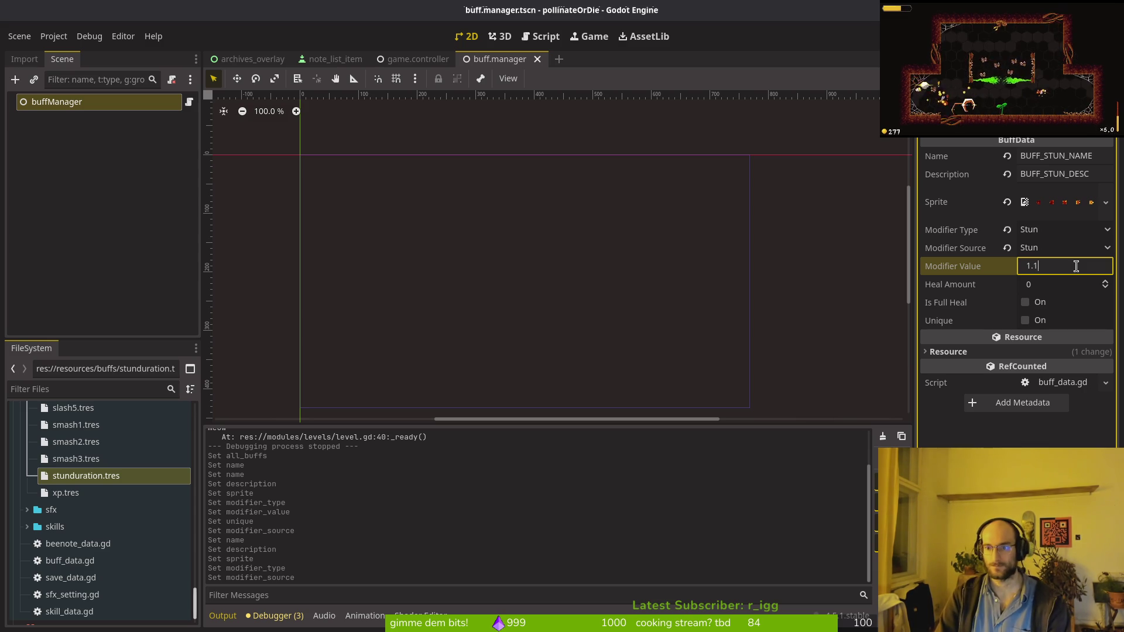
key(BackSpace)
text(25)
key(ctrl+s)
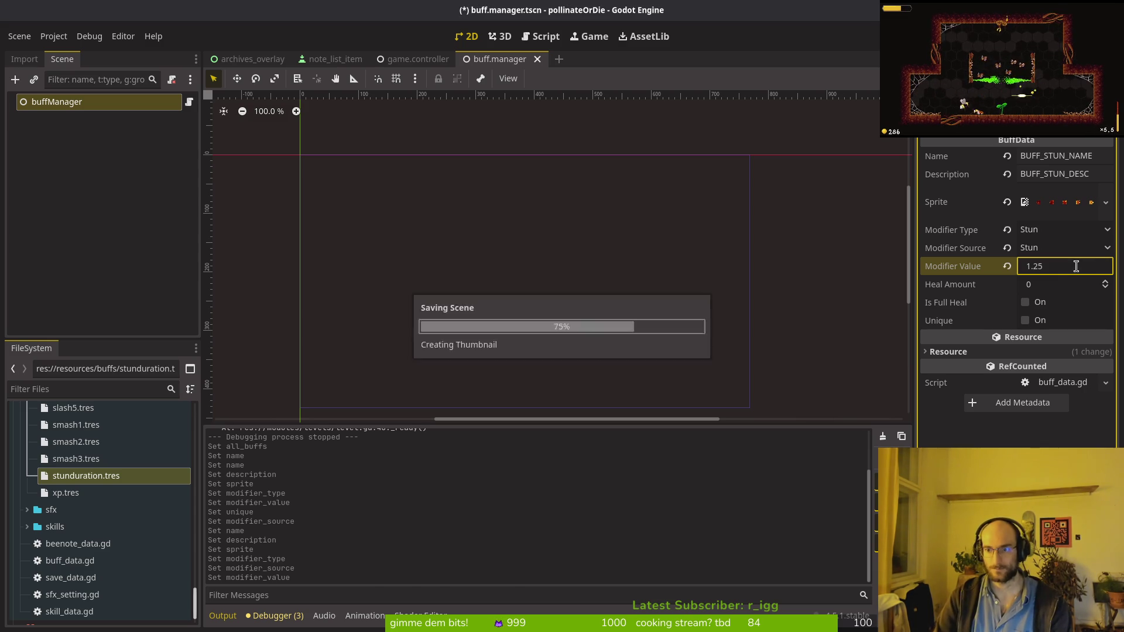
key(alt+Tab)
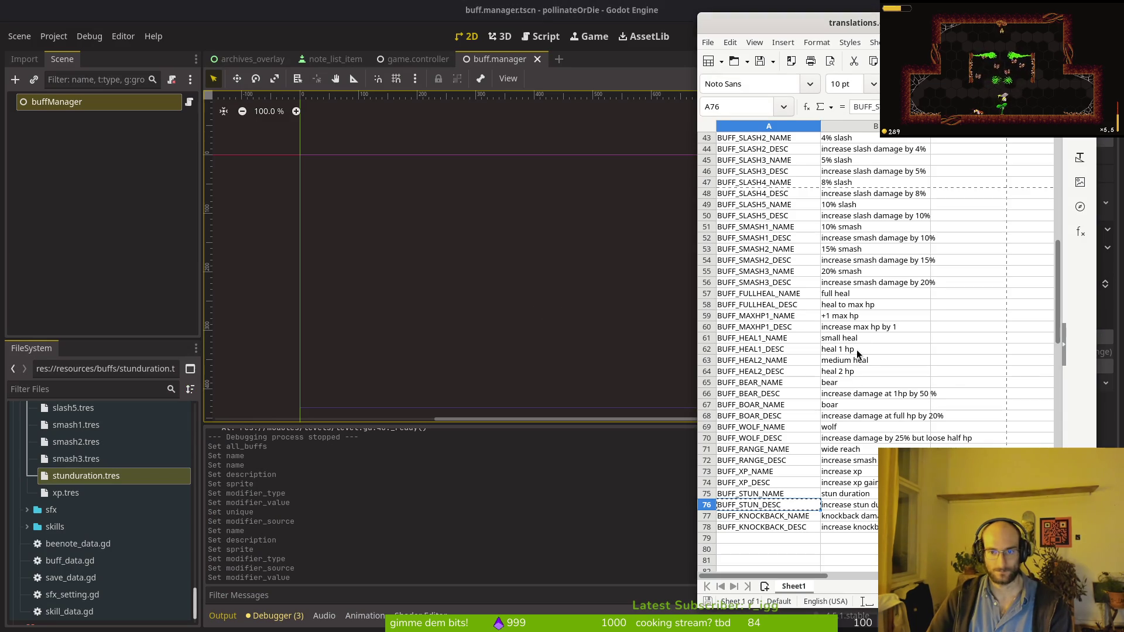
key(alt+Tab)
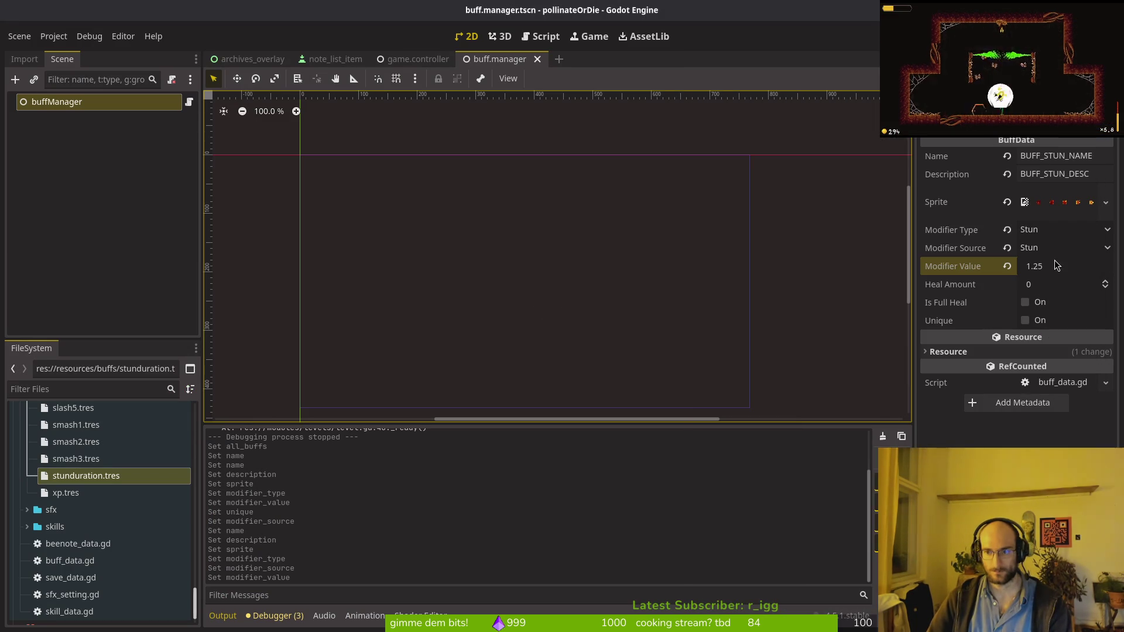
click(1065, 267)
text(1.2)
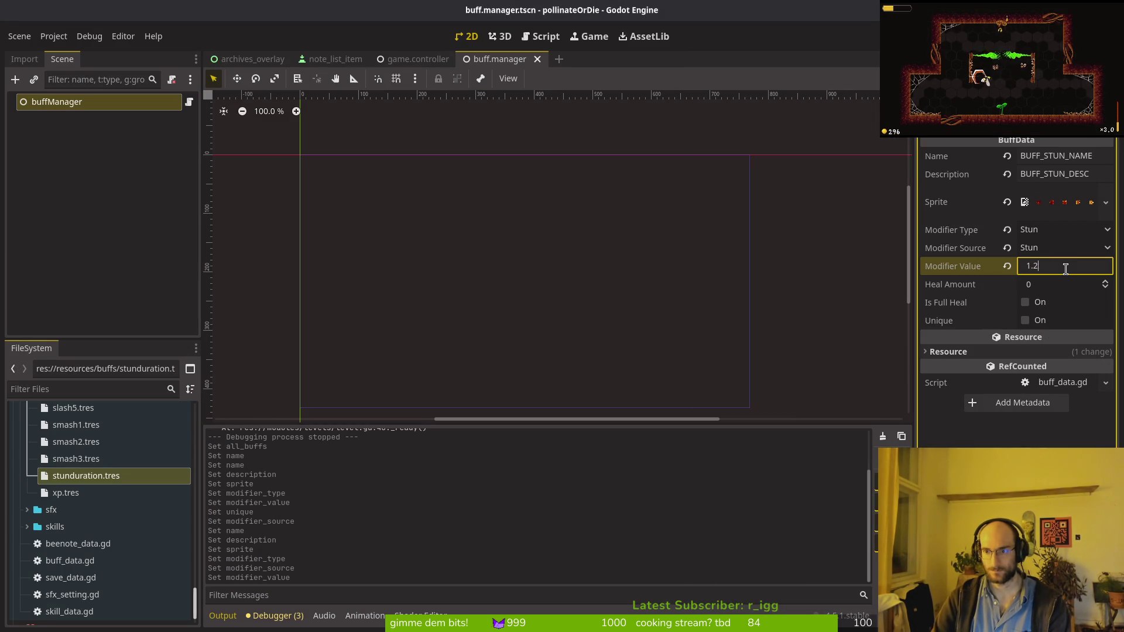
click(1025, 320)
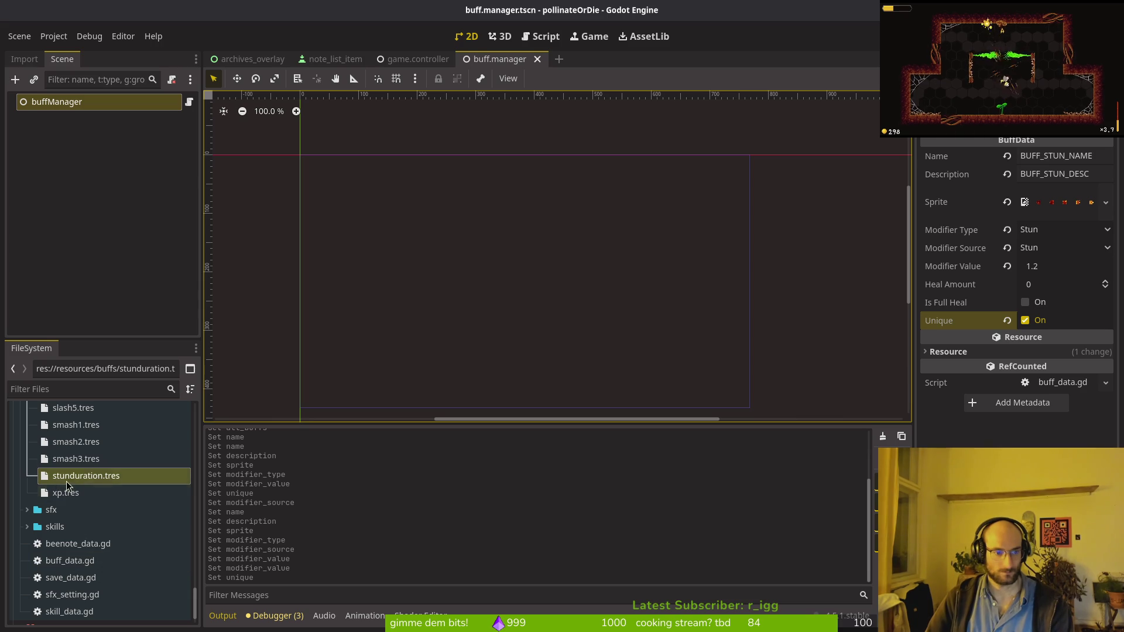
scroll(71, 480, up, 4)
click(81, 416)
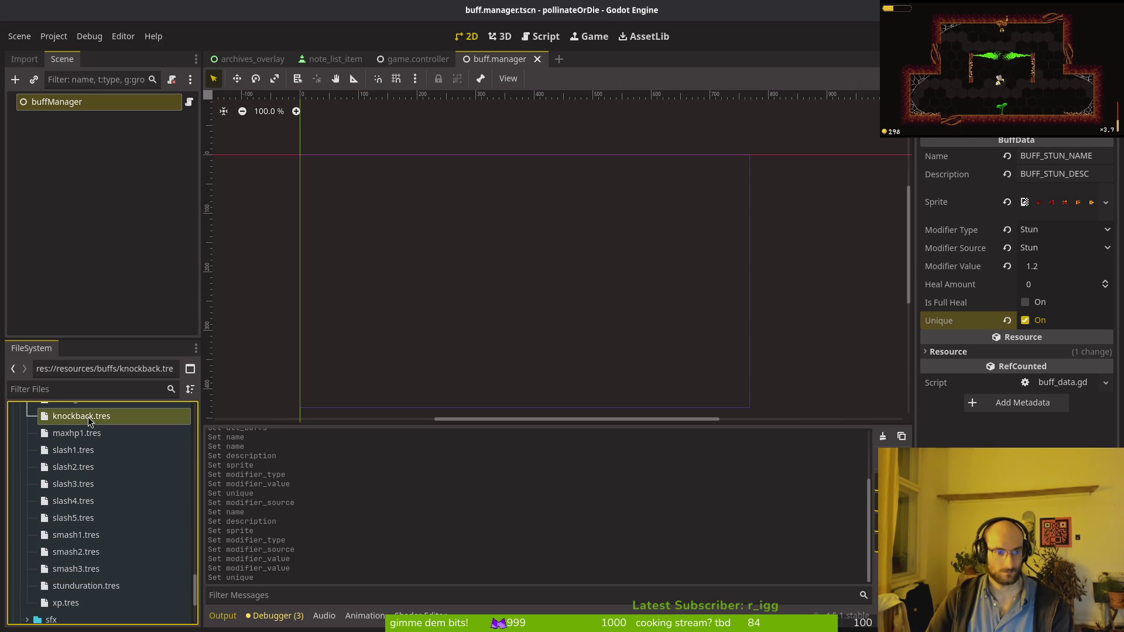
Copy the knockback name and description keys from the translations spreadsheet into the buff's Name and Description.
key(alt+Tab)
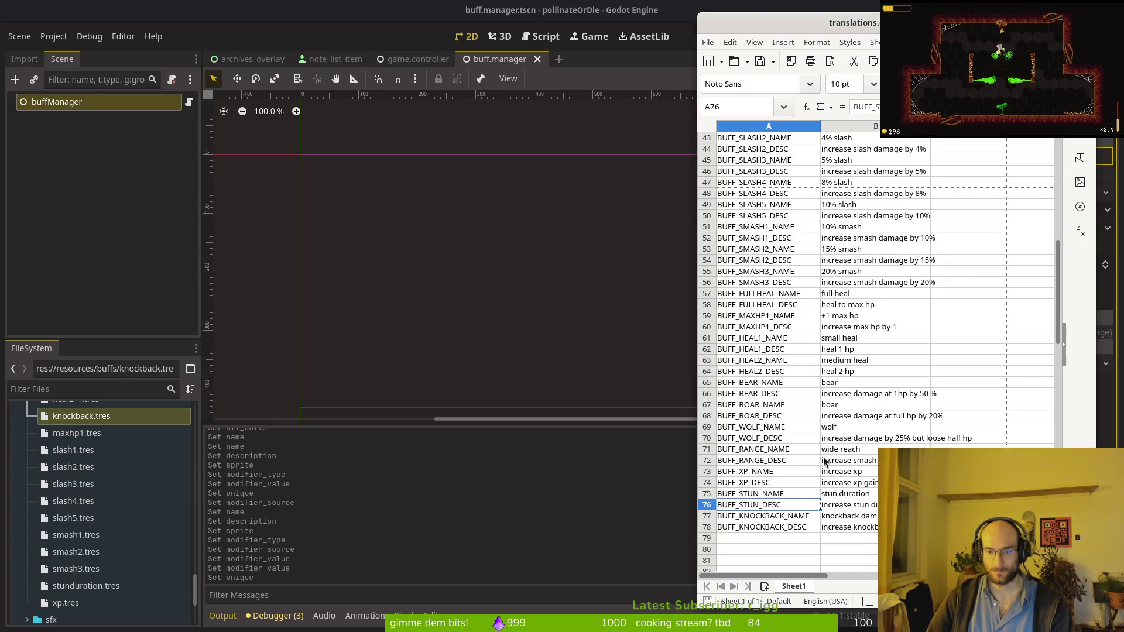
click(762, 517)
key(ctrl+c)
key(alt+Tab)
key(ctrl+v)
key(alt+Tab)
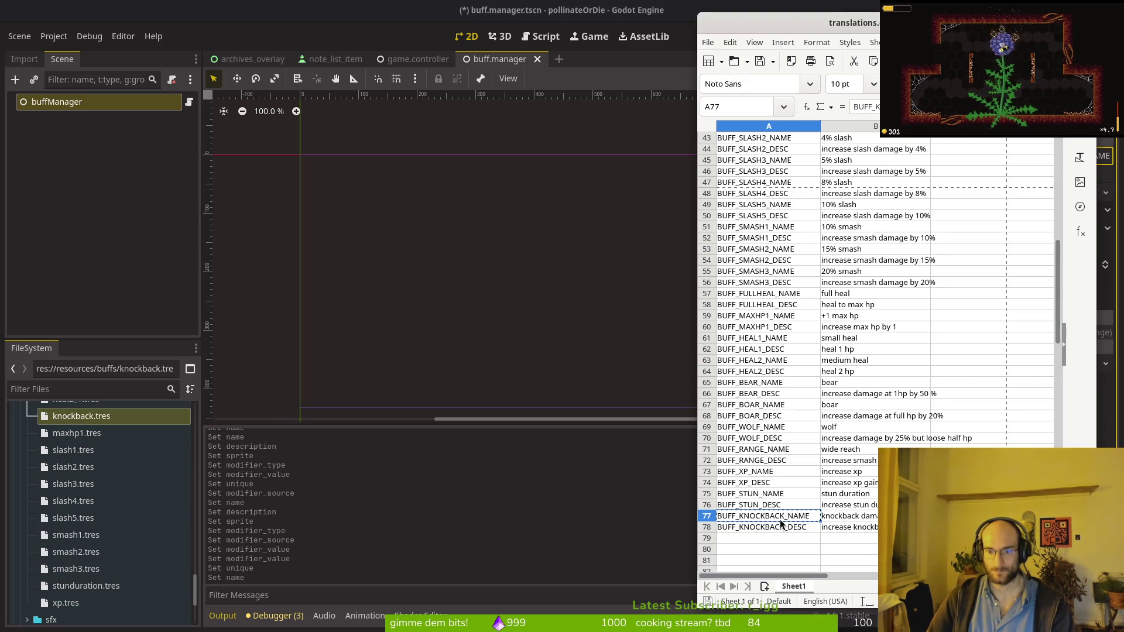
click(783, 527)
key(ctrl+c)
key(alt+Tab)
click(1066, 174)
key(ctrl+v)
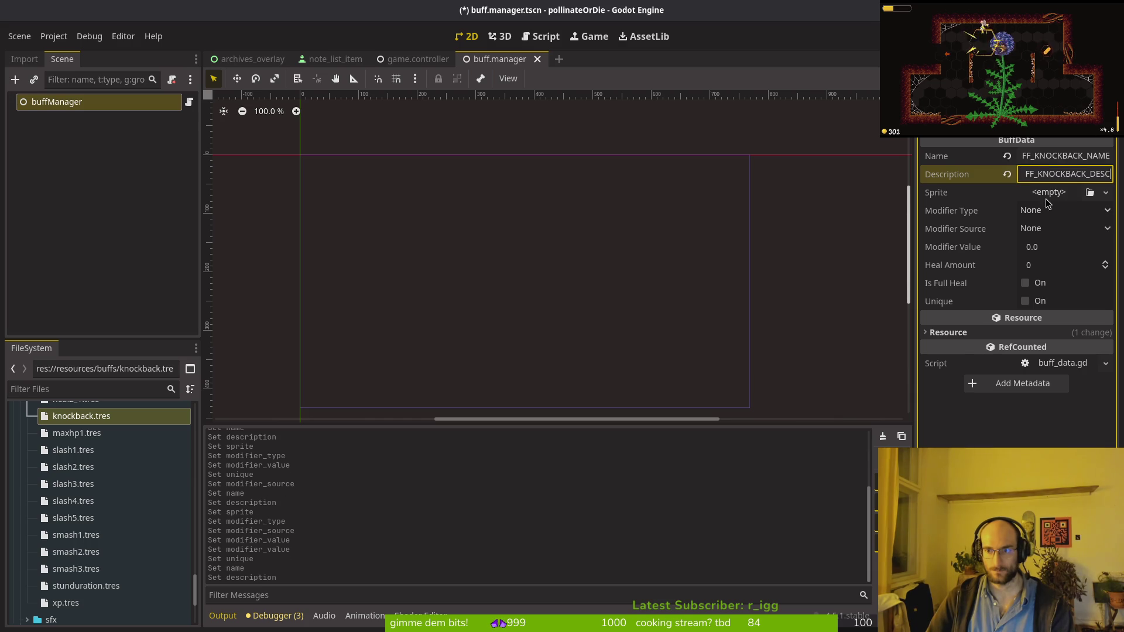
Load the flower_knockback texture as the knockback buff's sprite.
click(1049, 192)
click(1090, 192)
text(knock)
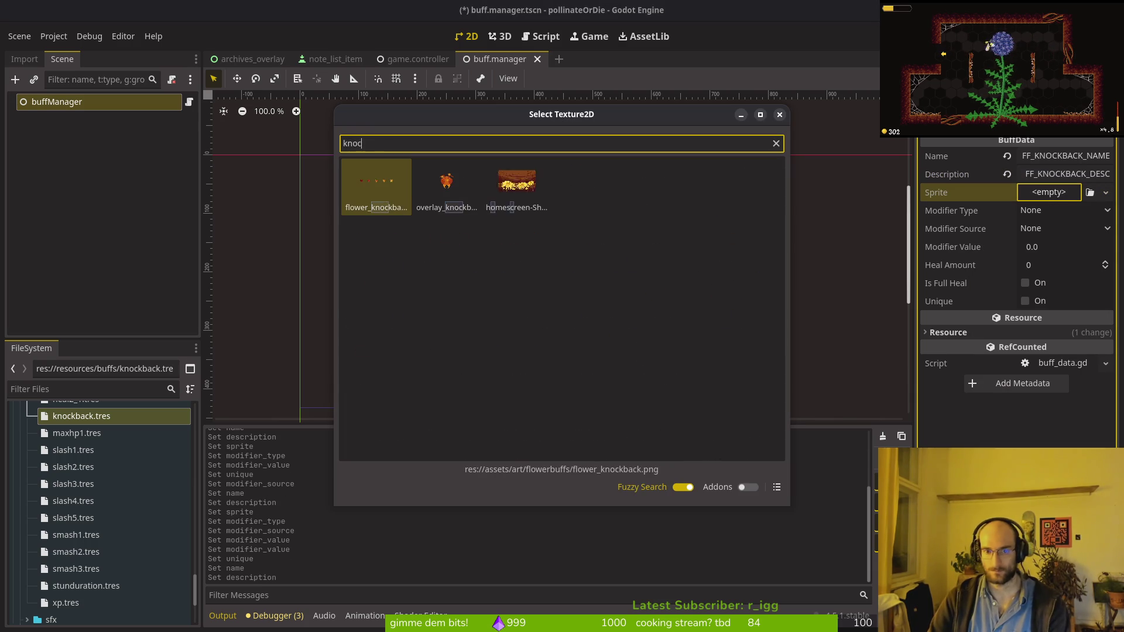
key(Escape)
key(ctrl+s)
Set the buff's modifier type and source to Knockback with modifier value 1.25.
click(1051, 233)
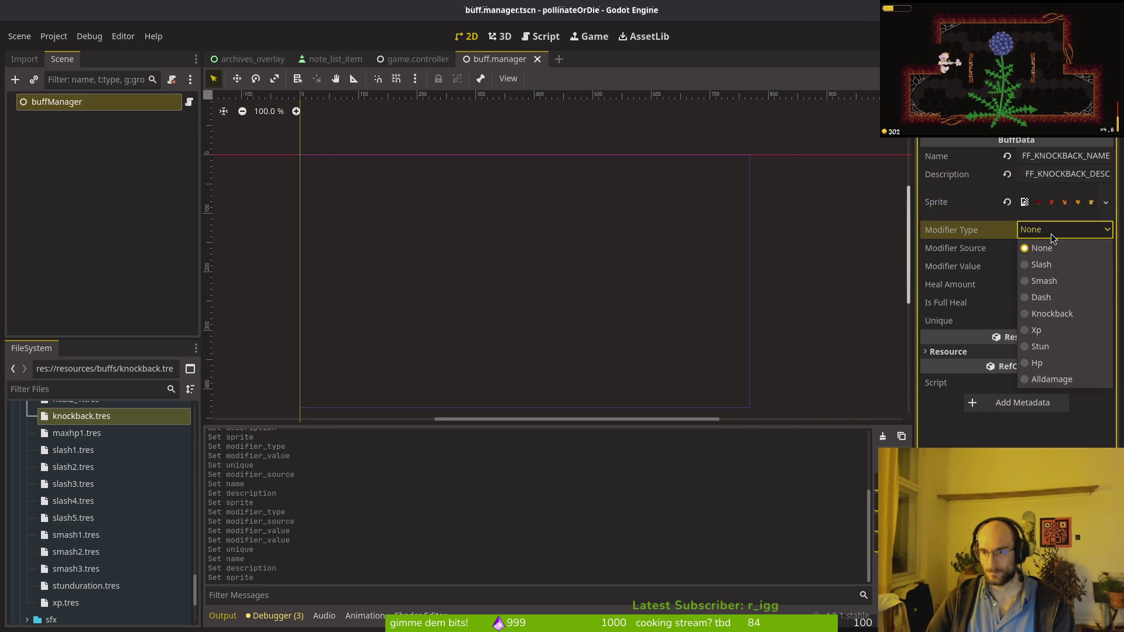
click(1048, 310)
click(1048, 231)
click(1045, 246)
click(1042, 231)
click(1056, 316)
click(1054, 248)
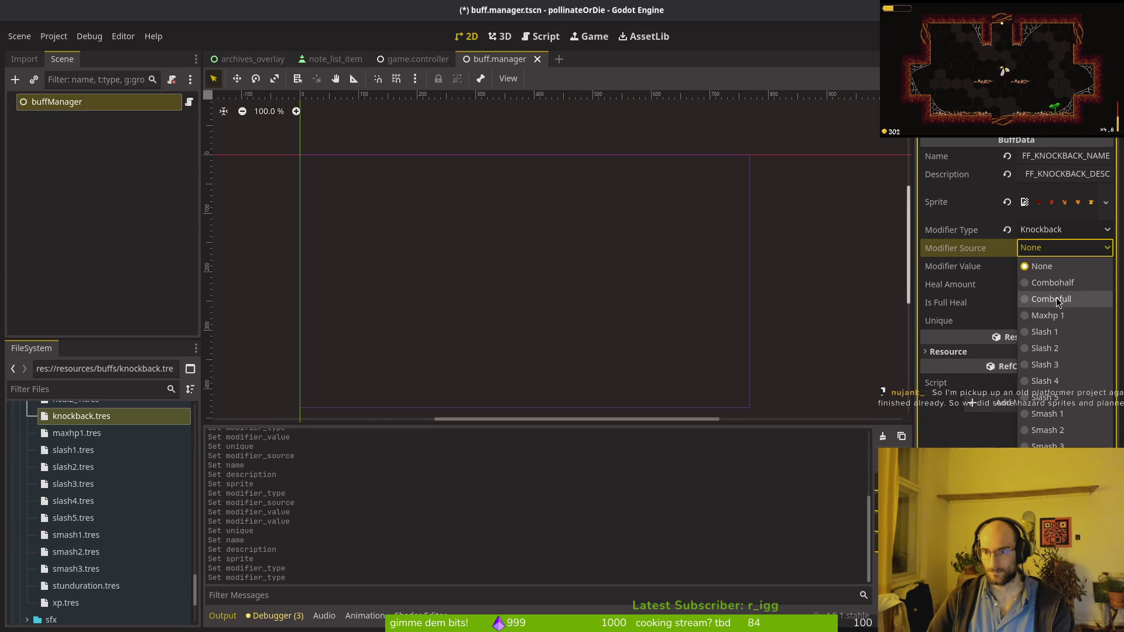
click(1048, 463)
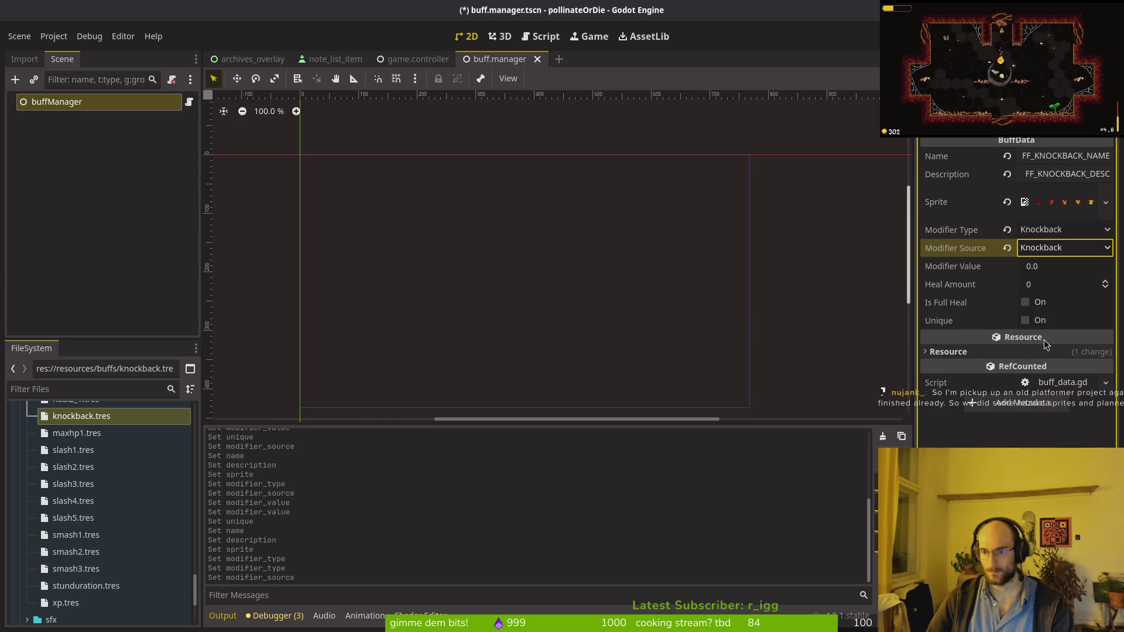
click(1059, 267)
text(1.)
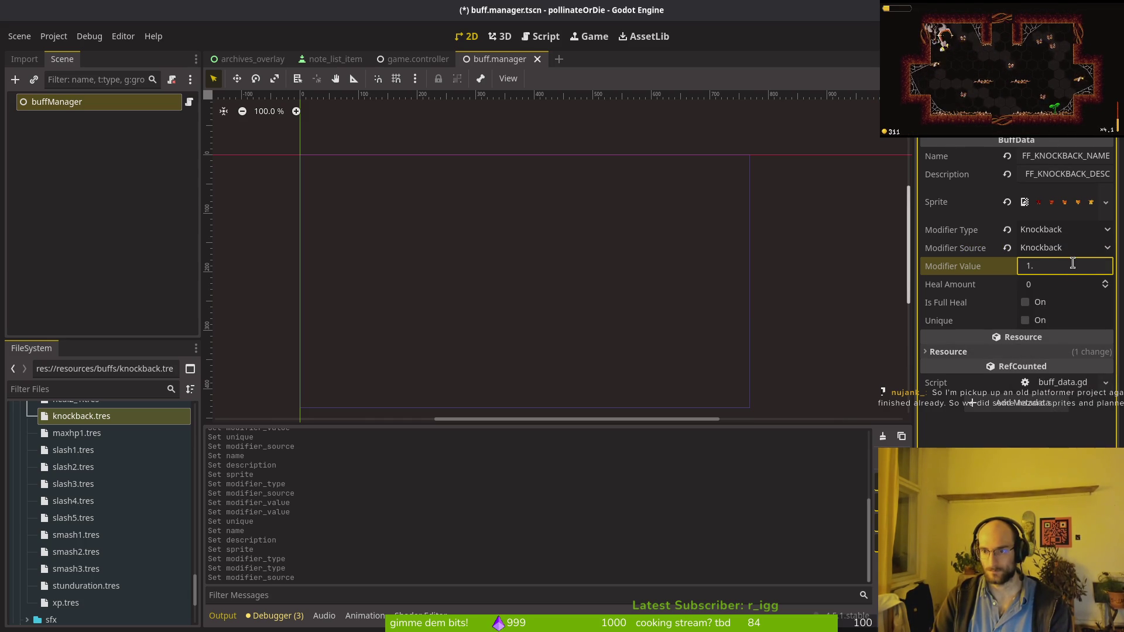
key(Return)
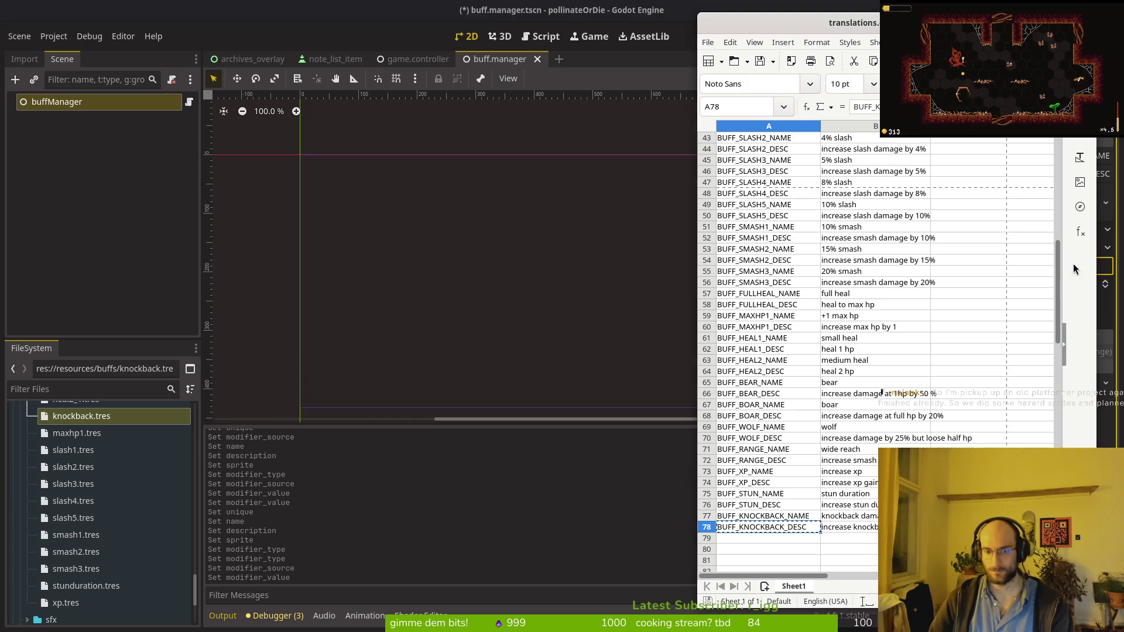
Mark the knockback buff as Unique, save, and compare it against slash4.tres.
key(alt+Tab)
key(alt+Tab)
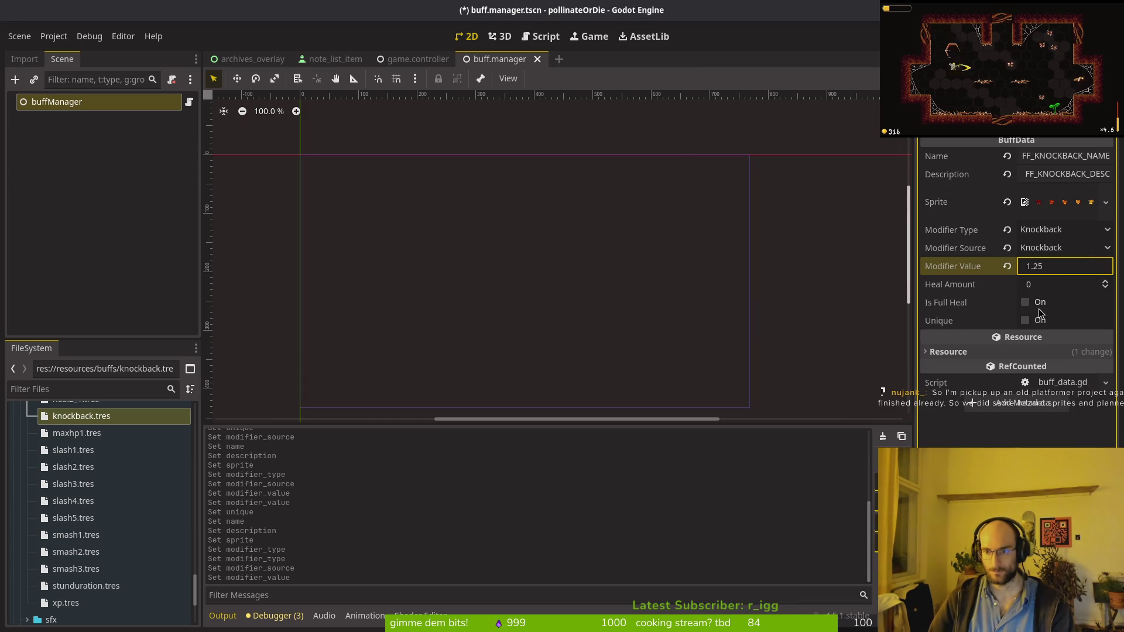
click(1025, 321)
key(ctrl+s)
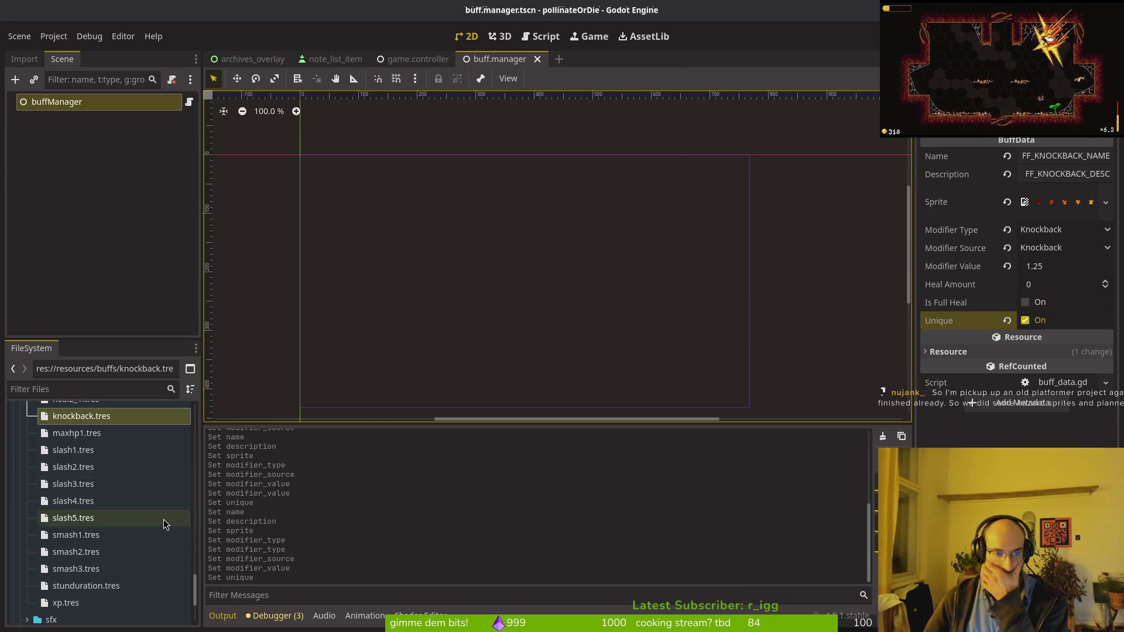
click(98, 505)
click(104, 418)
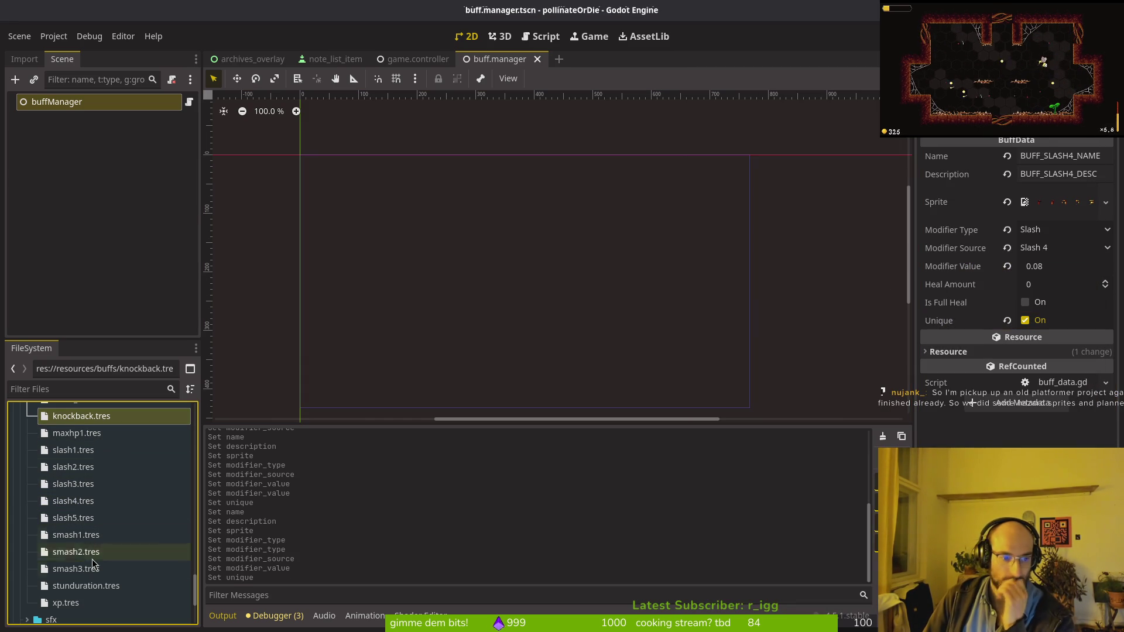
Select the stunduration, xp and knockback buff files and show buffManager's All Buffs list.
click(105, 586)
click(516, 61)
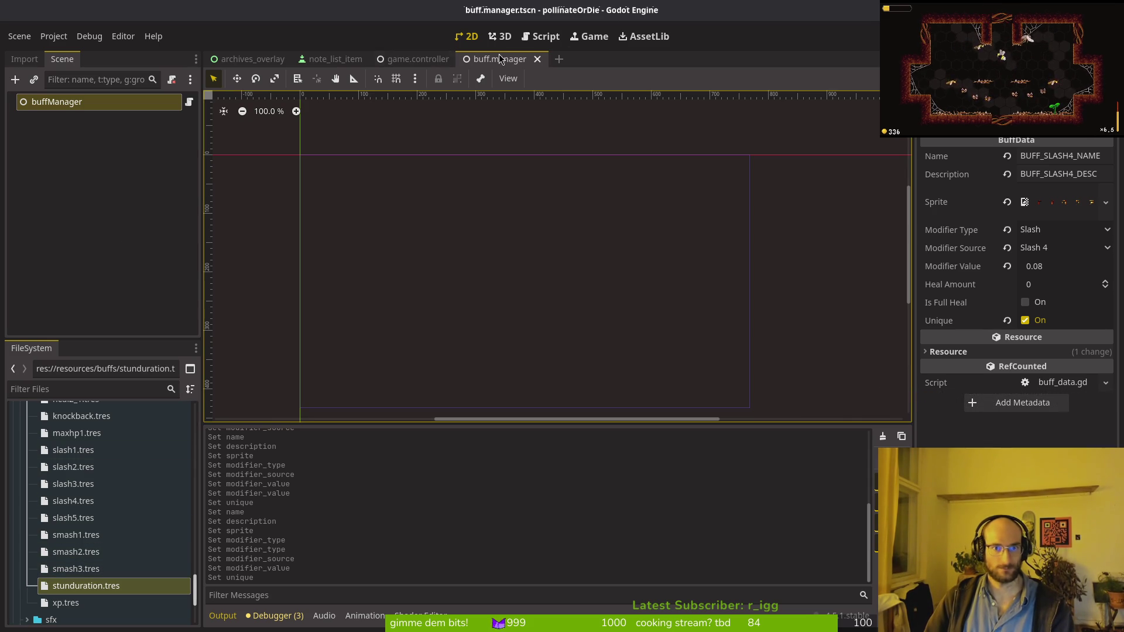
click(86, 589)
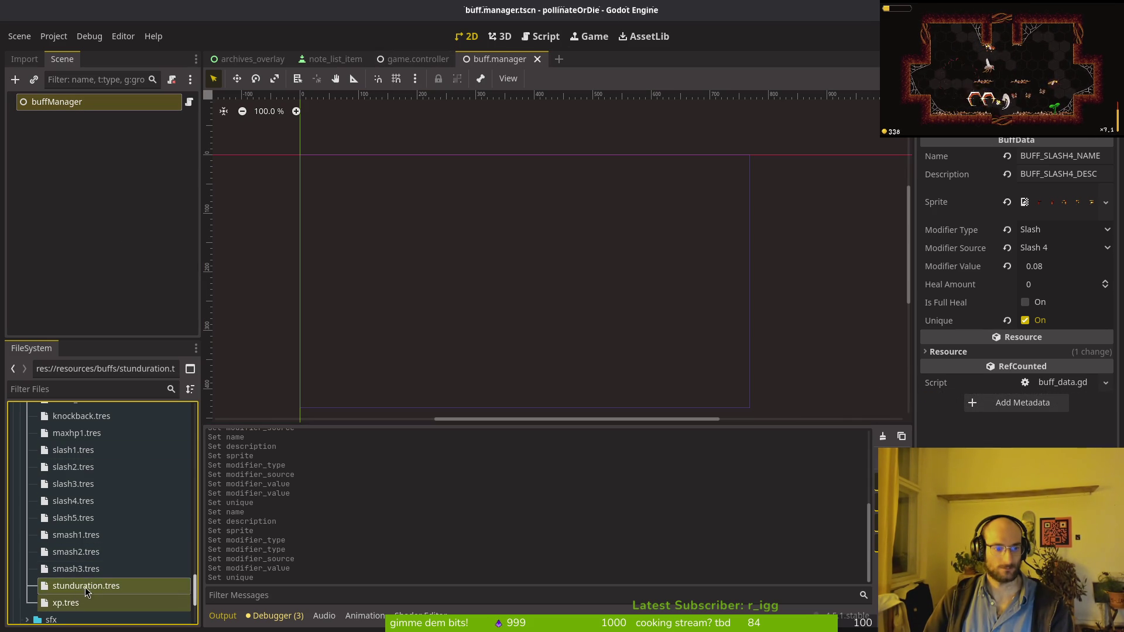
ctrl+click(82, 416)
click(722, 302)
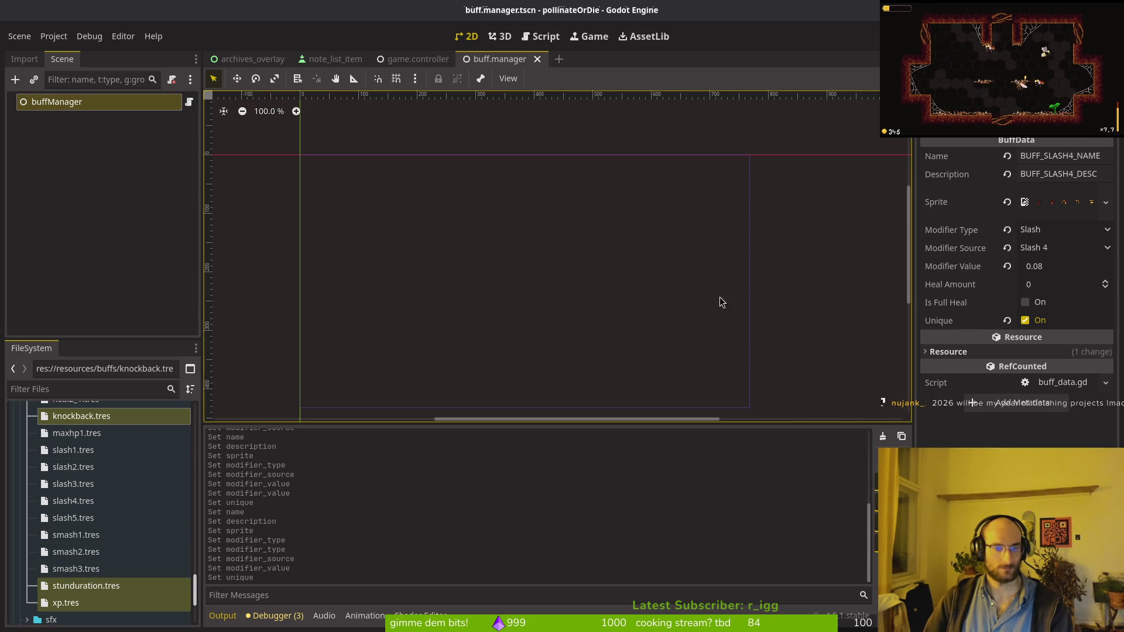
click(109, 102)
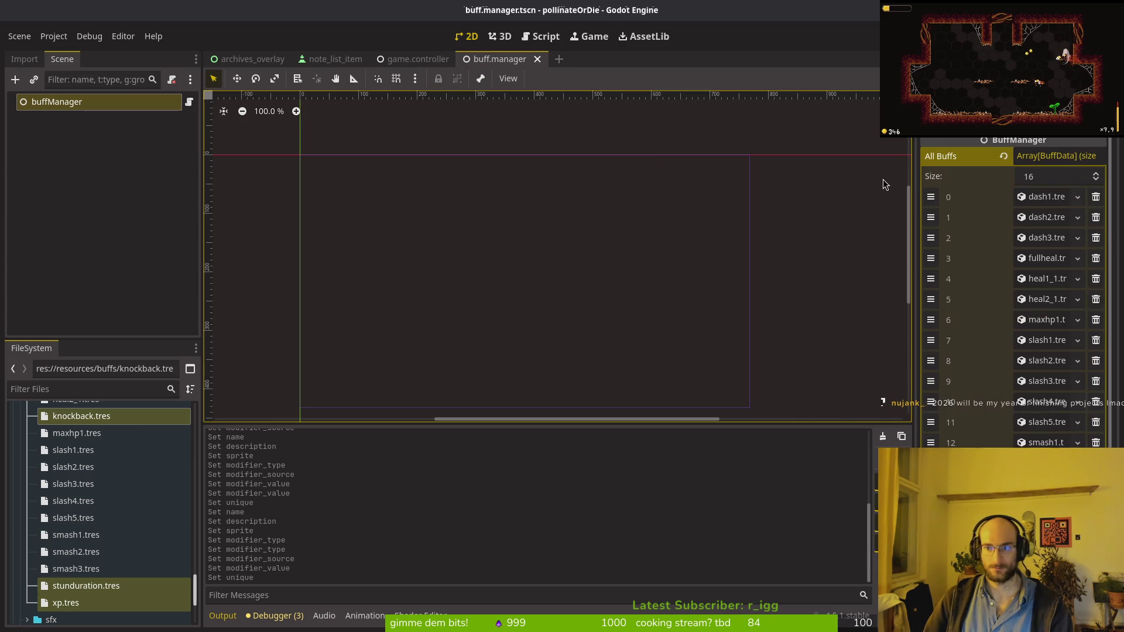
Drag the xp and knockback buff files into the All Buffs array.
click(119, 595)
scroll(127, 496, up, 2)
scroll(118, 501, down, 5)
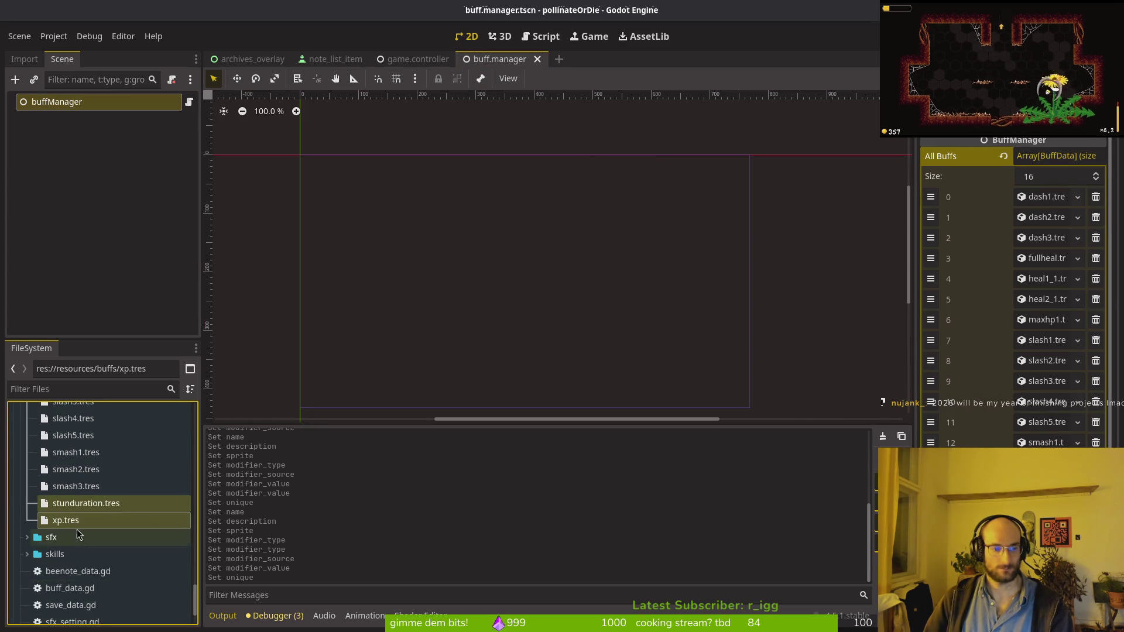
scroll(94, 509, up, 3)
ctrl+click(76, 427)
ctrl+click(73, 444)
ctrl+click(76, 426)
drag(73, 444, 1054, 176)
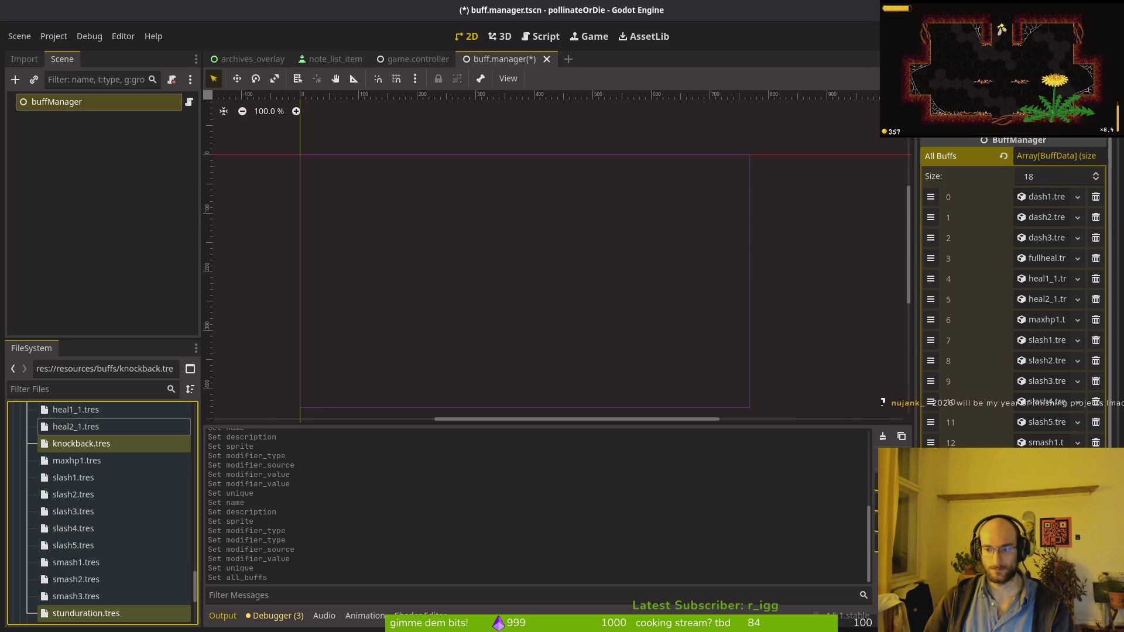
Select the buff files from slash2.tres to xp.tres, save the scene and run the game.
scroll(88, 461, up, 5)
click(70, 433)
scroll(100, 466, down, 4)
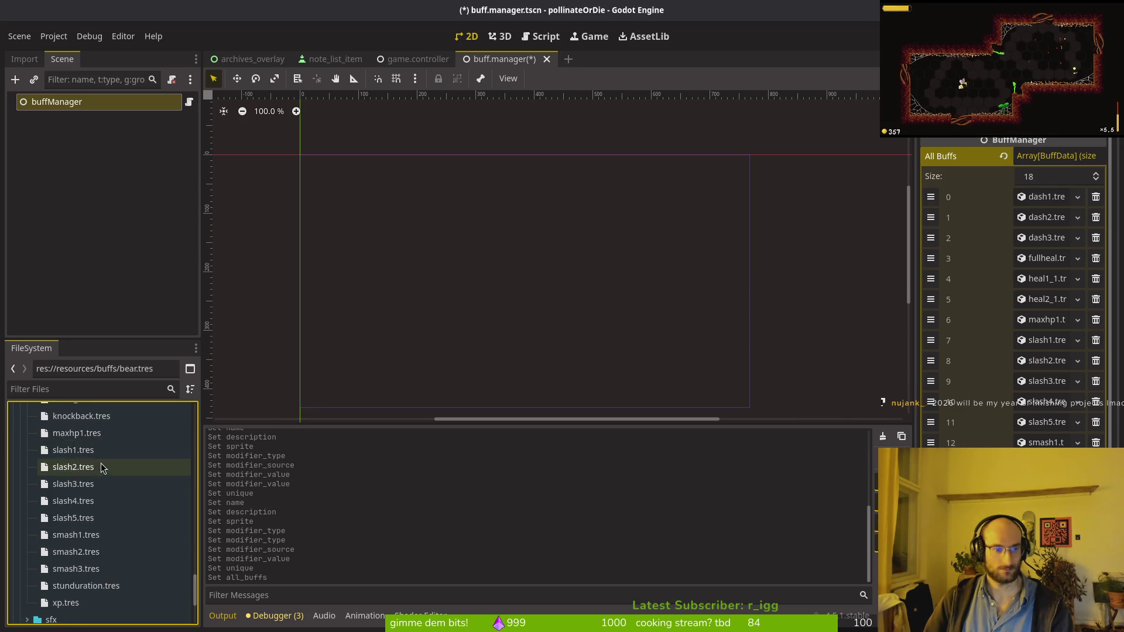
click(101, 466)
scroll(88, 468, down, 5)
shift+click(76, 471)
scroll(106, 468, up, 3)
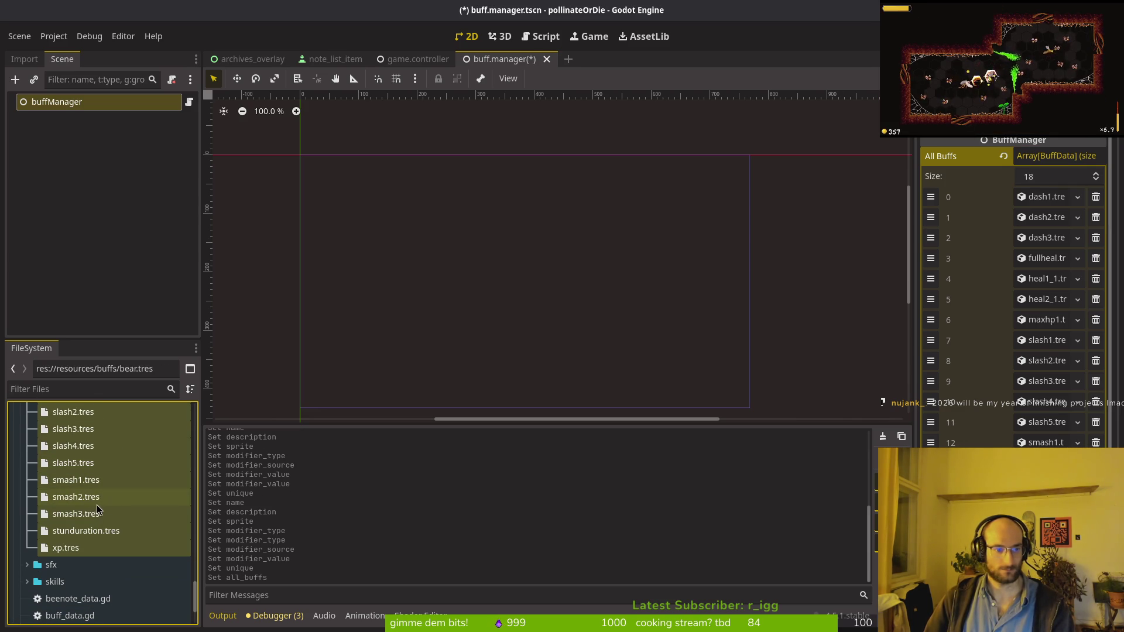
key(ctrl+s)
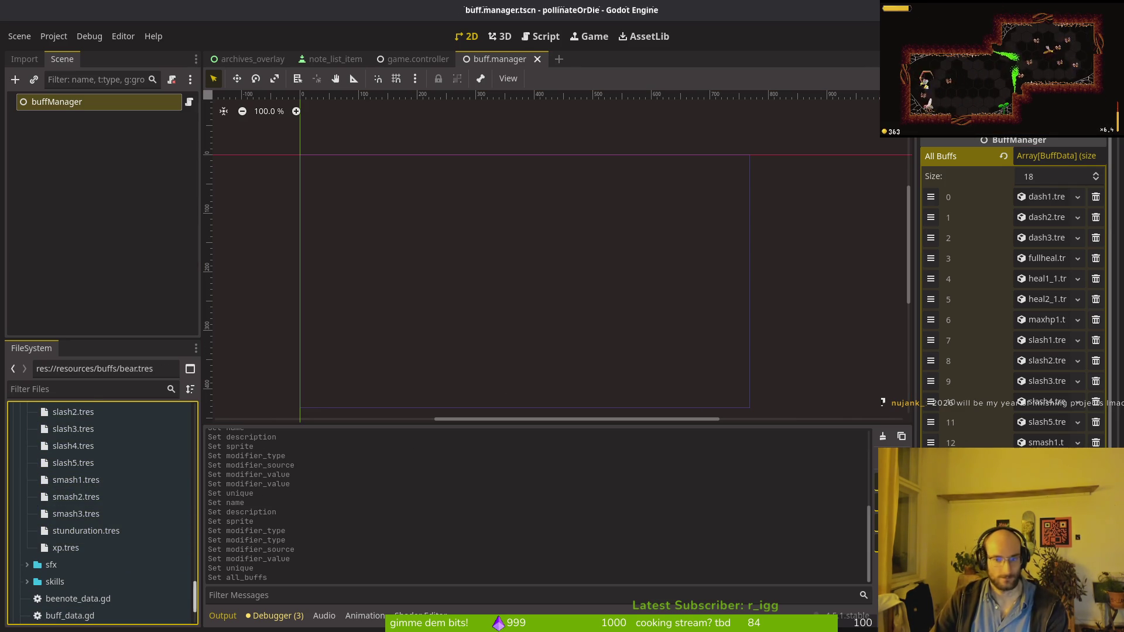
key(F5)
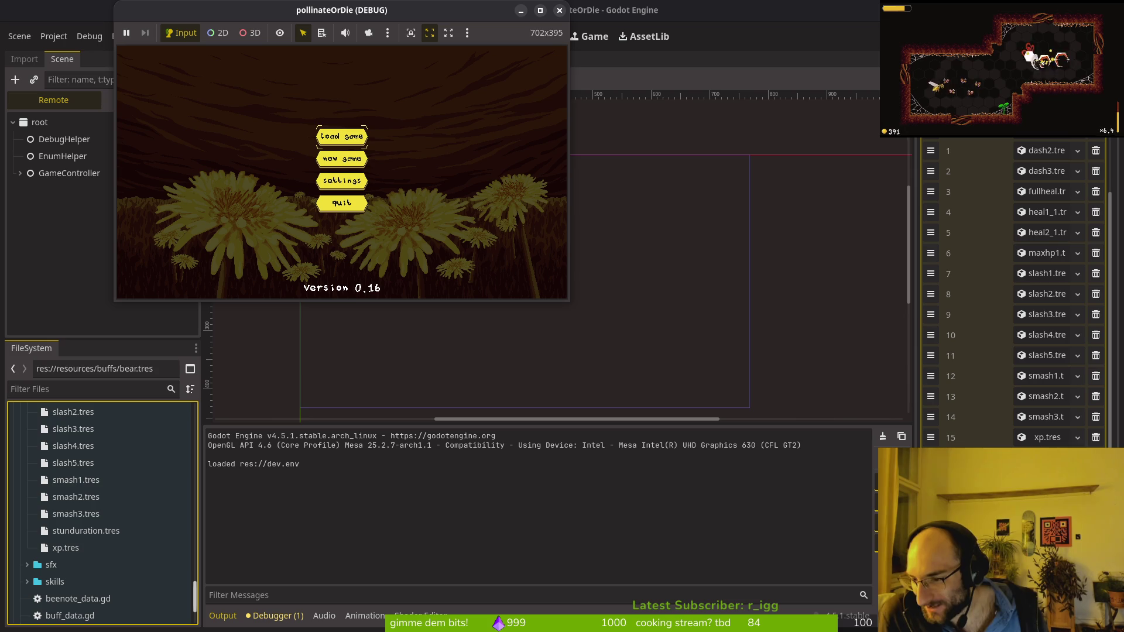
Enter the game from the main menu and check the archives notes and skill tree.
key(Return)
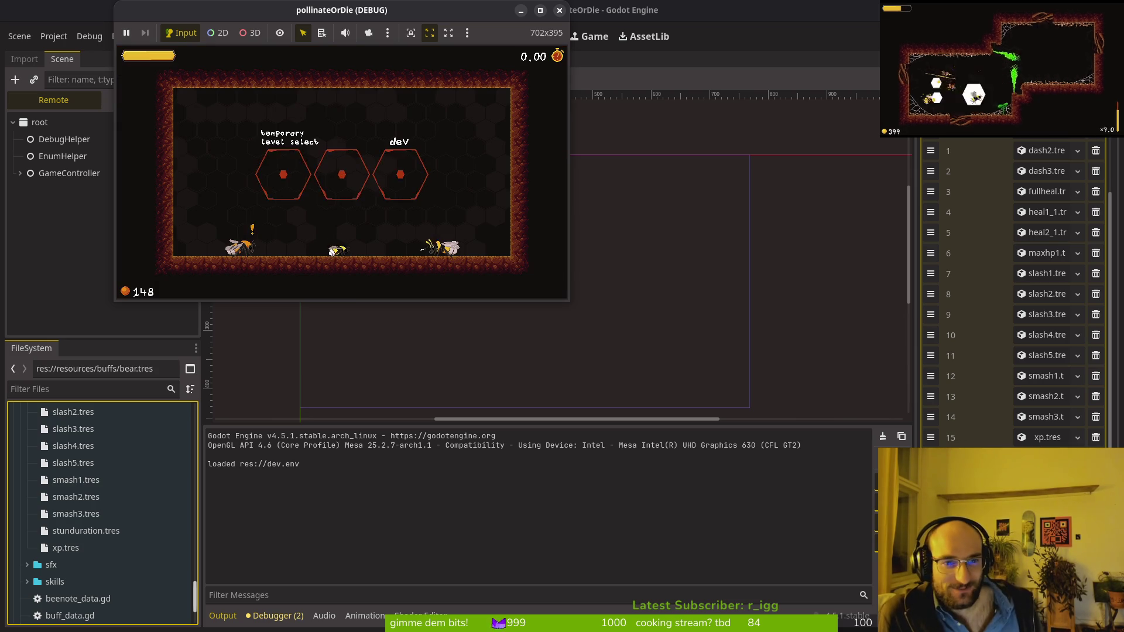
key(Tab)
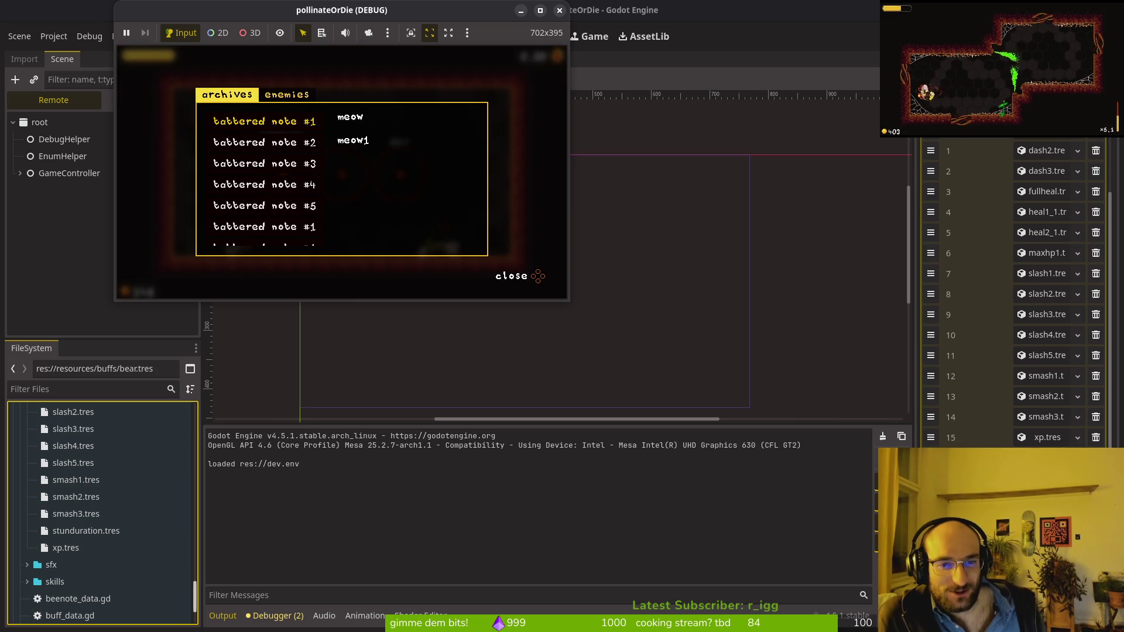
key(Escape)
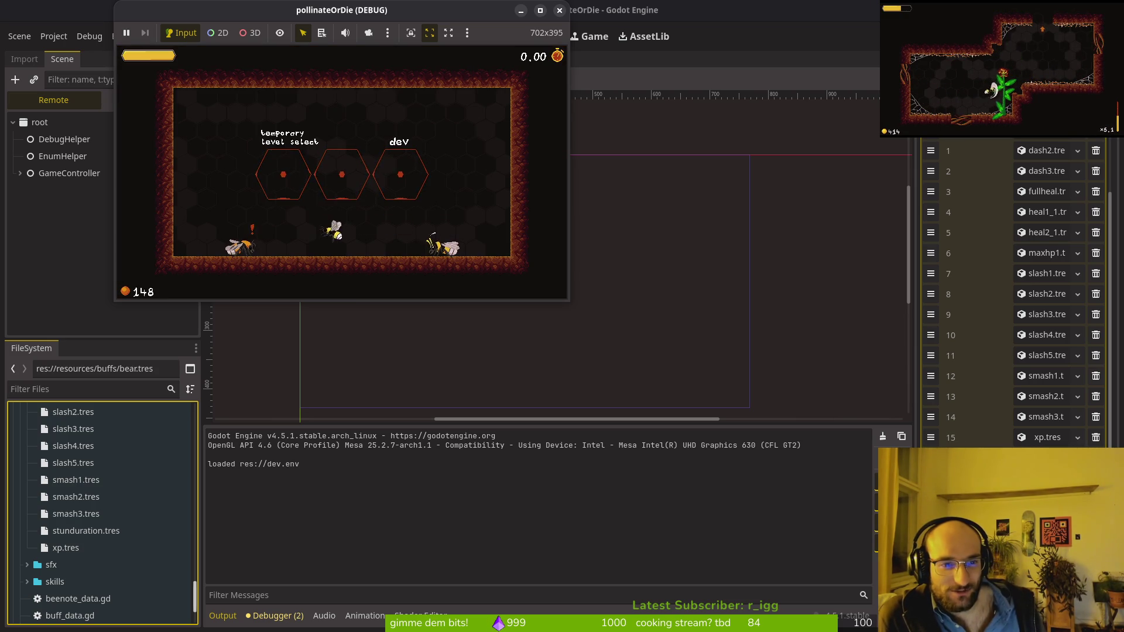
key(Tab)
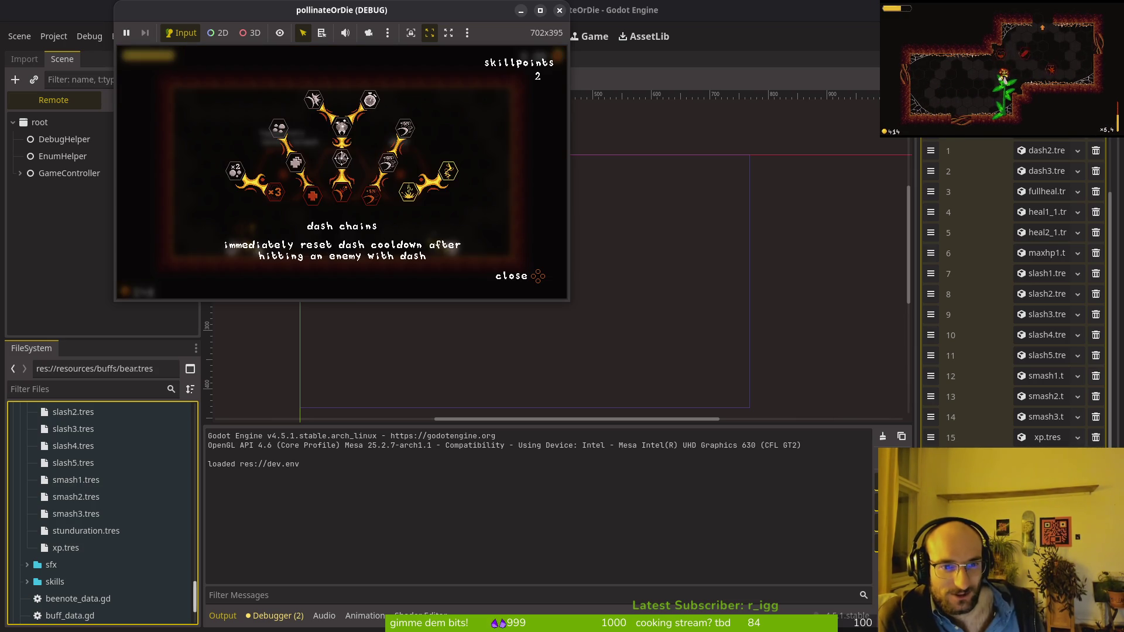
key(Escape)
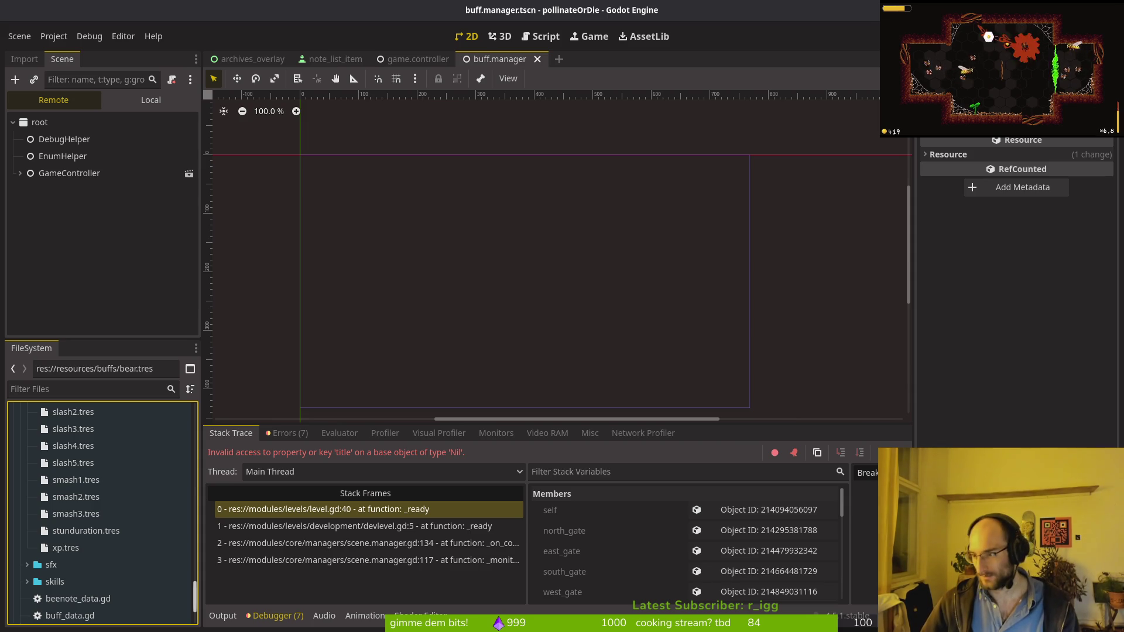
Quick-open the devlevel scene and bring up its root's Beenote Data choices.
key(shift+alt+o)
text(devlevel)
key(Return)
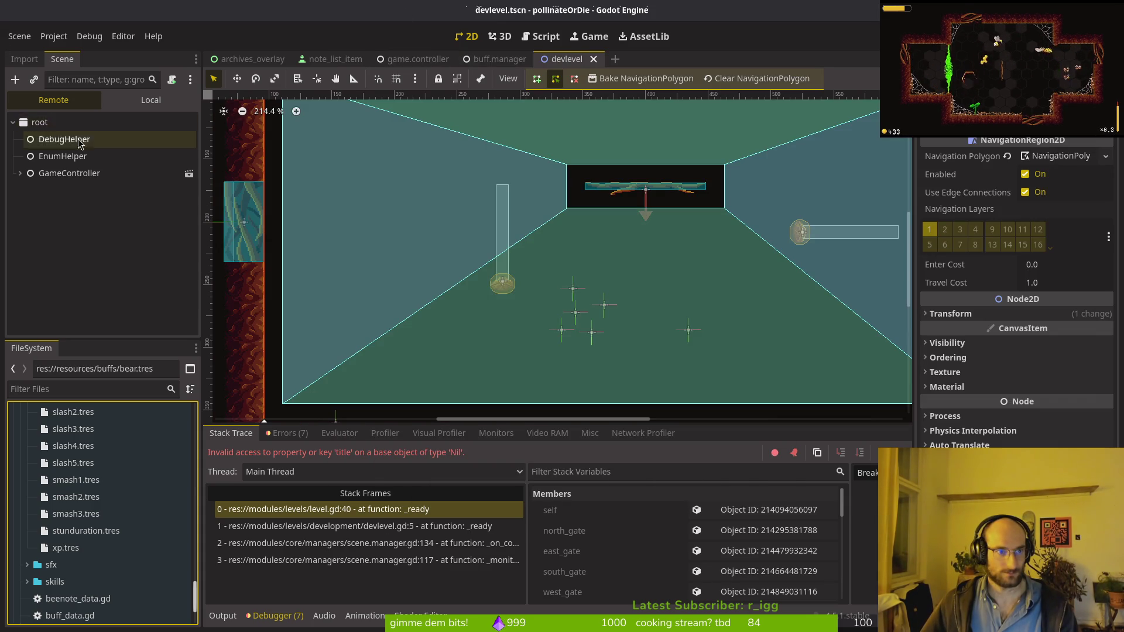
click(86, 128)
click(1106, 211)
Load 2-5.tres into the dev level's Beenote Data and launch the game.
click(1065, 258)
double_click(427, 170)
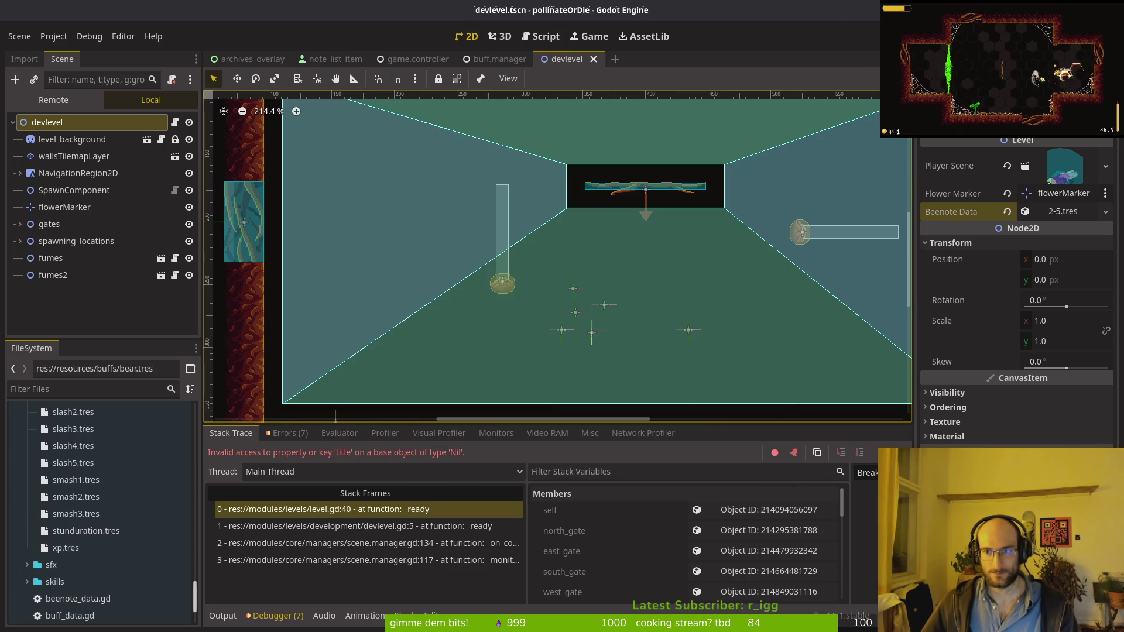
key(F5)
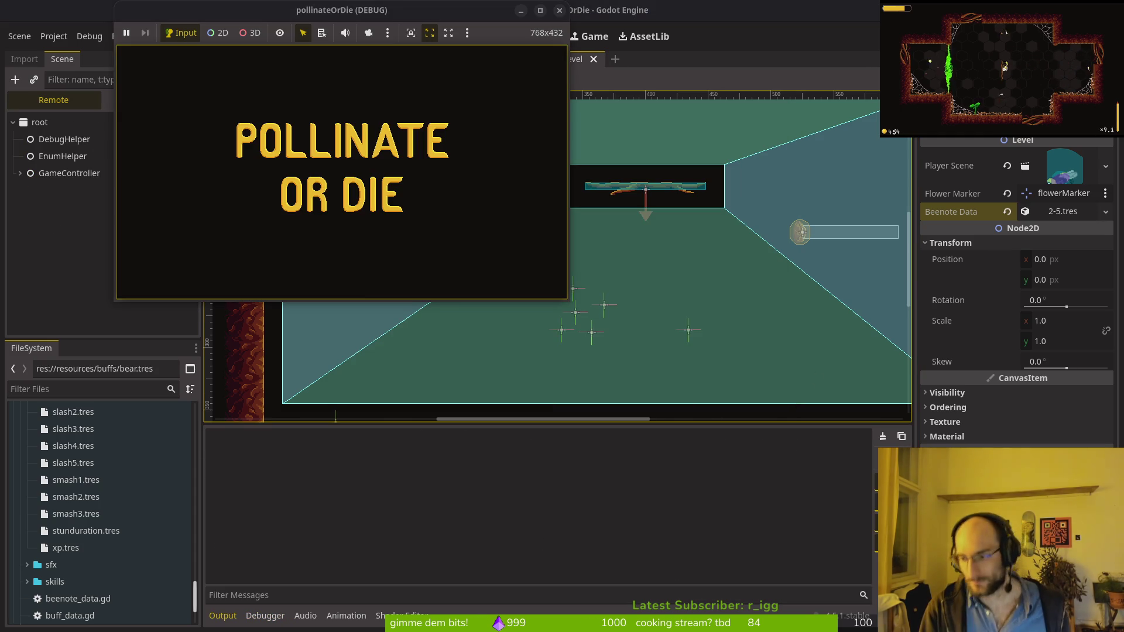
Play through the dev level to the flower's buff picks, then stop the game.
key(Return)
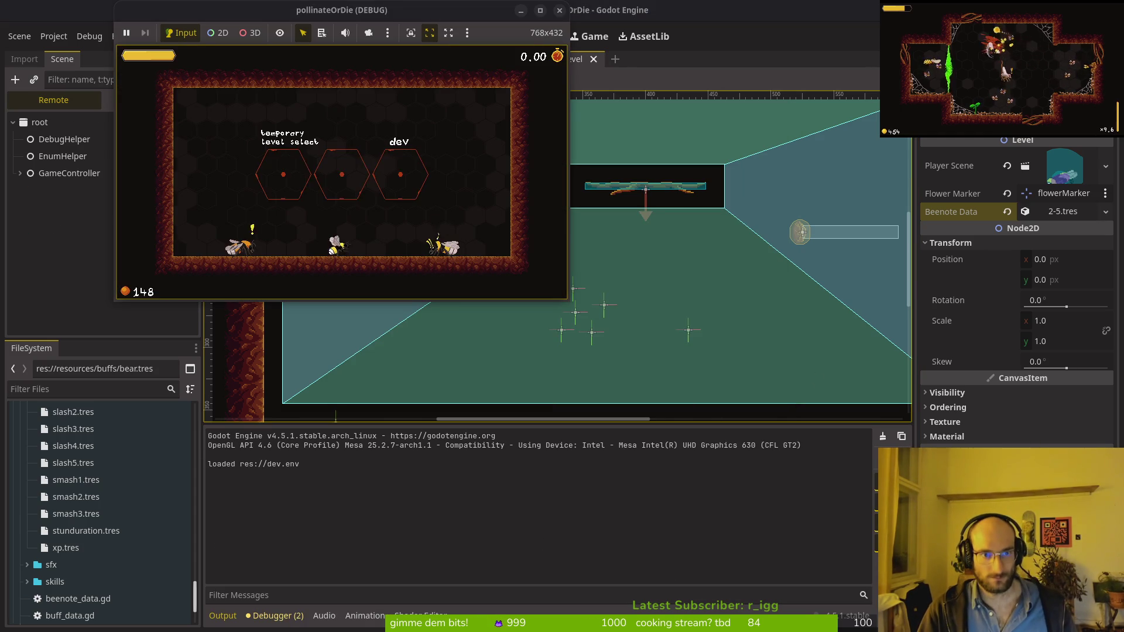
key(Return)
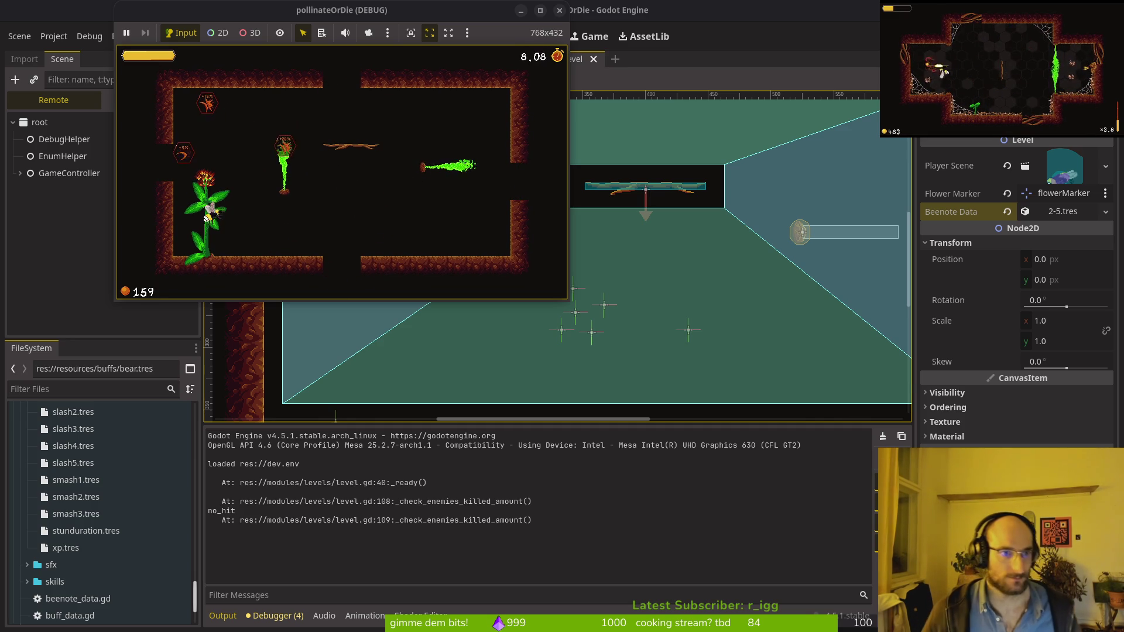
double_click(387, 13)
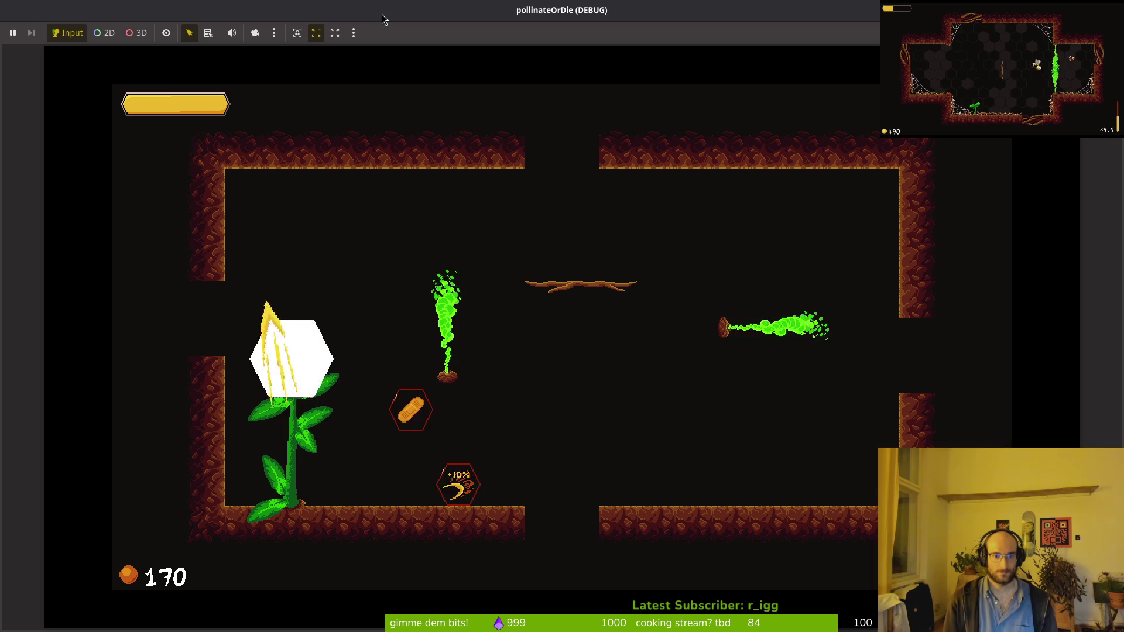
double_click(413, 15)
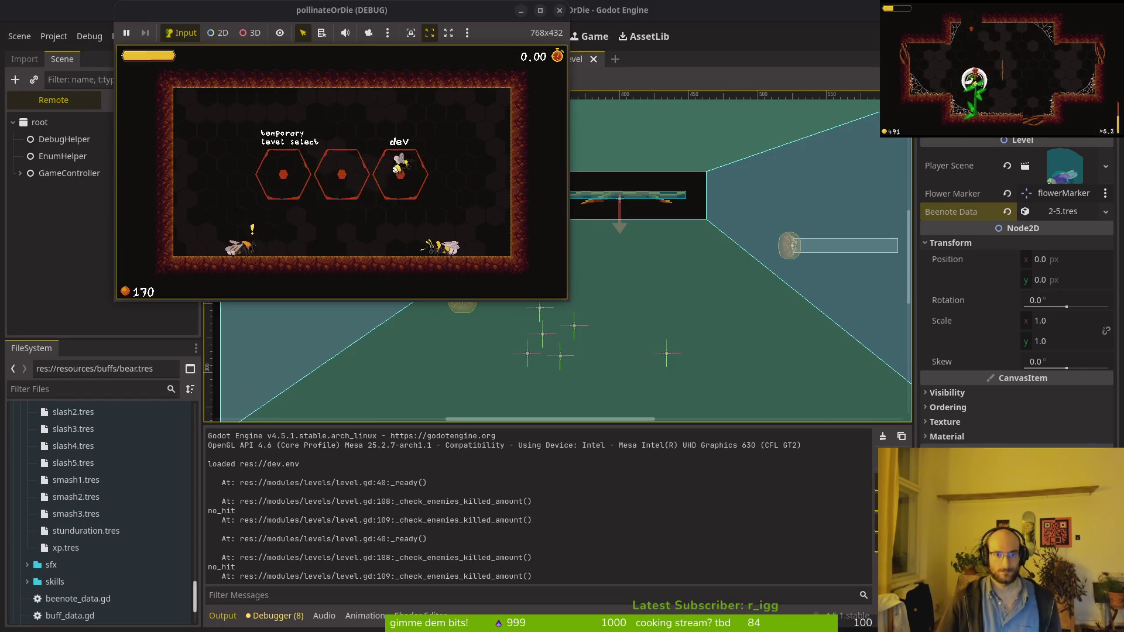
double_click(372, 13)
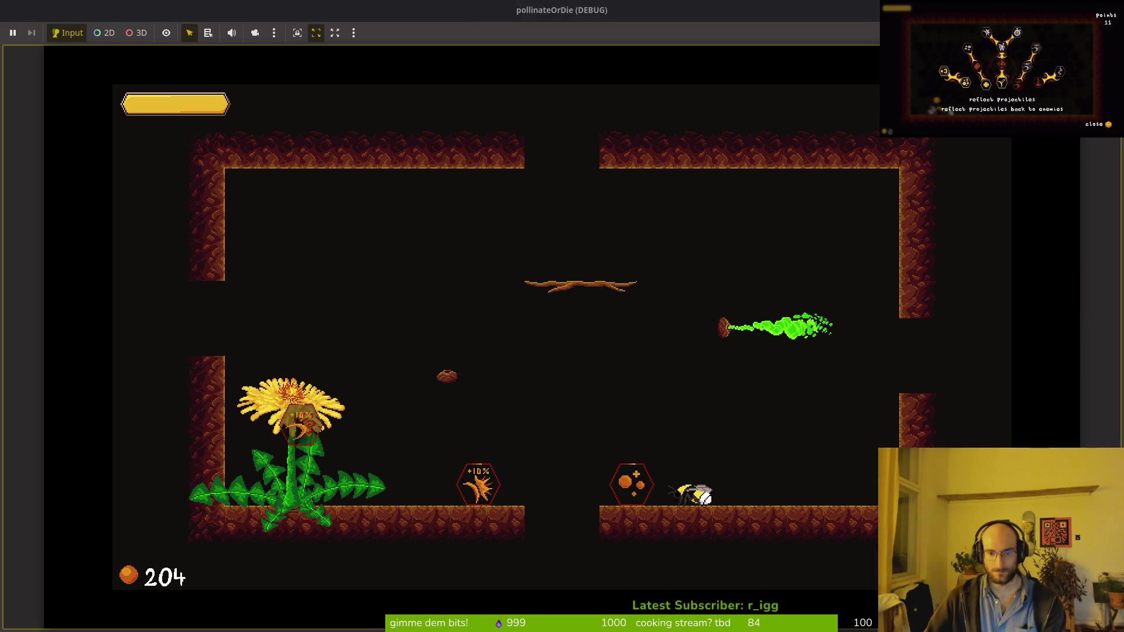
key(F8)
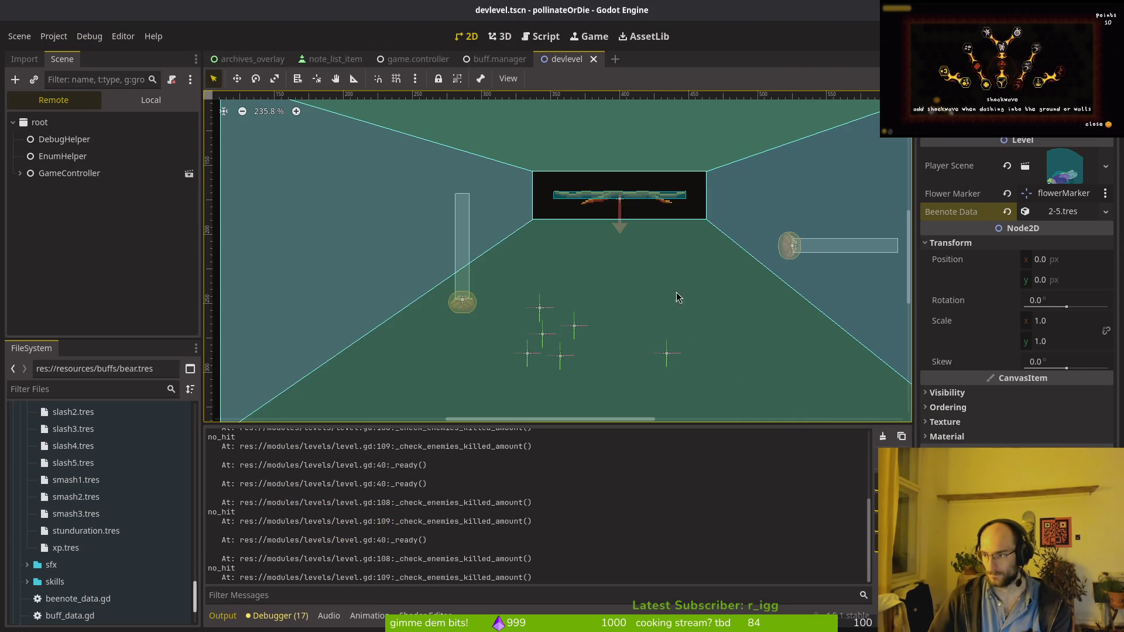
In flowerbufficons.aseprite, select the XP icon artwork across cels 88–92.
key(alt+Tab)
key(ctrl+Tab)
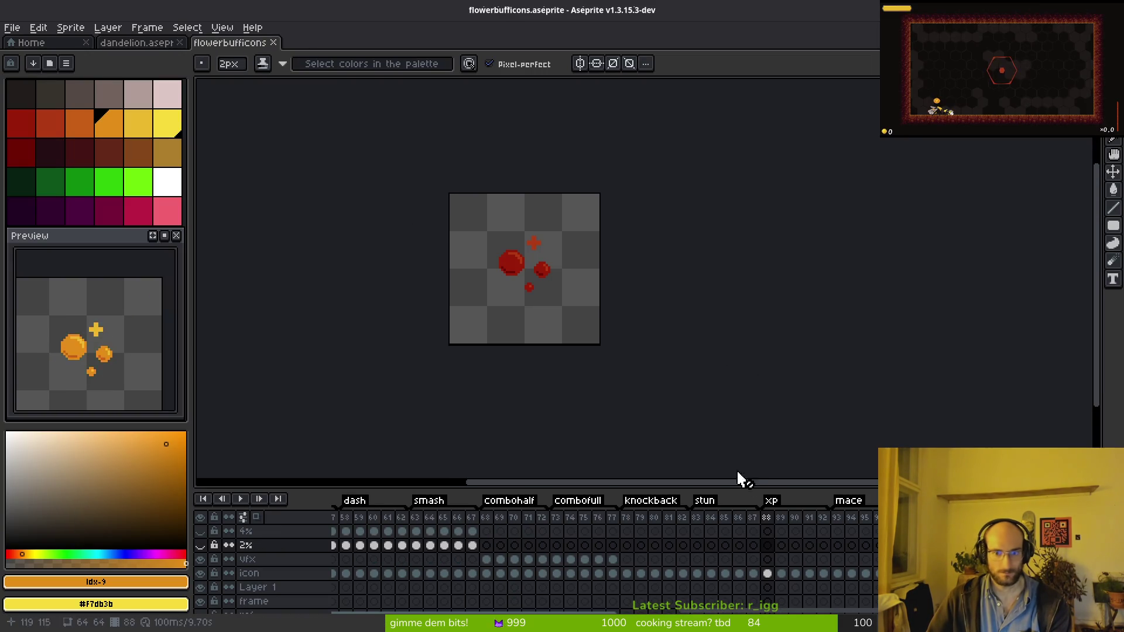
scroll(529, 281, up, 3)
key(m)
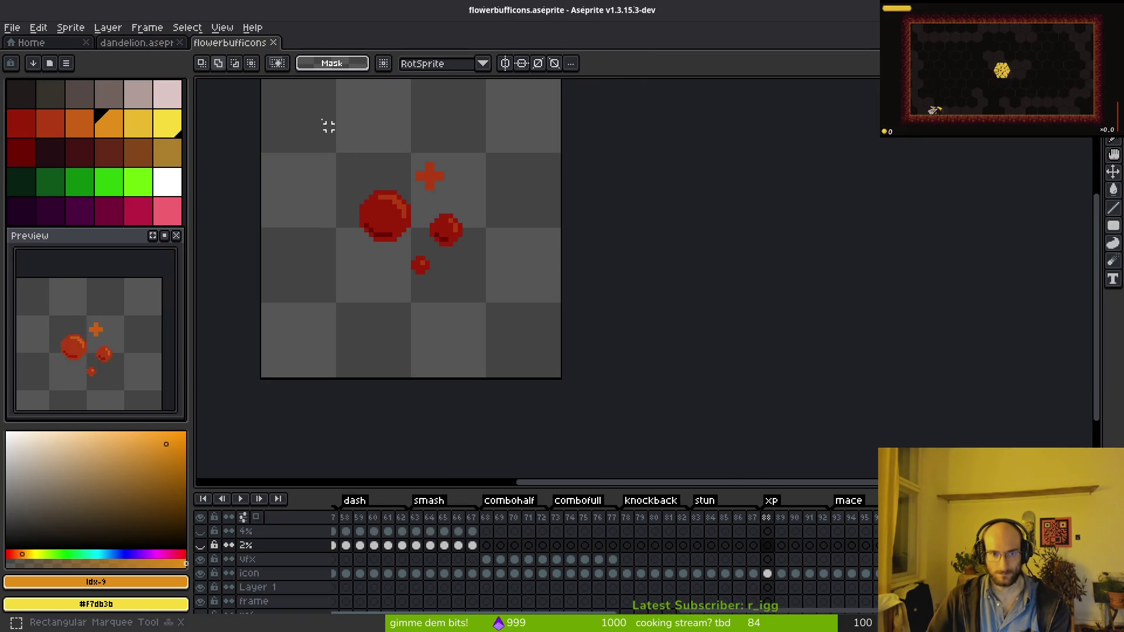
drag(284, 116, 562, 358)
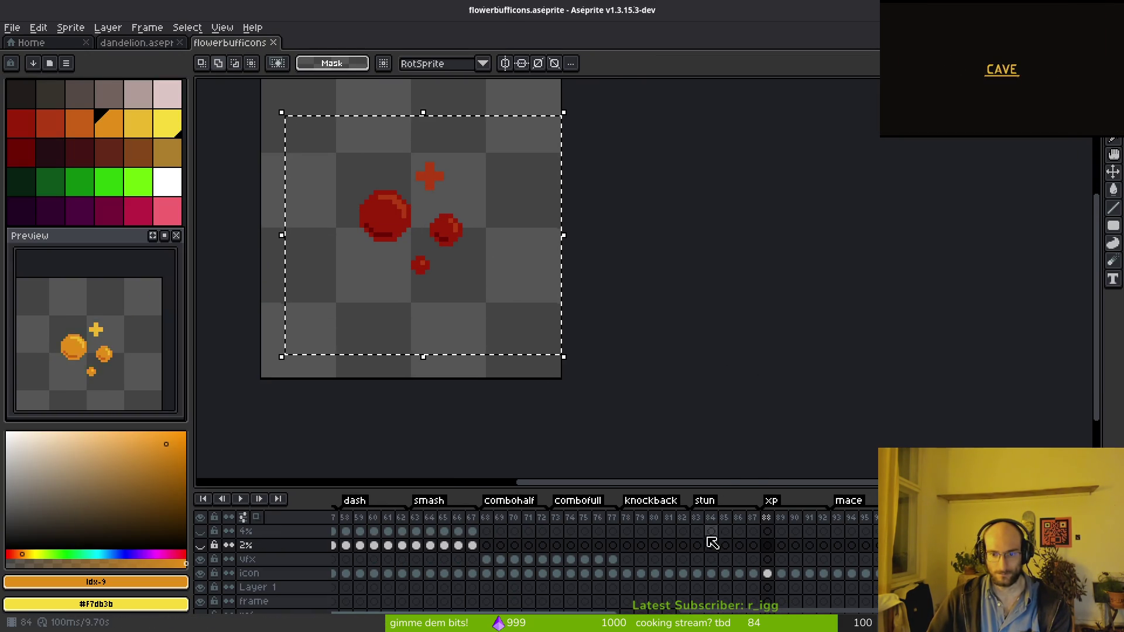
drag(770, 519, 823, 519)
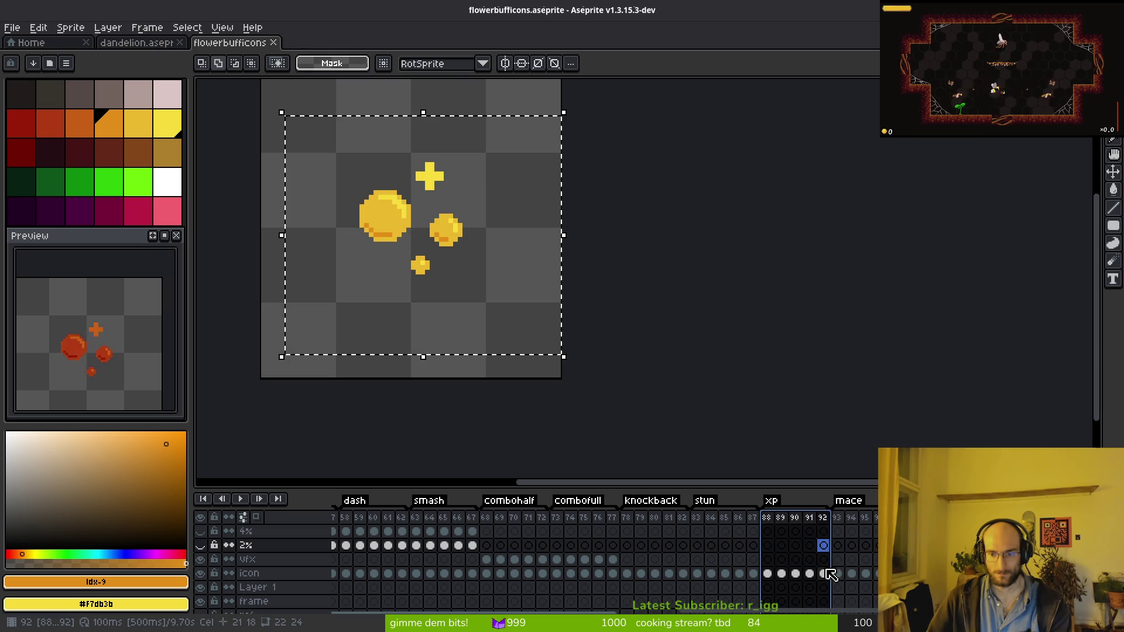
drag(379, 260, 414, 275)
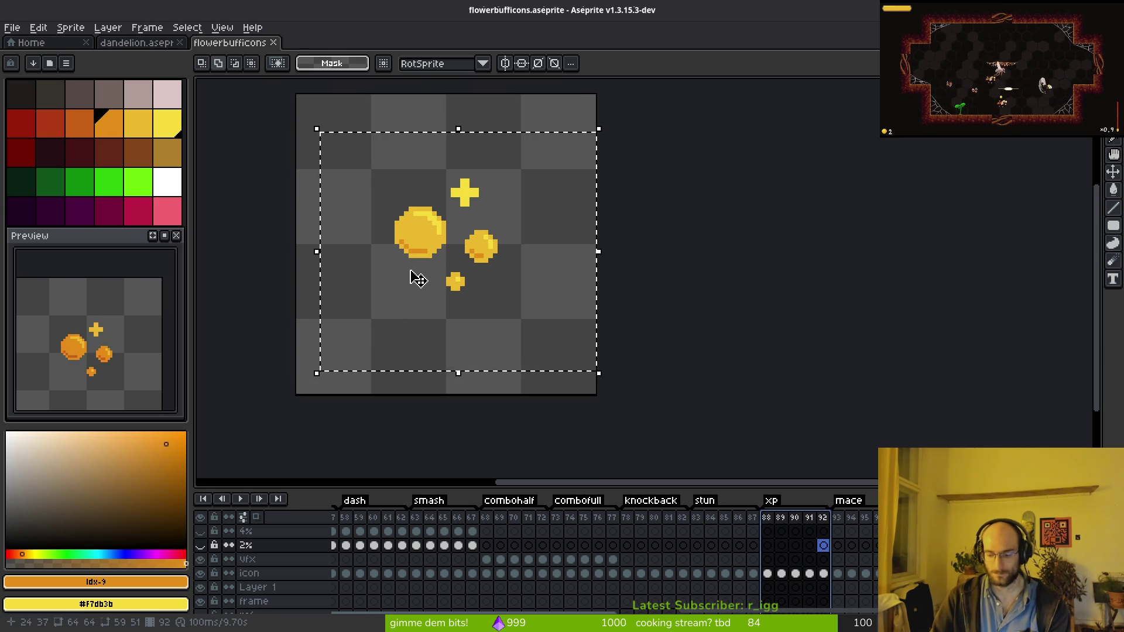
click(410, 270)
mouse_move(301, 113)
mouse_down()
mouse_move(530, 279)
mouse_move(598, 395)
mouse_up()
drag(773, 576, 823, 574)
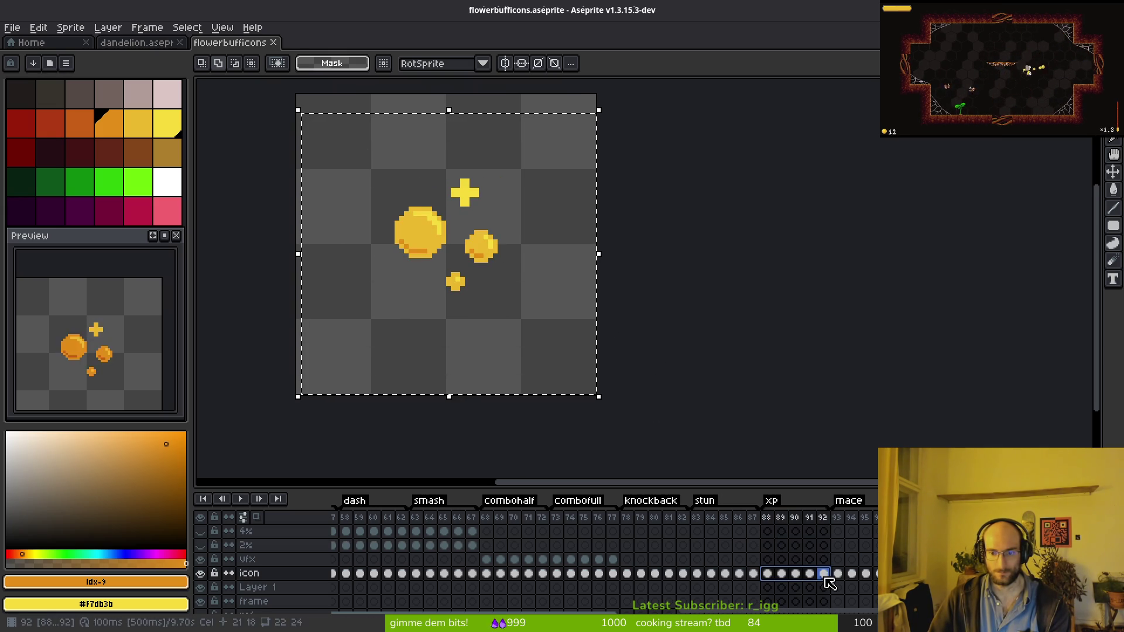
drag(373, 239, 433, 268)
Nudge the XP icon artwork right and down to position 1,6, deselect and save.
key(Left)
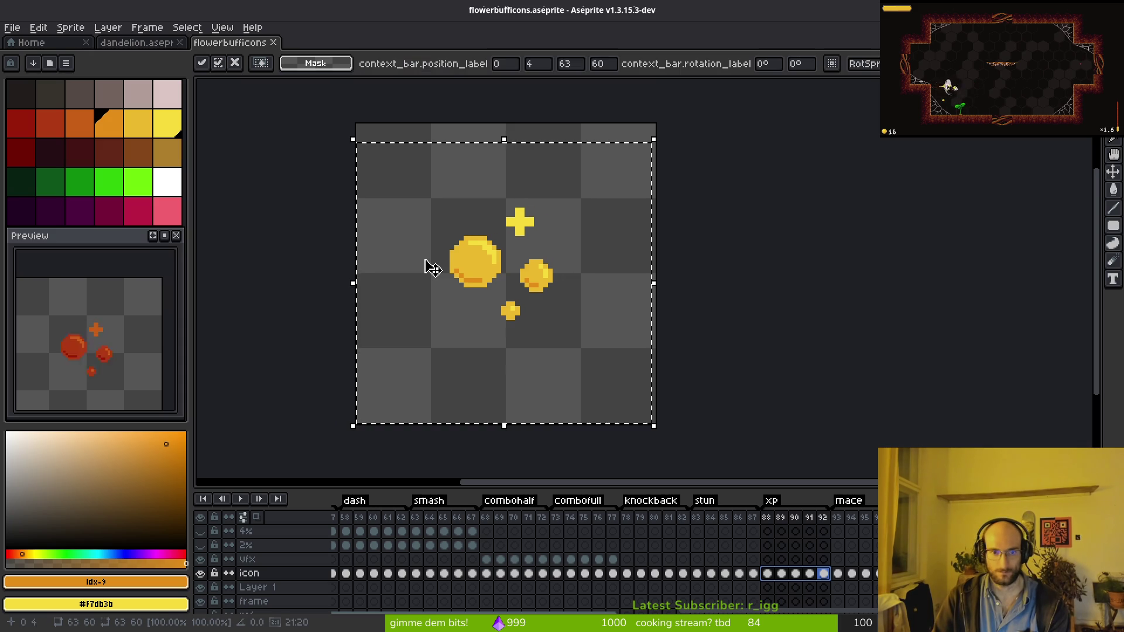
key(Right)
key(Down)
key(Down)
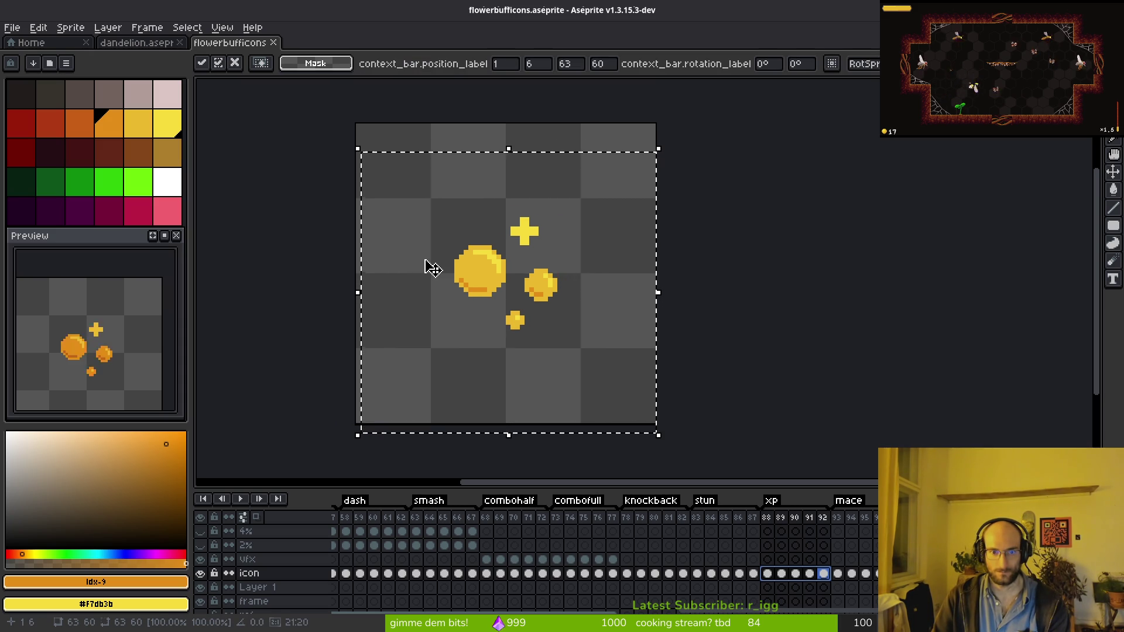
key(ctrl+d)
key(ctrl+s)
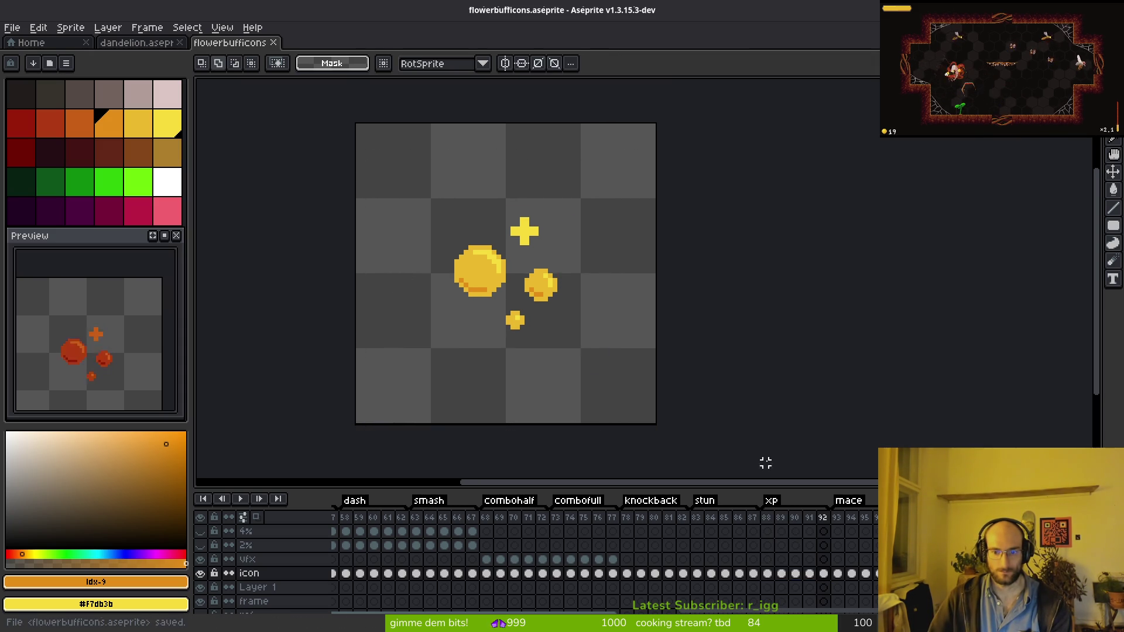
click(769, 532)
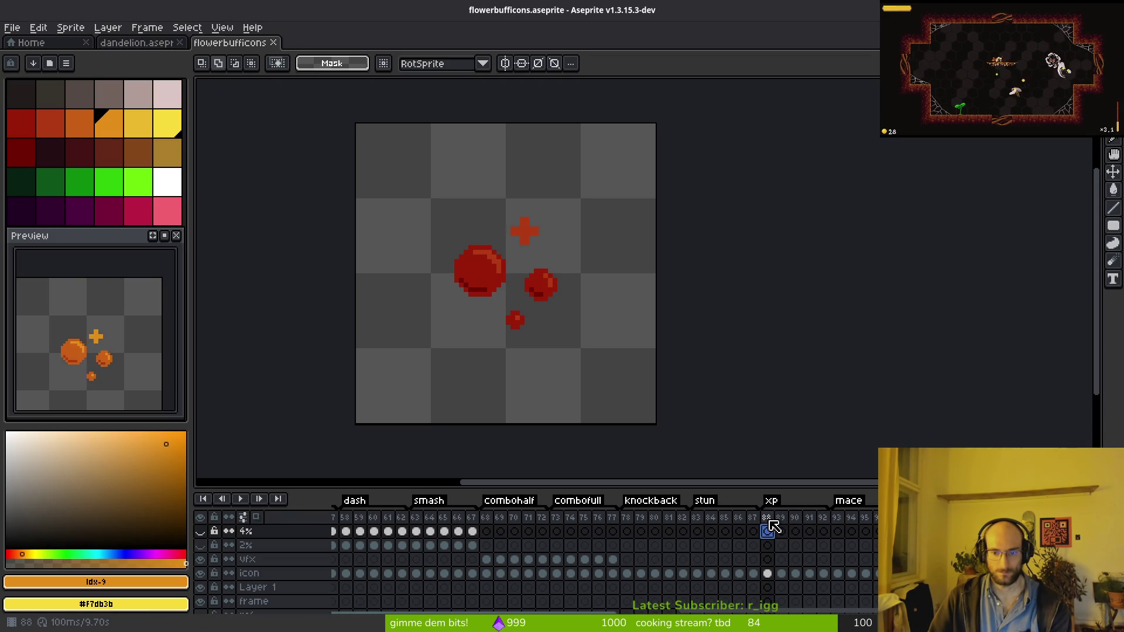
Generate a sprite sheet from the icon frames in the export options.
click(823, 531)
key(ctrl+e)
click(357, 206)
key(ctrl+alt+shift+s)
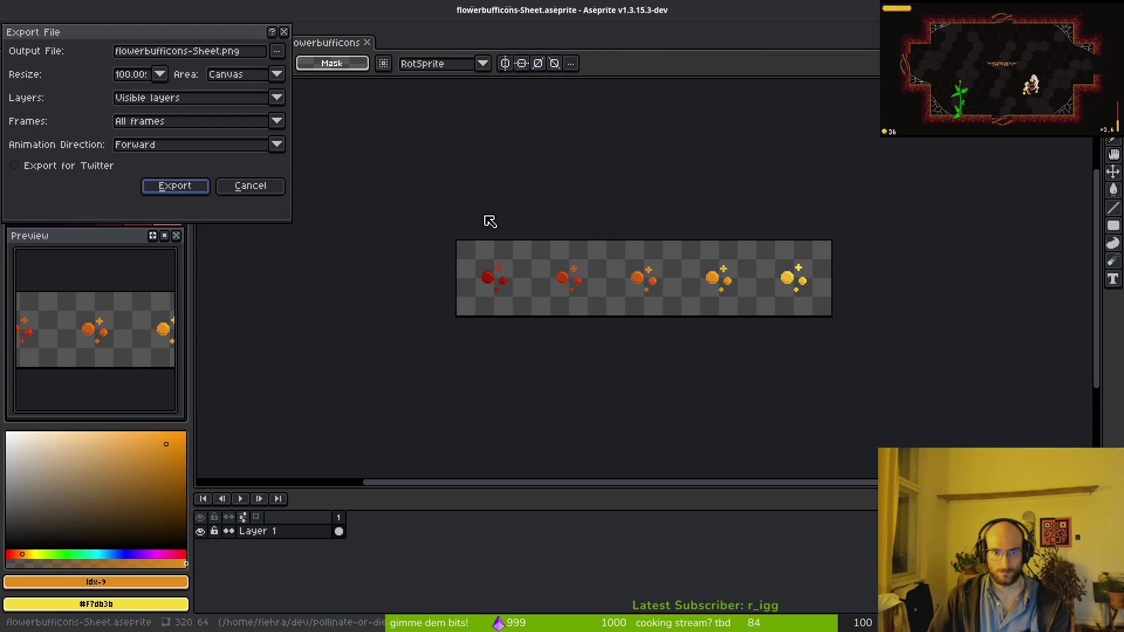
Export the sheet to art/flowerbuffs/flower_xp.png, confirming the overwrite.
click(279, 52)
click(284, 66)
click(57, 55)
double_click(325, 163)
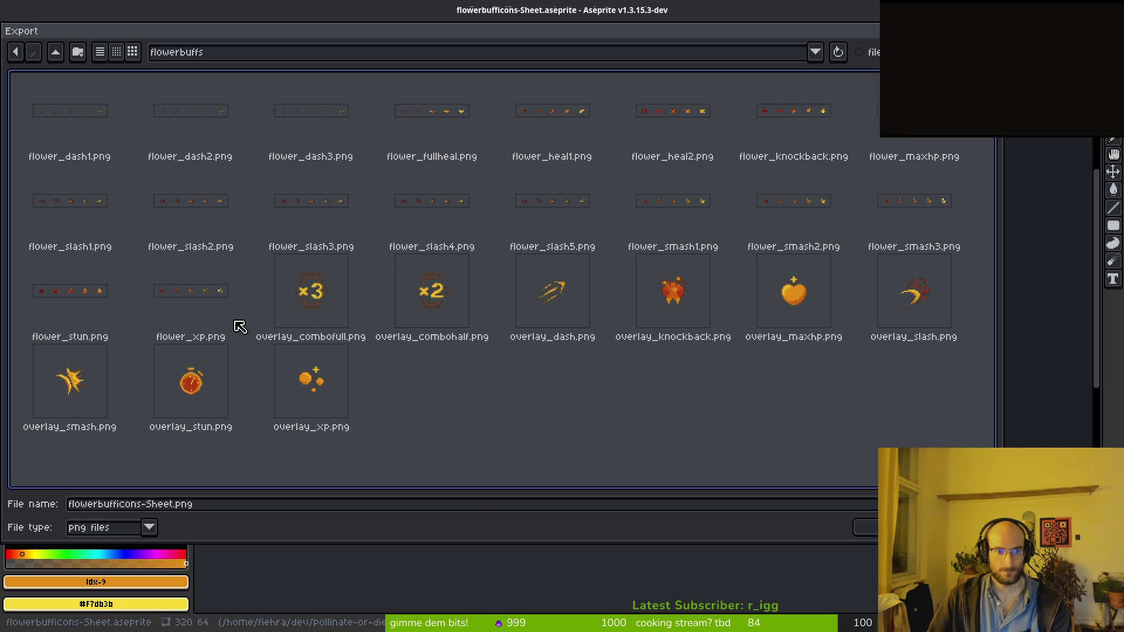
double_click(190, 291)
click(464, 352)
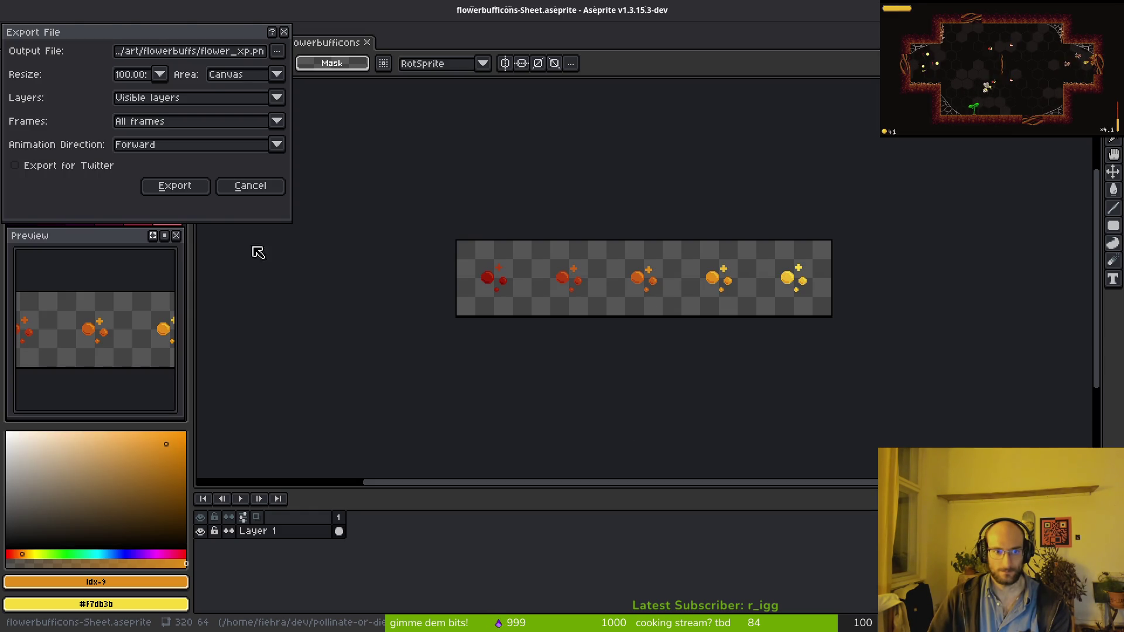
key(Return)
key(alt+Tab)
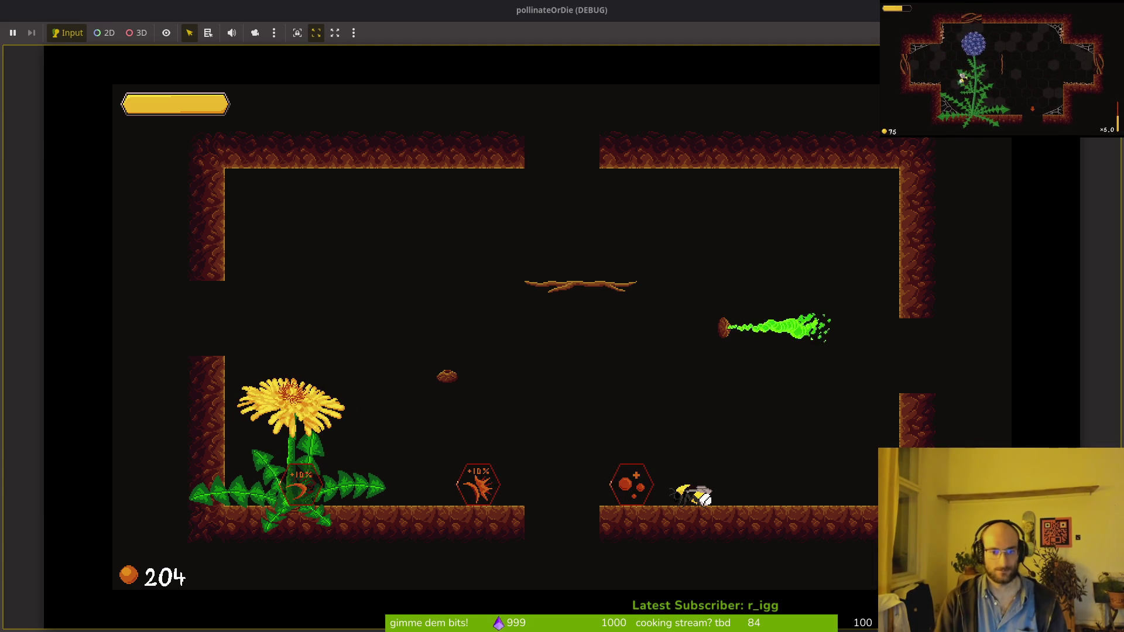
Fly into the next room, attack the enemies and collect the pollen orbs, then leave for the hub.
key(Left)
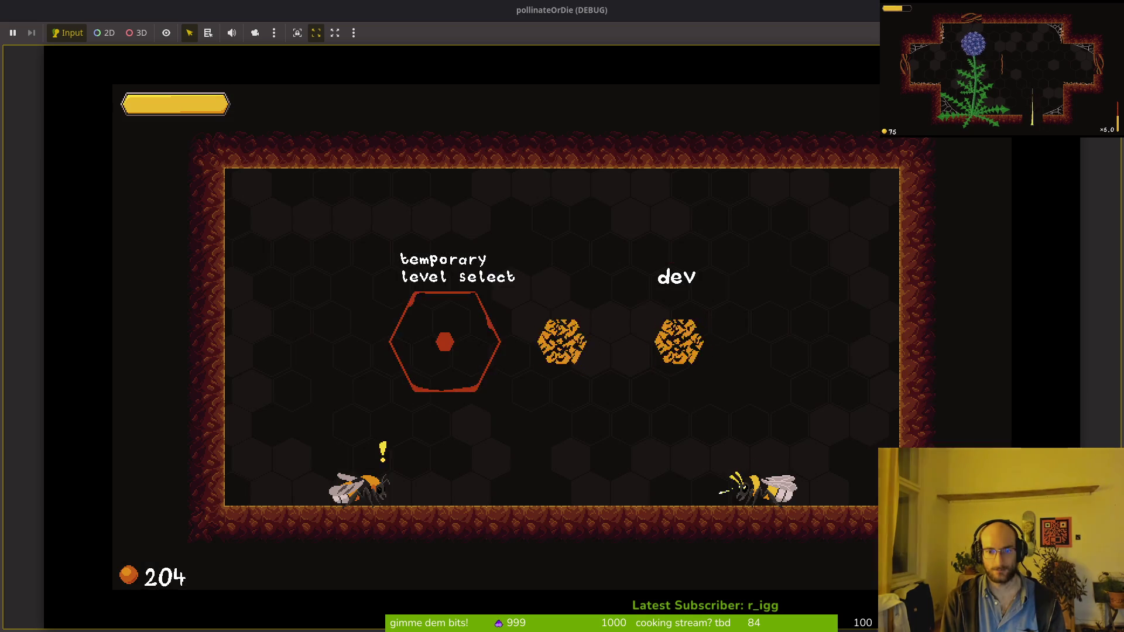
key(Left)
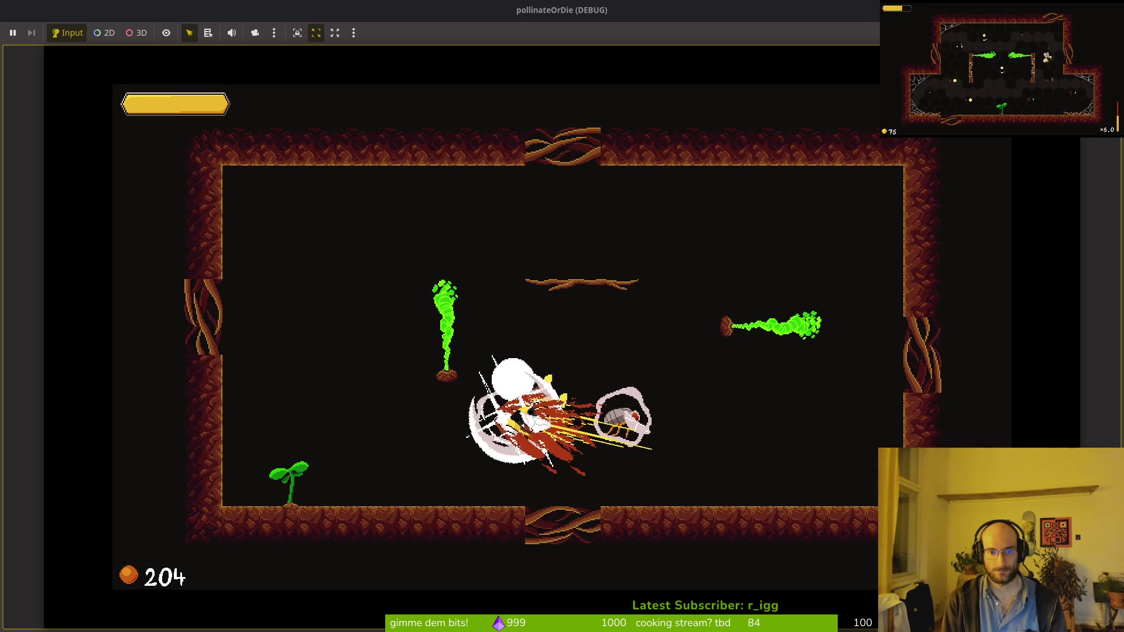
key(Left)
key(Left)
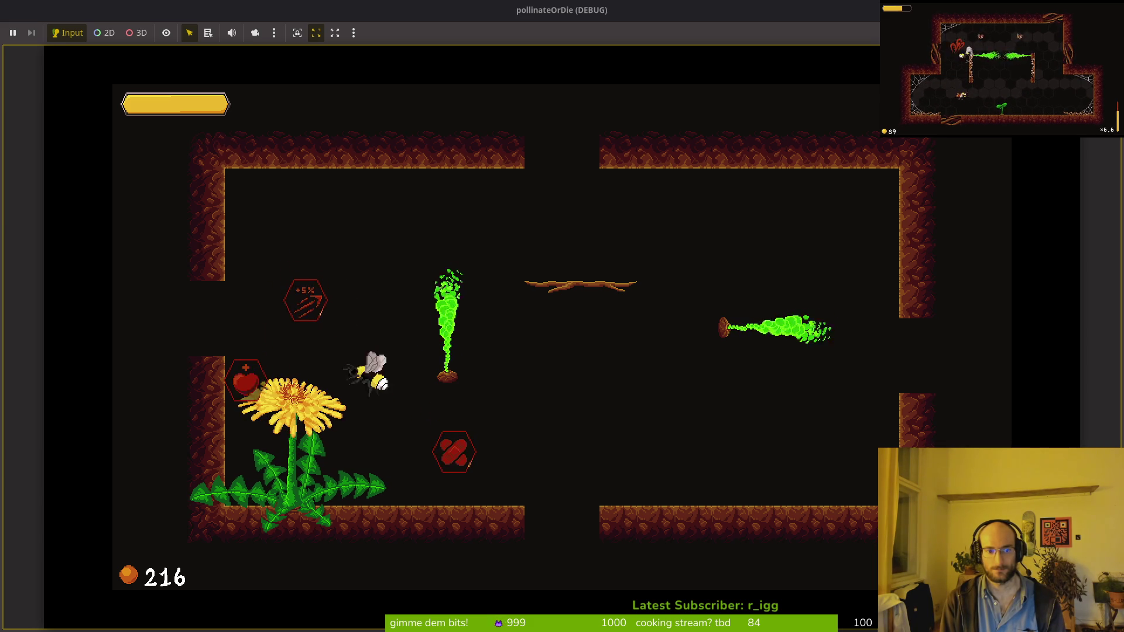
key(Down)
Pollinate the dandelion in a new level, pick up the +10% upgrade, and enter the dev level.
key(Up)
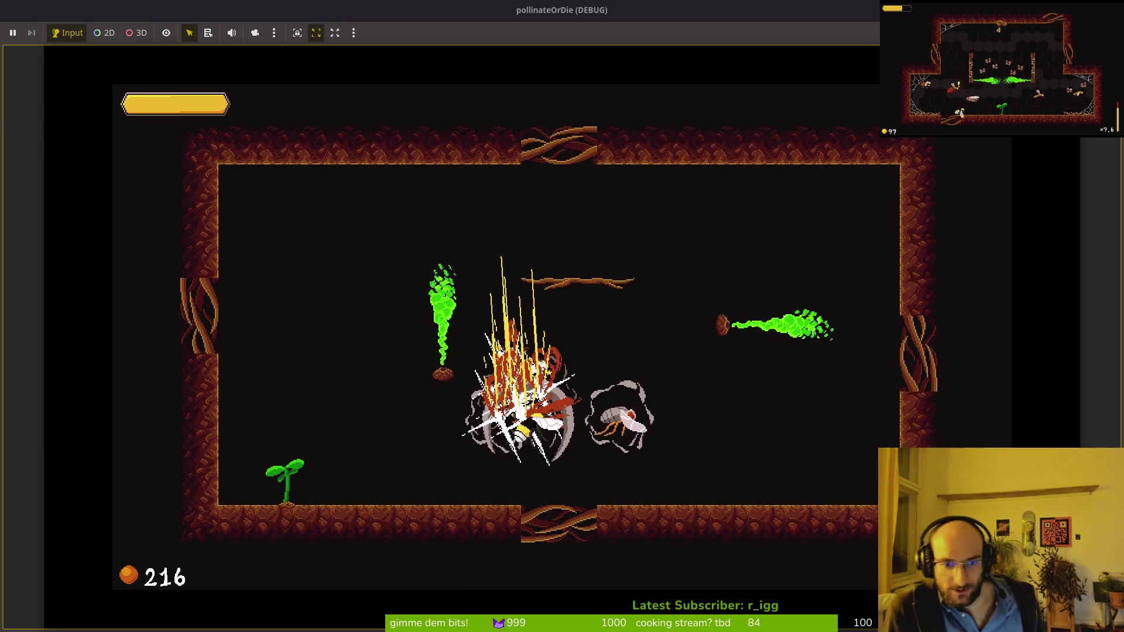
key(Left)
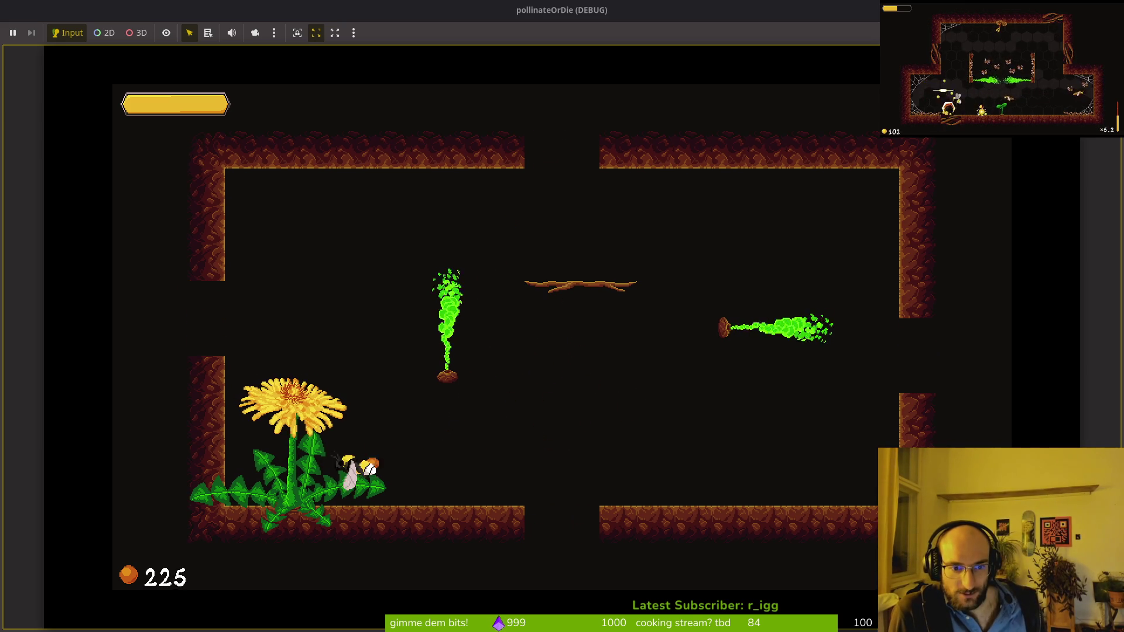
key(Left)
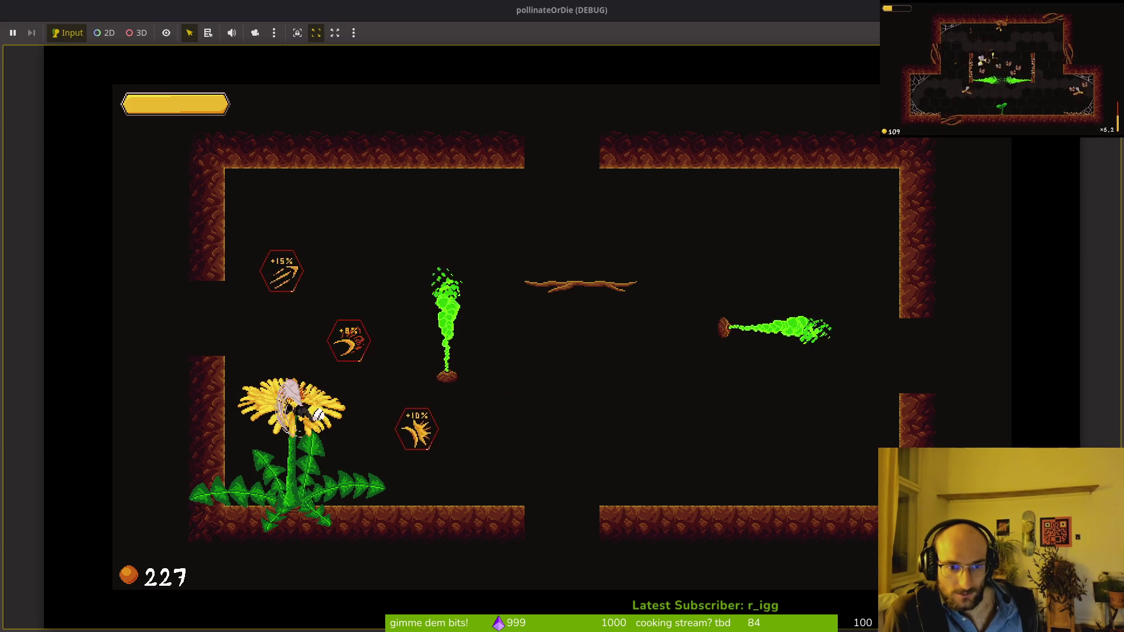
key(Right)
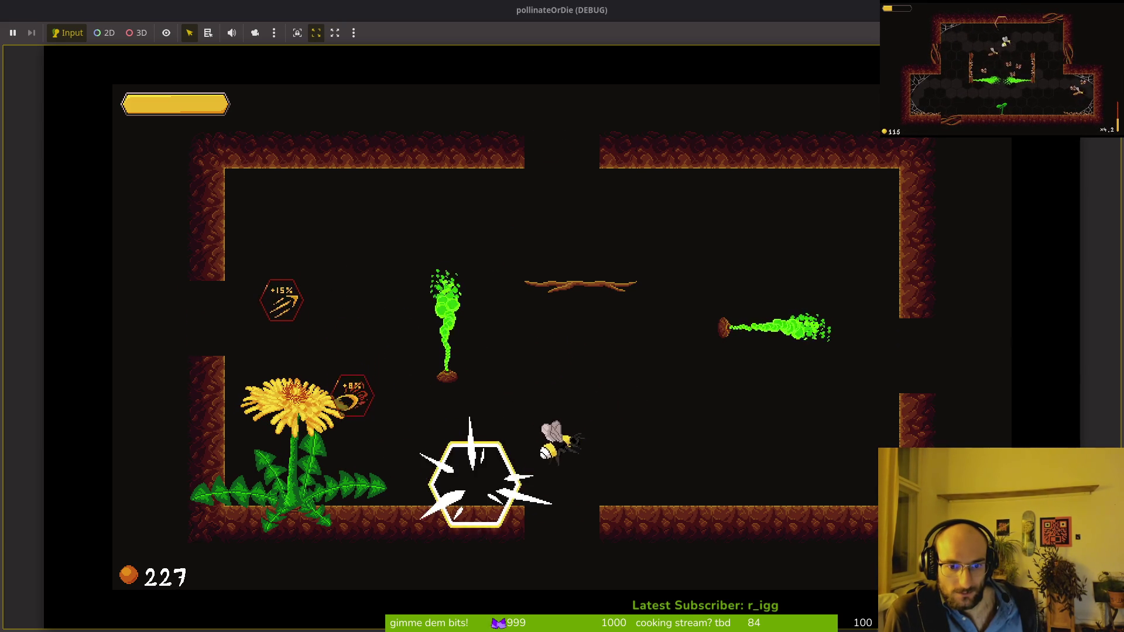
key(Up)
key(Right)
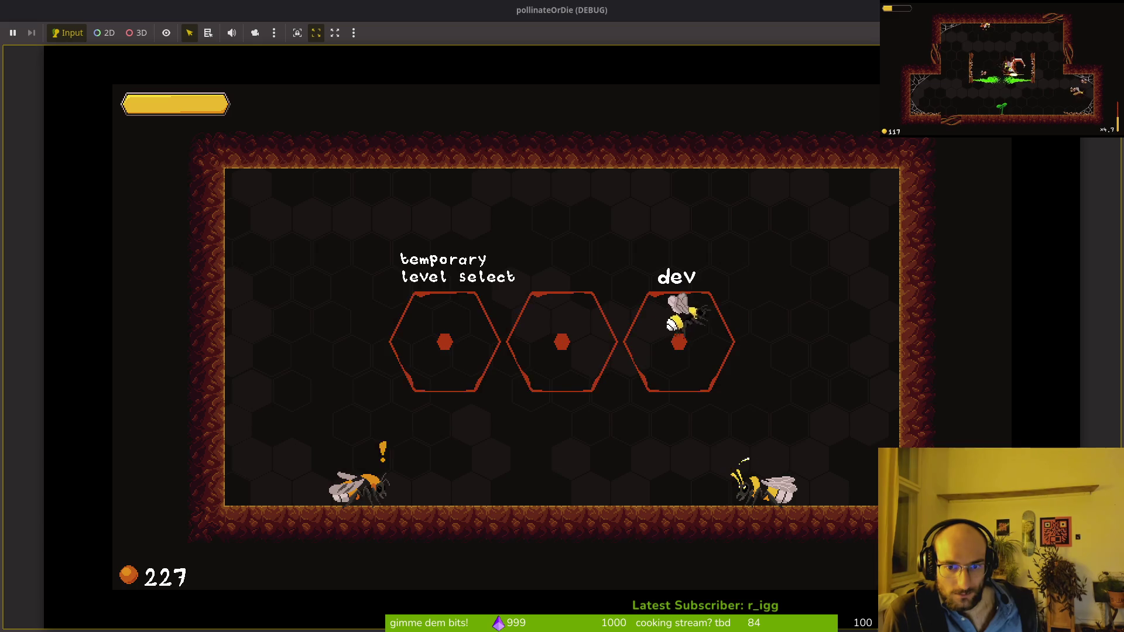
Attack the enemies in the middle of the room.
key(Down)
key(Right)
key(Up)
key(Right)
key(Right)
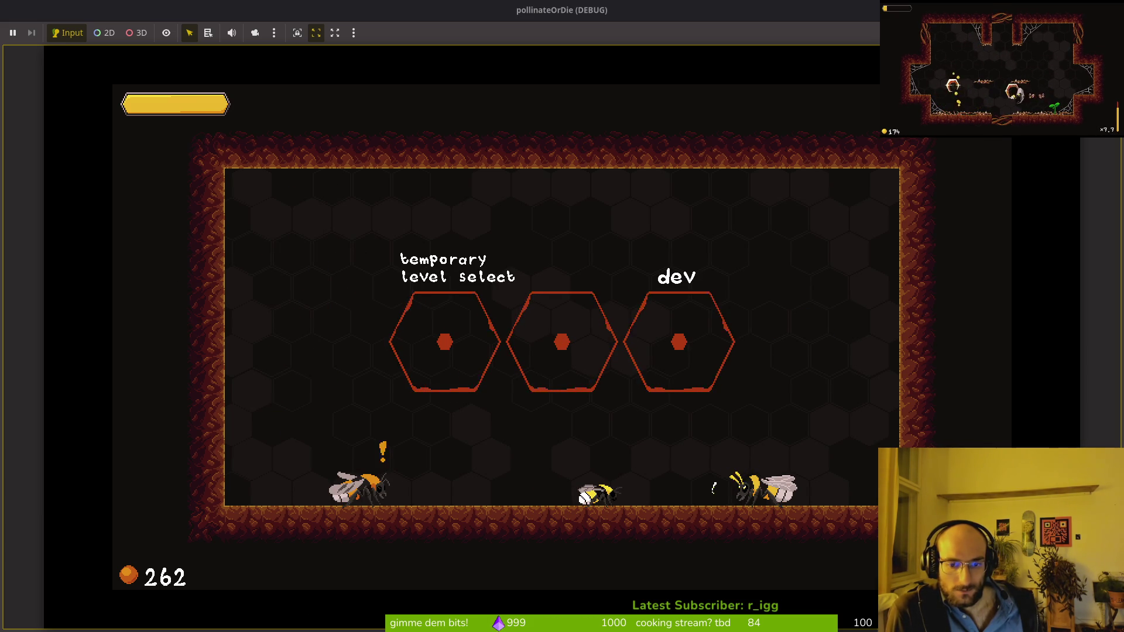
Check the exported sprite sheet in Aseprite, then open the editor's quick resource search.
key(alt+Tab)
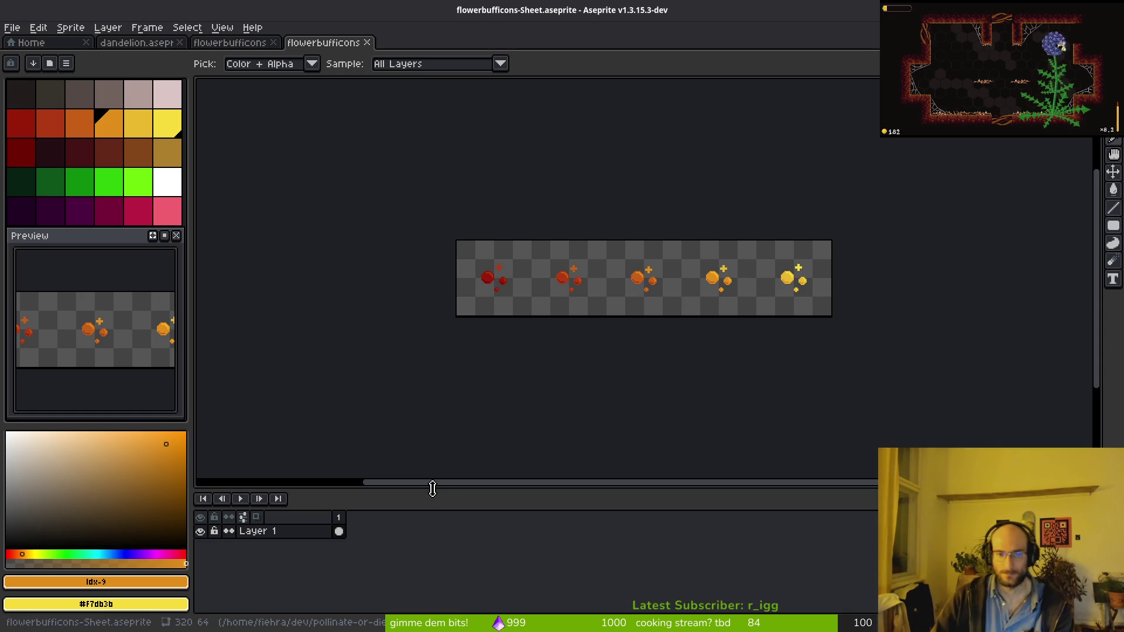
key(alt+Tab)
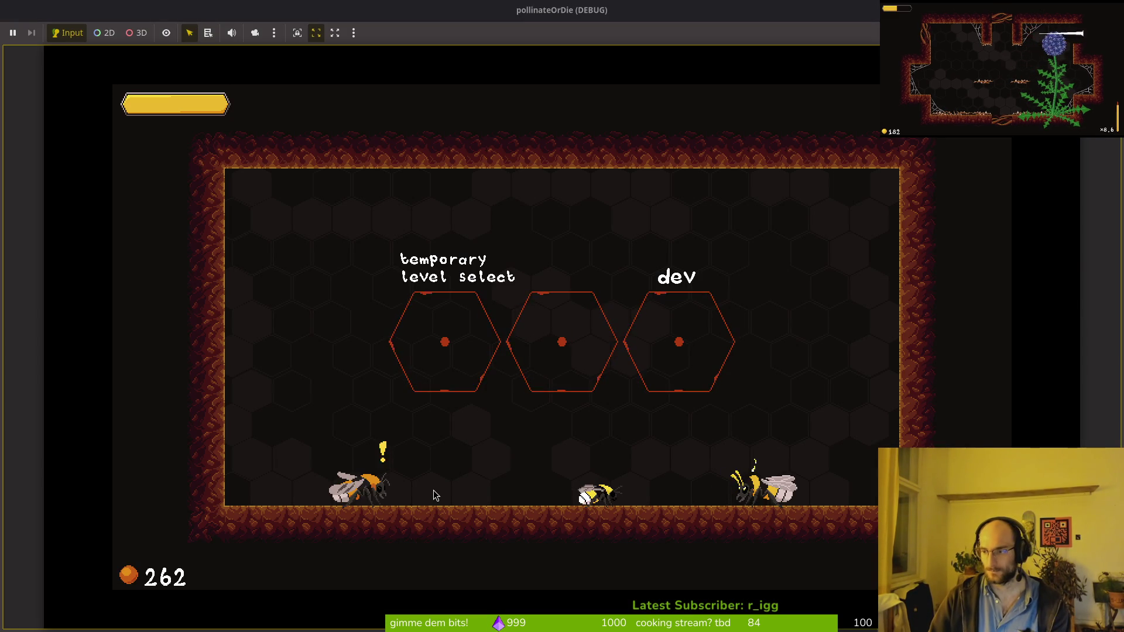
key(alt+Tab)
key(ctrl+shift+o)
Open fly.tscn and inspect its RewardComponent.
text(flyt)
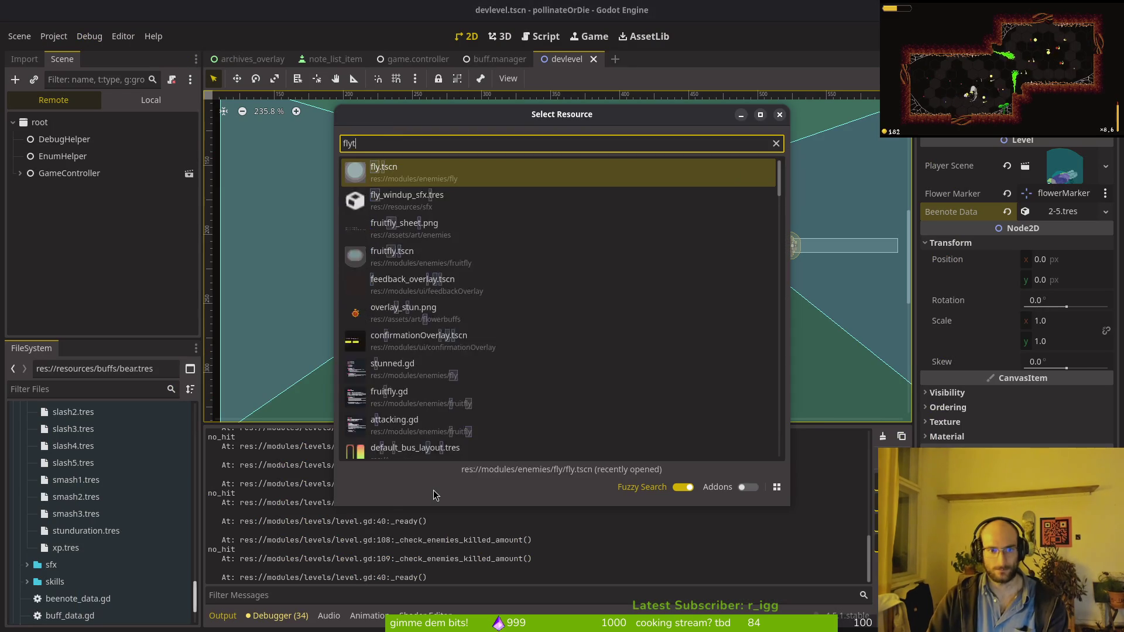
key(Return)
click(141, 99)
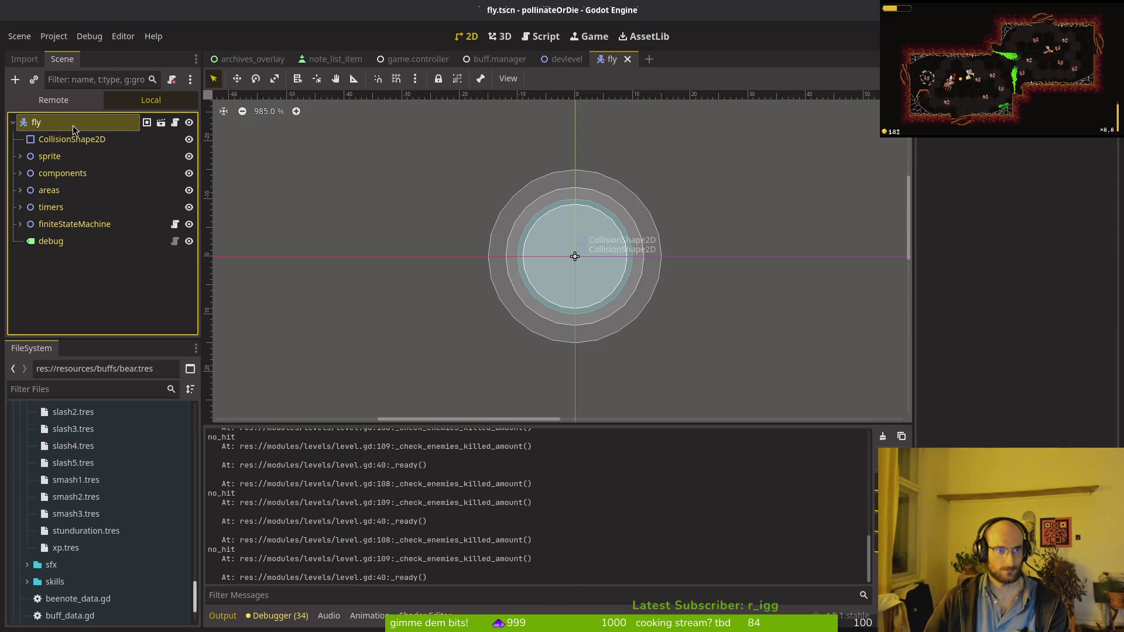
click(19, 173)
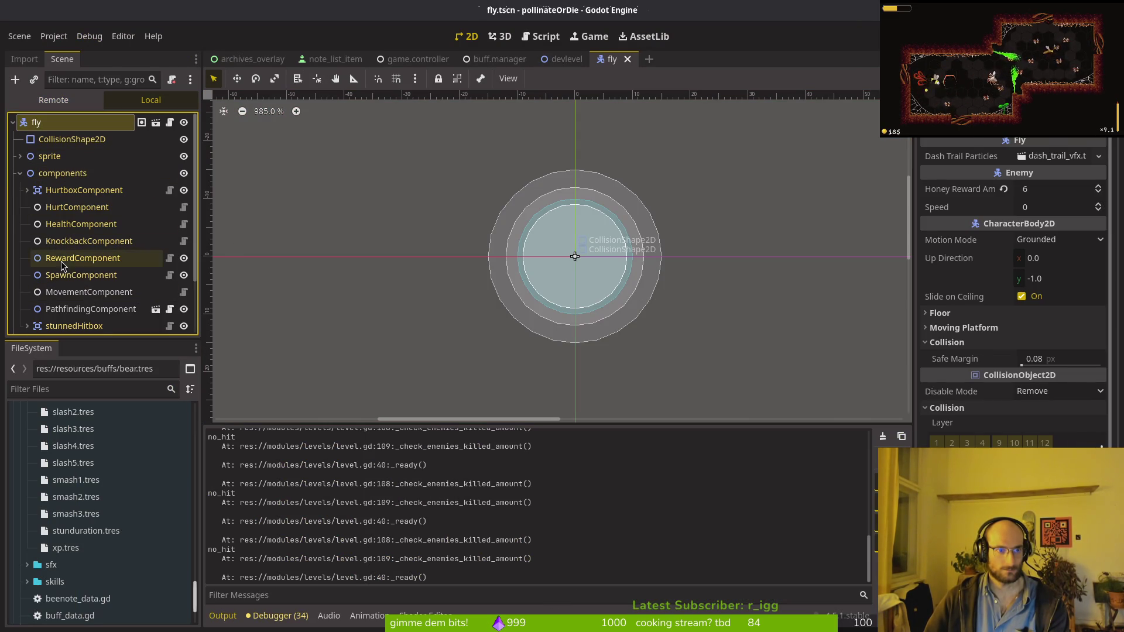
click(82, 259)
Set the fly root's Honey Reward Amount to 10 and relaunch the game.
click(37, 123)
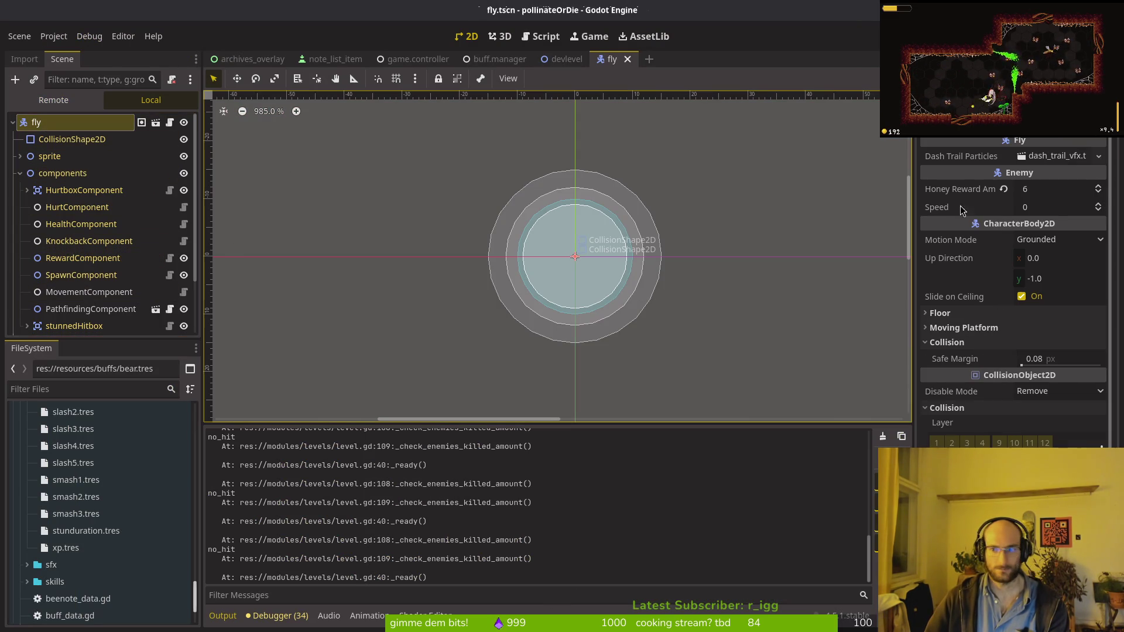
click(1042, 189)
text(10)
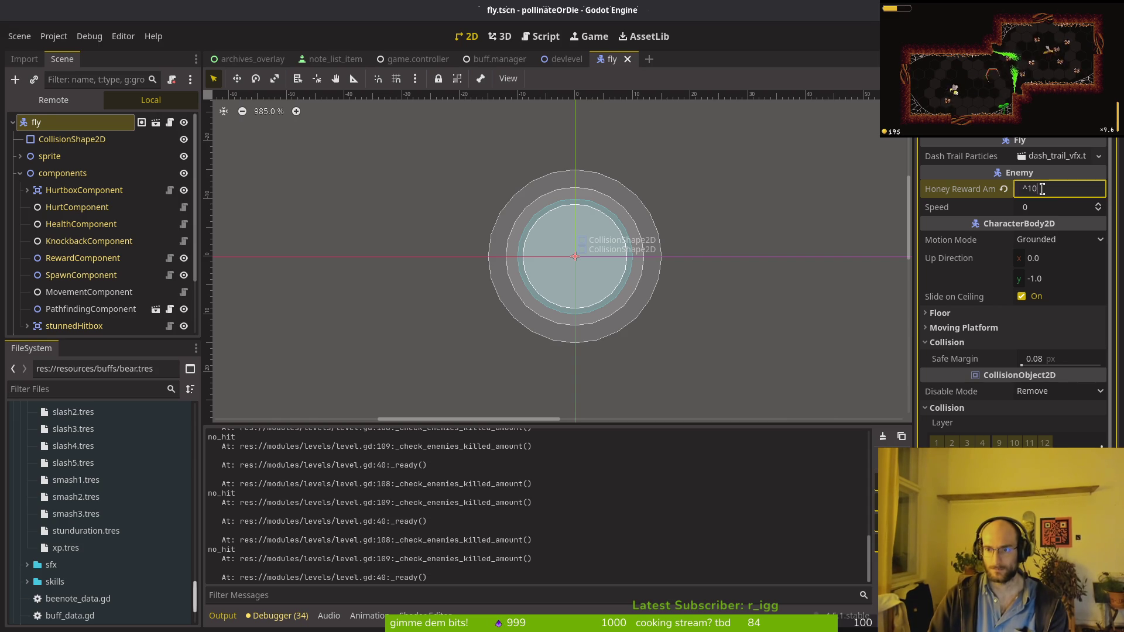
key(F5)
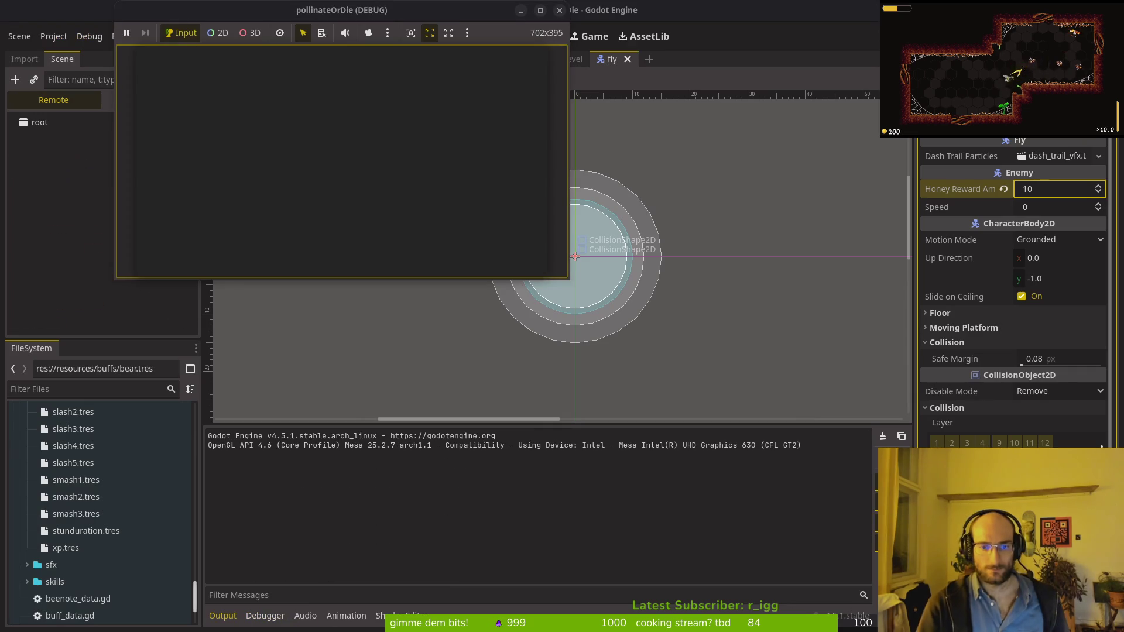
Start the game full screen, enter the middle level and pollinate the plant.
double_click(363, 13)
key(Return)
key(Up)
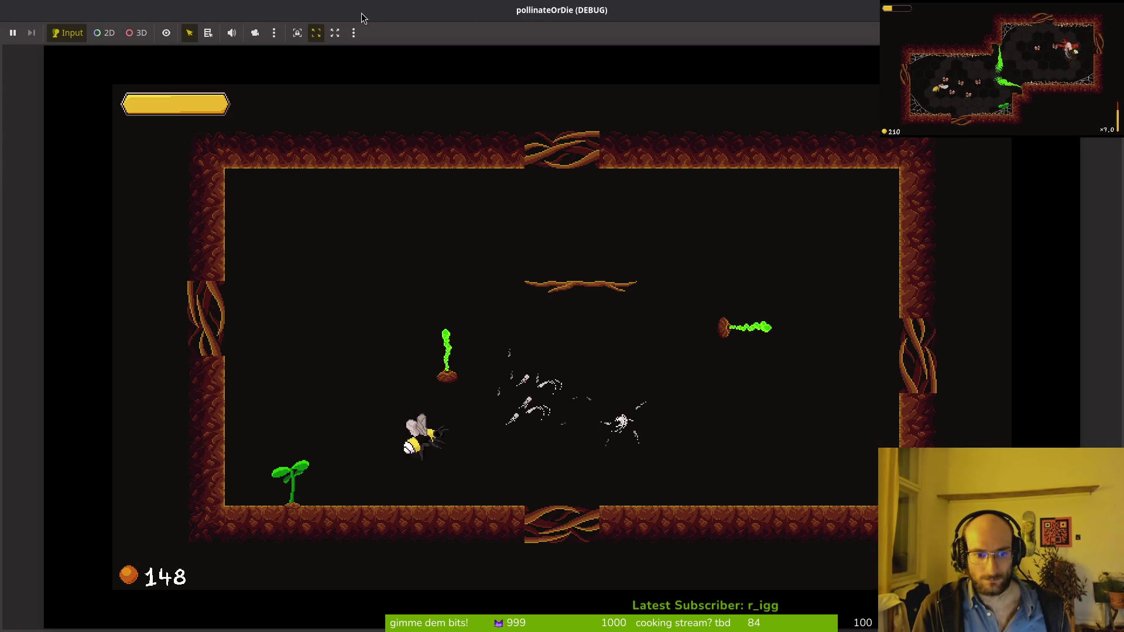
key(Up)
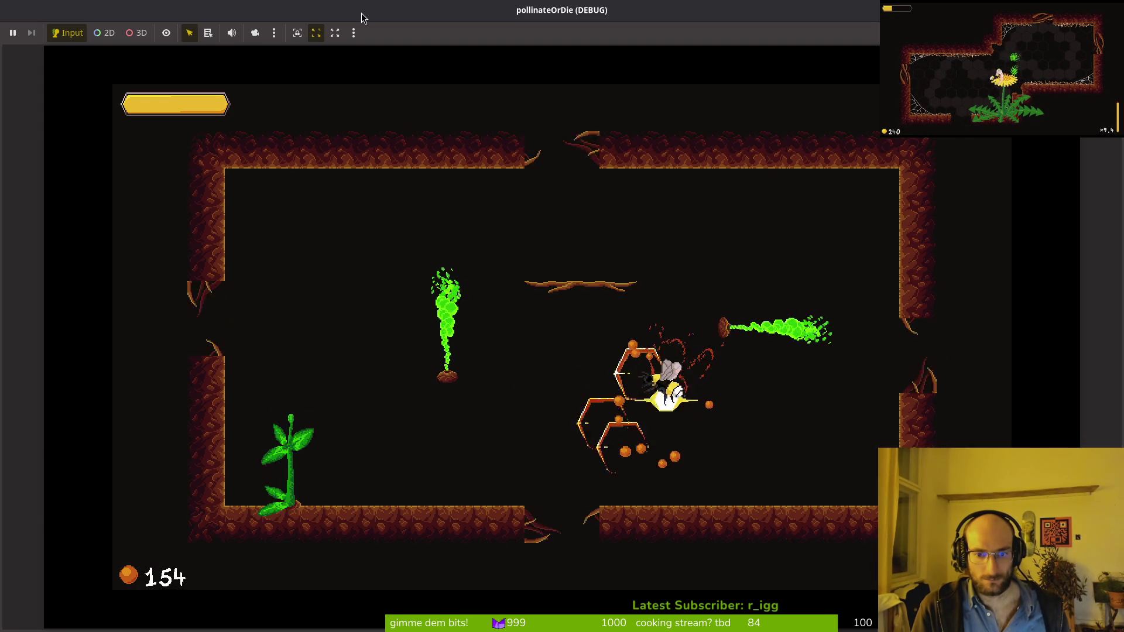
key(Left)
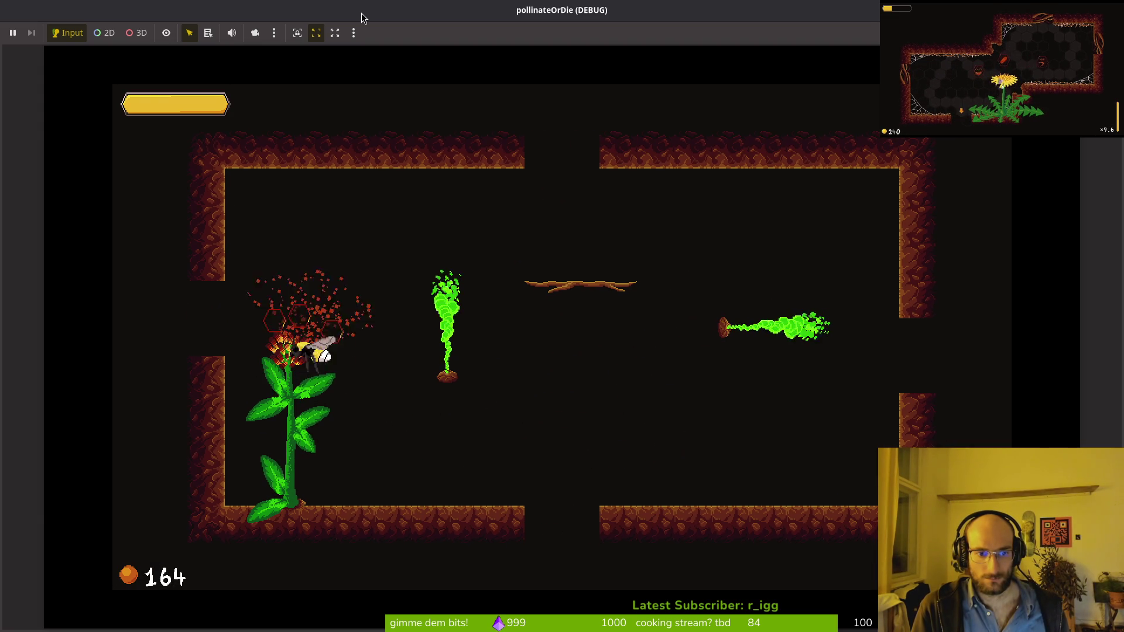
Dash into the dev level, destroy the white creatures and make the plant flower.
key(Right)
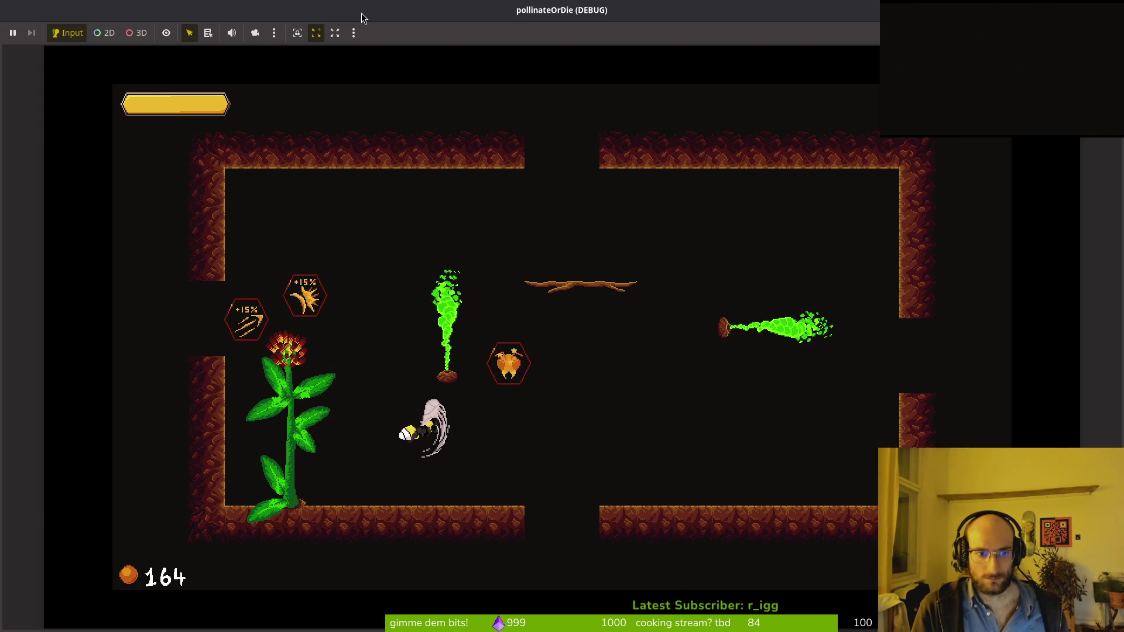
key(Up)
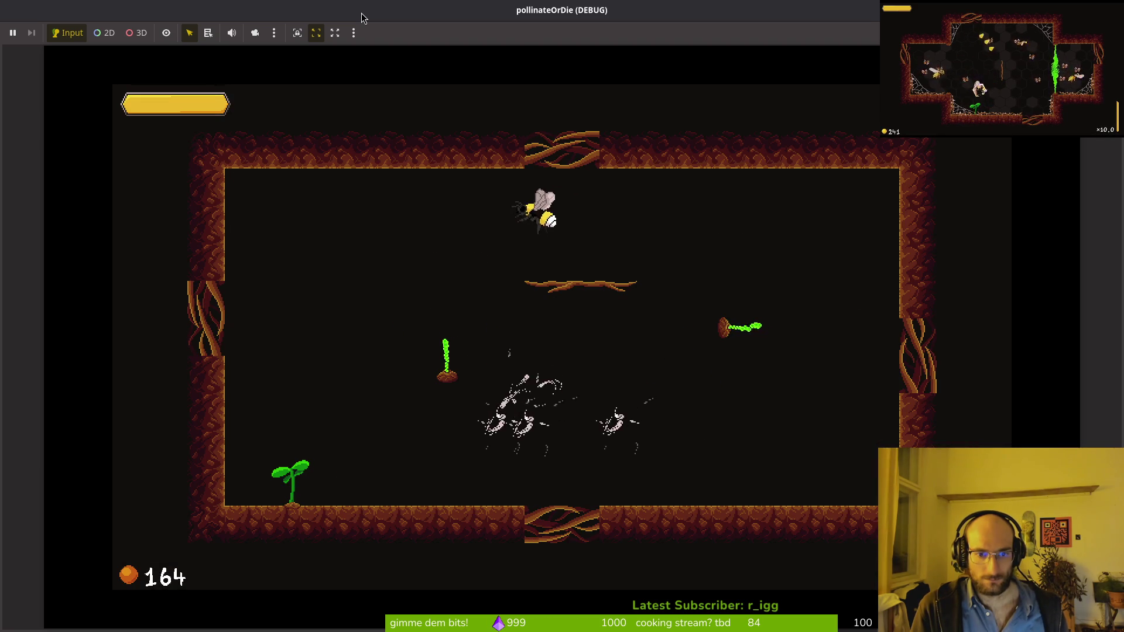
key(Right)
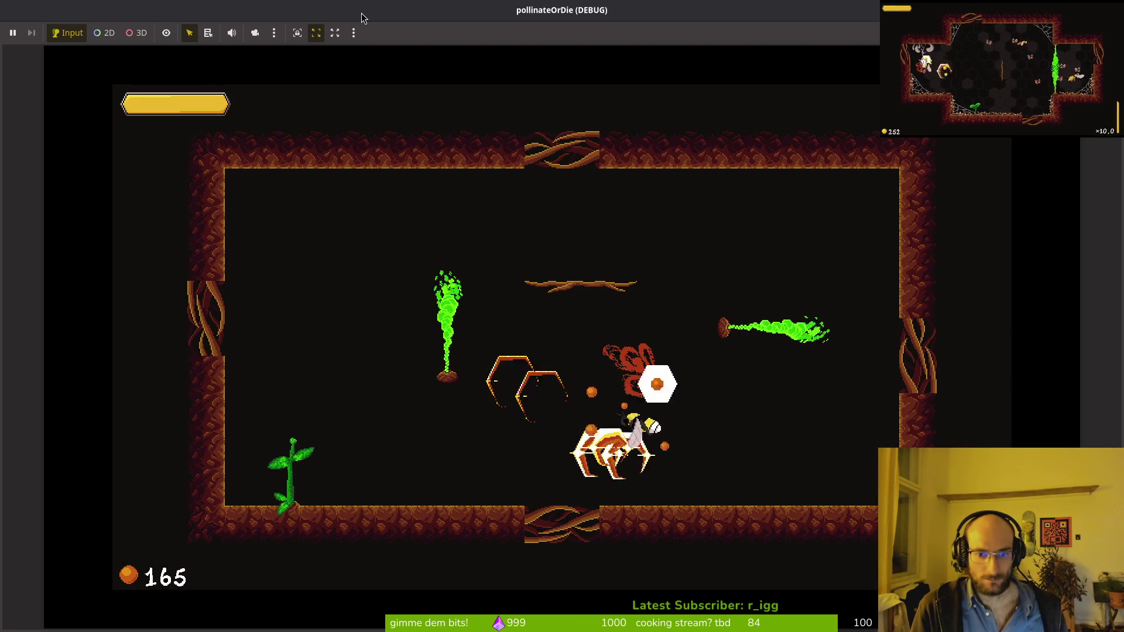
key(Left)
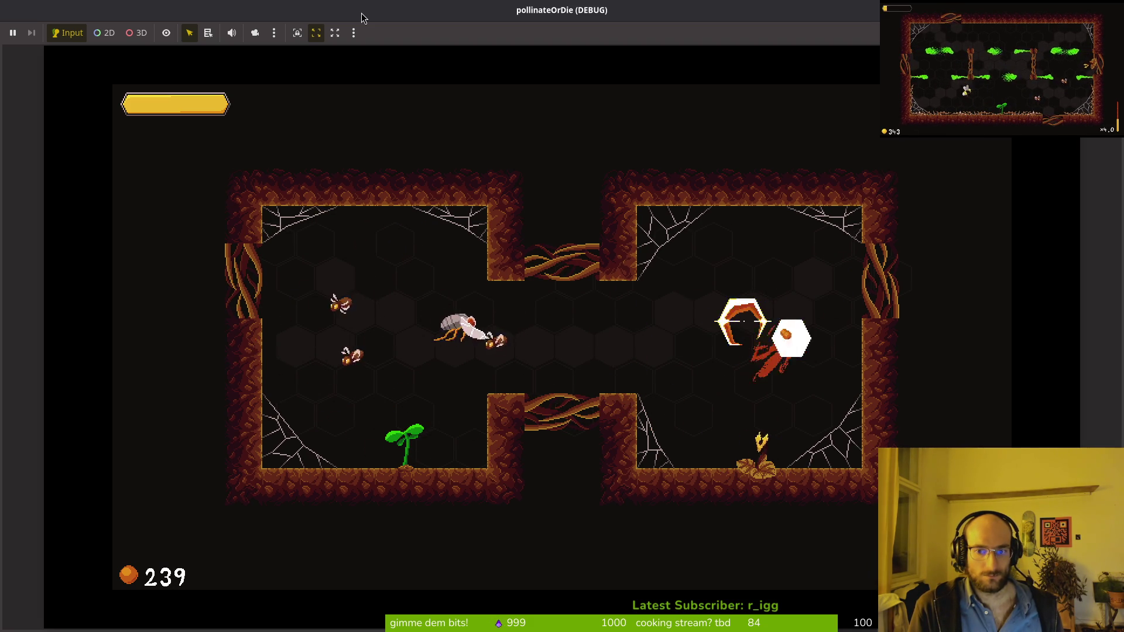
key(alt+Tab)
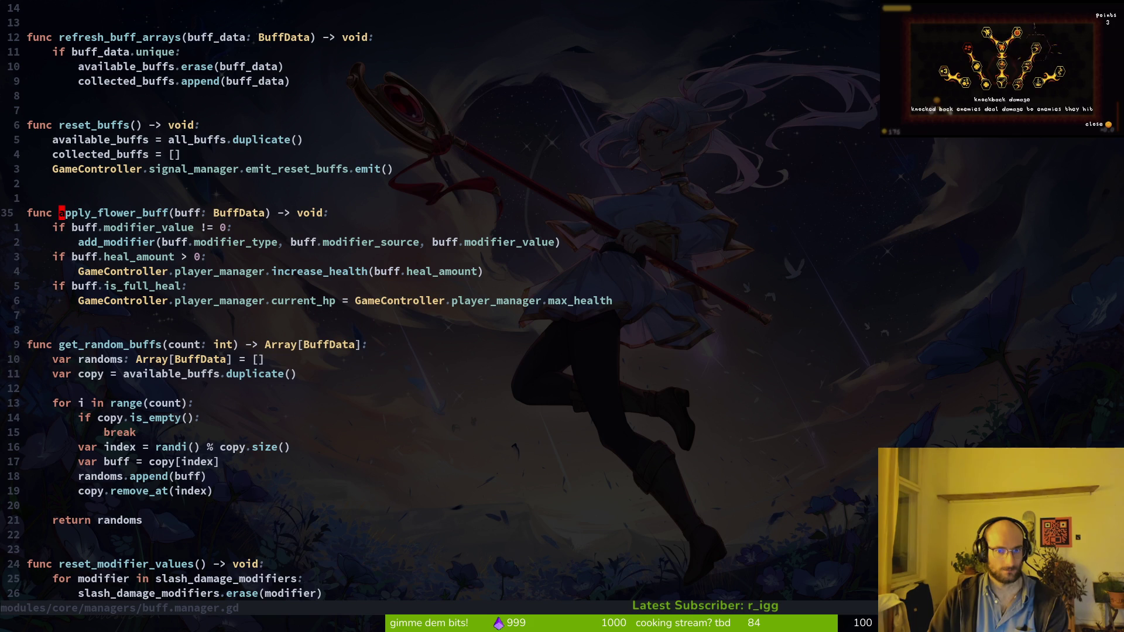
Grep for apply_flower_buff, open its call in choose_buff in flower_buff.gd, then return to Godot.
key(space)
key(s)
key(w)
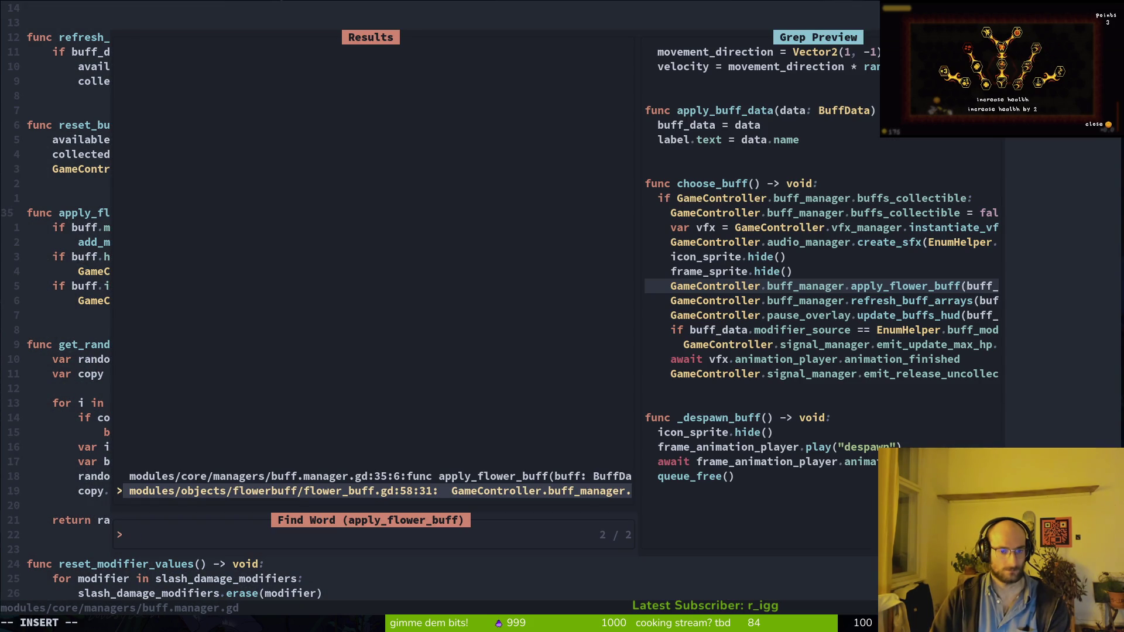
key(Return)
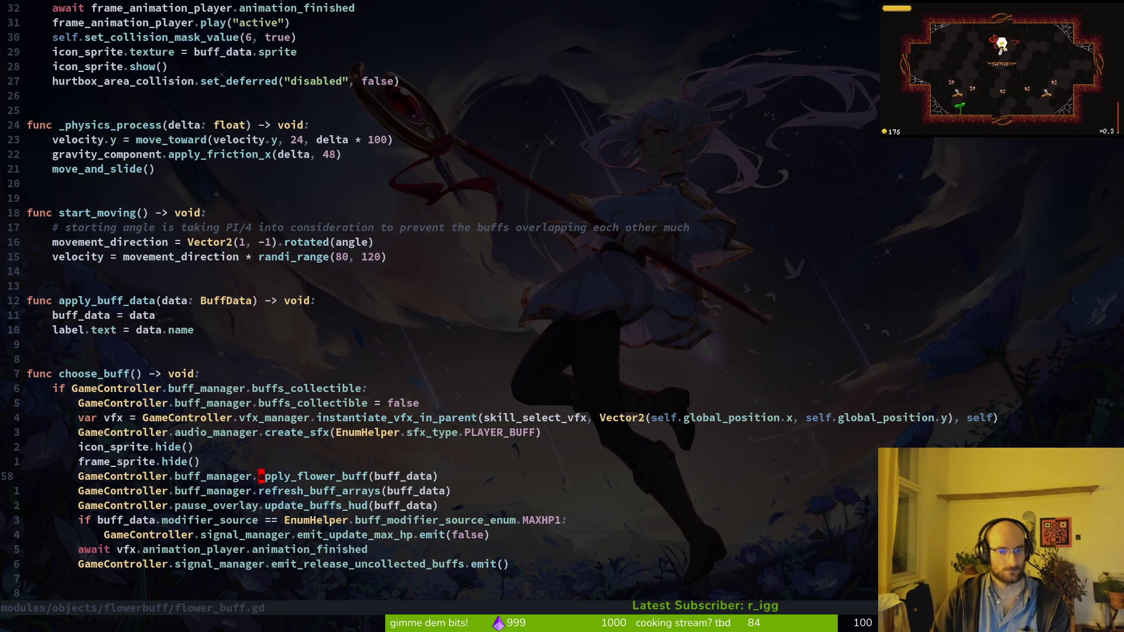
key(alt+Tab)
key(alt+Tab)
key(alt+Tab)
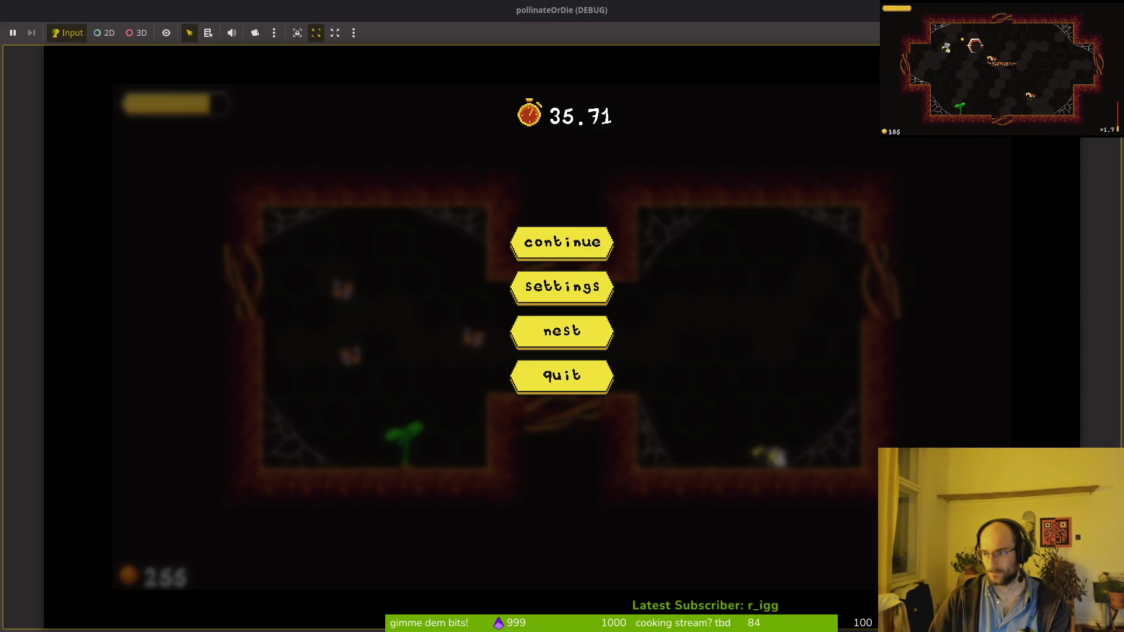
key(alt+Tab)
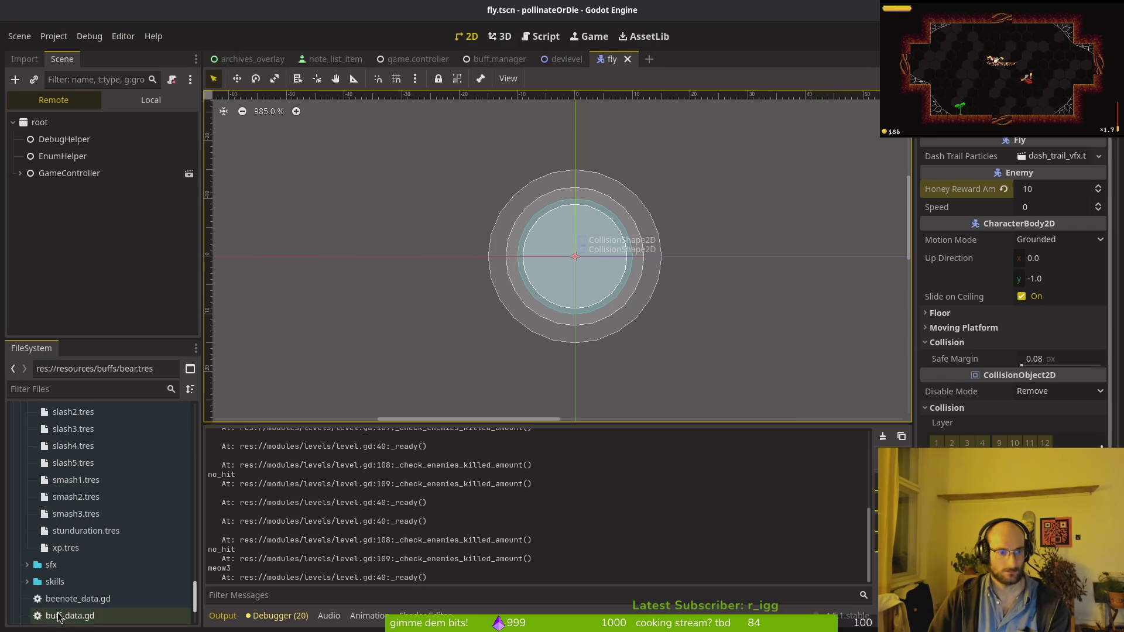
Check that xp.tres has an Xp modifier value of 1.1, then return to flower_buff.gd in Neovim.
click(66, 547)
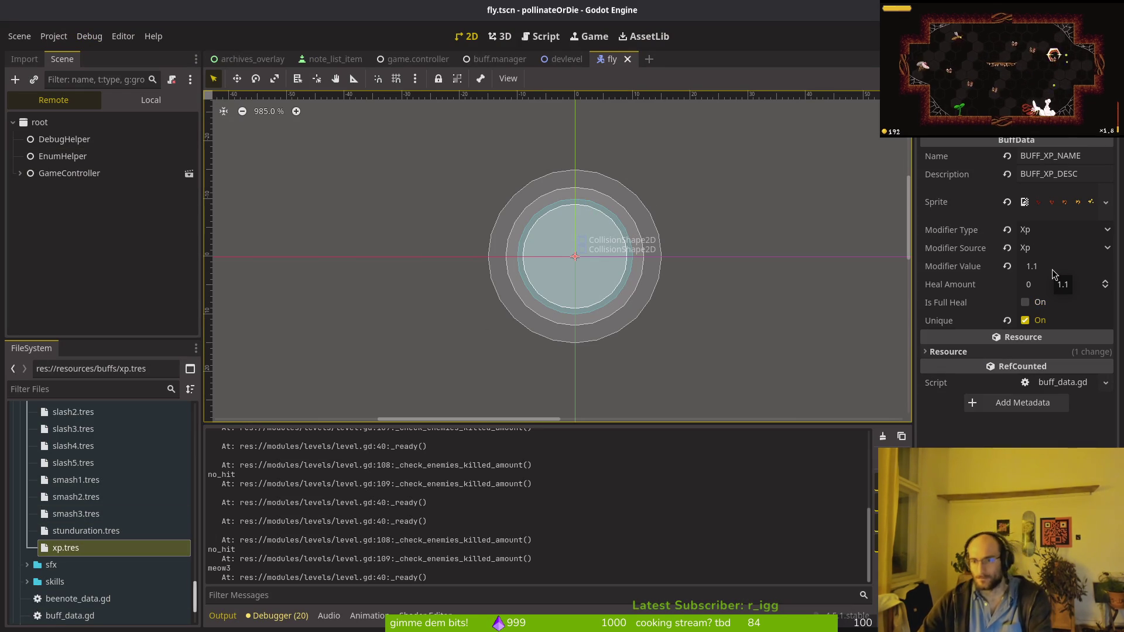
key(super+2)
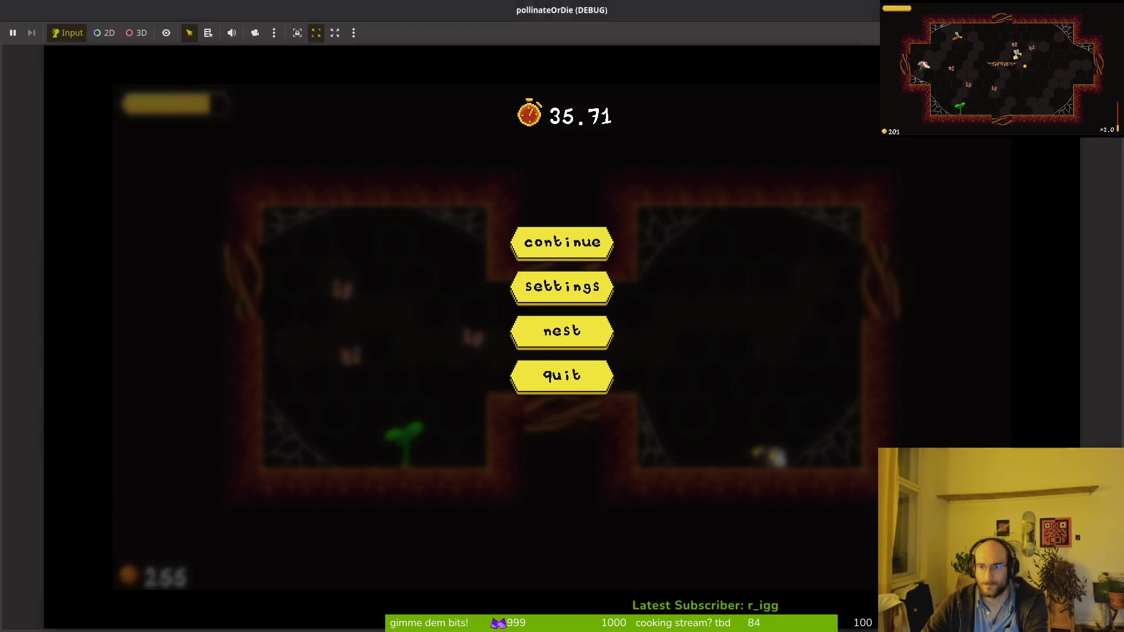
key(super+1)
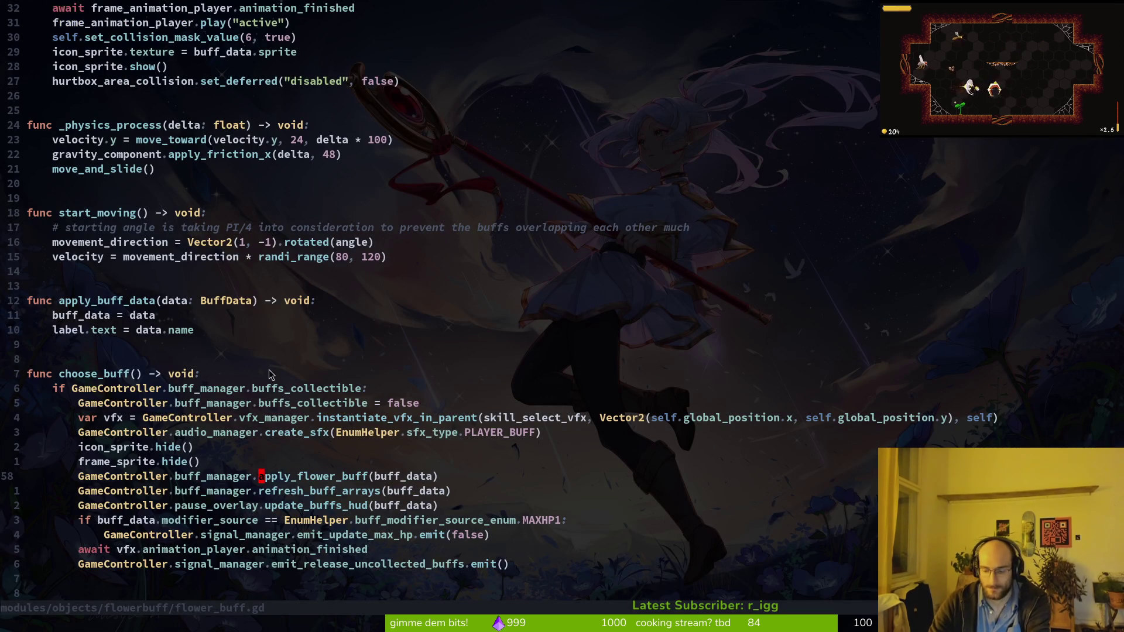
Open buff.manager.gd and inspect how add_modifier stores and totals xp_bonus_modifiers.
key(ctrl+u)
key(ctrl+u)
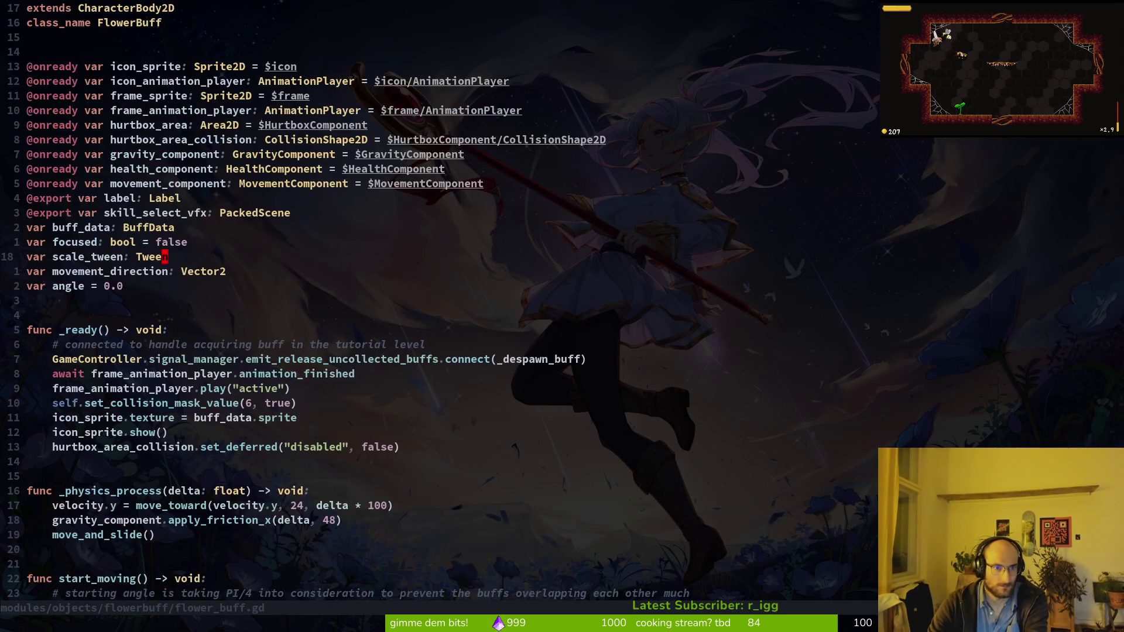
key(ctrl+p)
text(buffman)
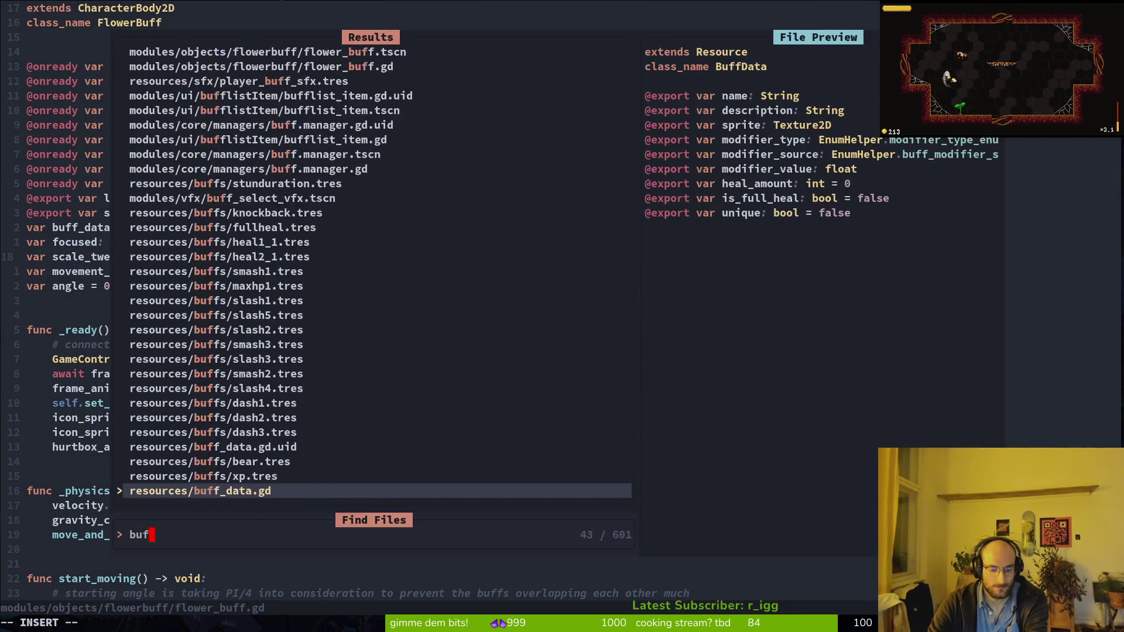
key(Return)
key(ctrl+d)
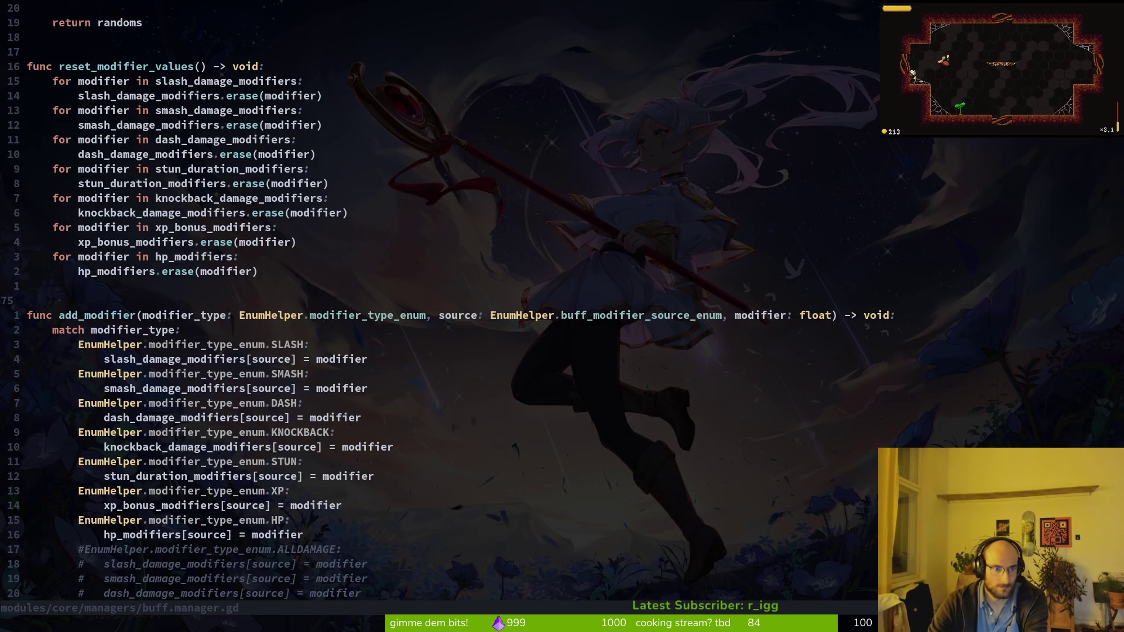
key(9)
key(j)
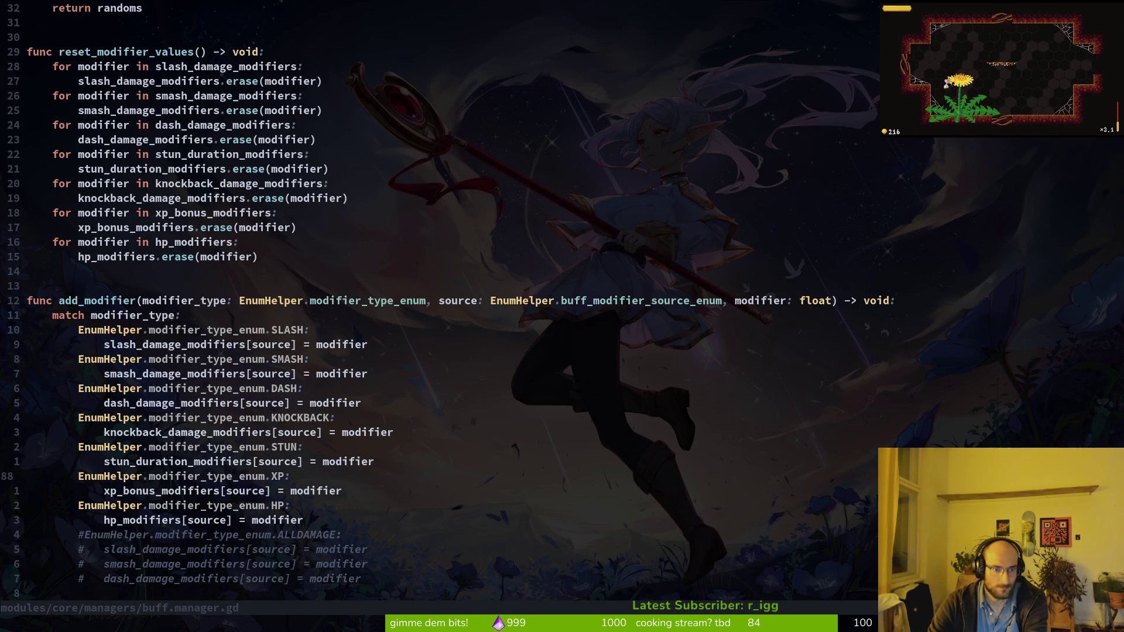
key(j)
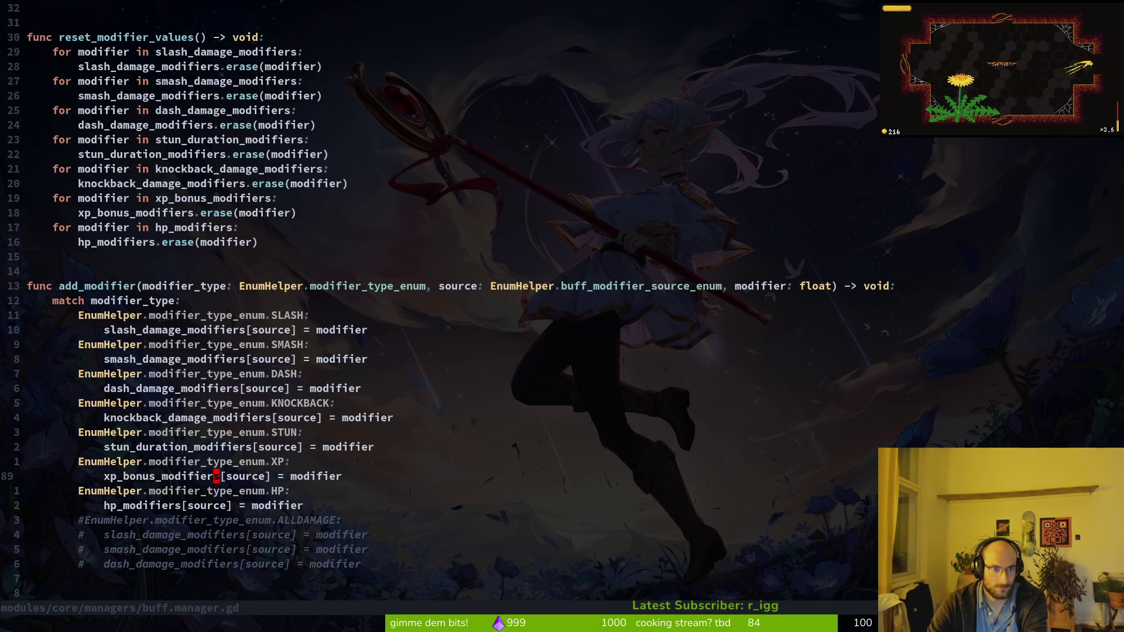
key(ctrl+d)
key(ctrl+d)
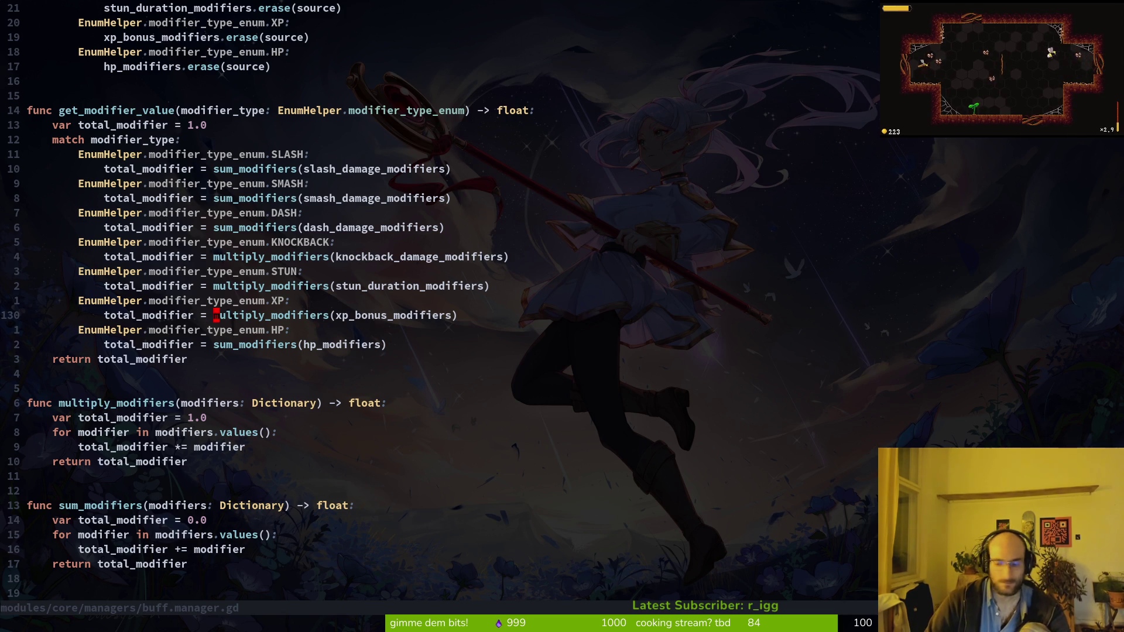
Open the add_modifier call in apply_flower_buff and start a print_debug(buff.m… line.
key(ctrl+u)
key(ctrl+u)
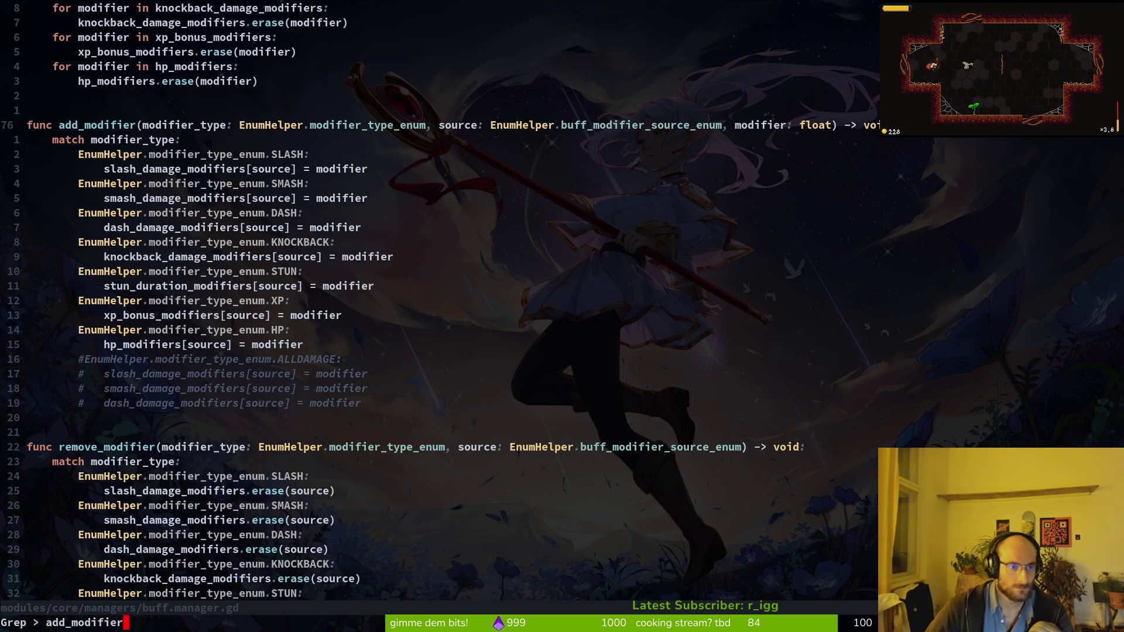
key(Return)
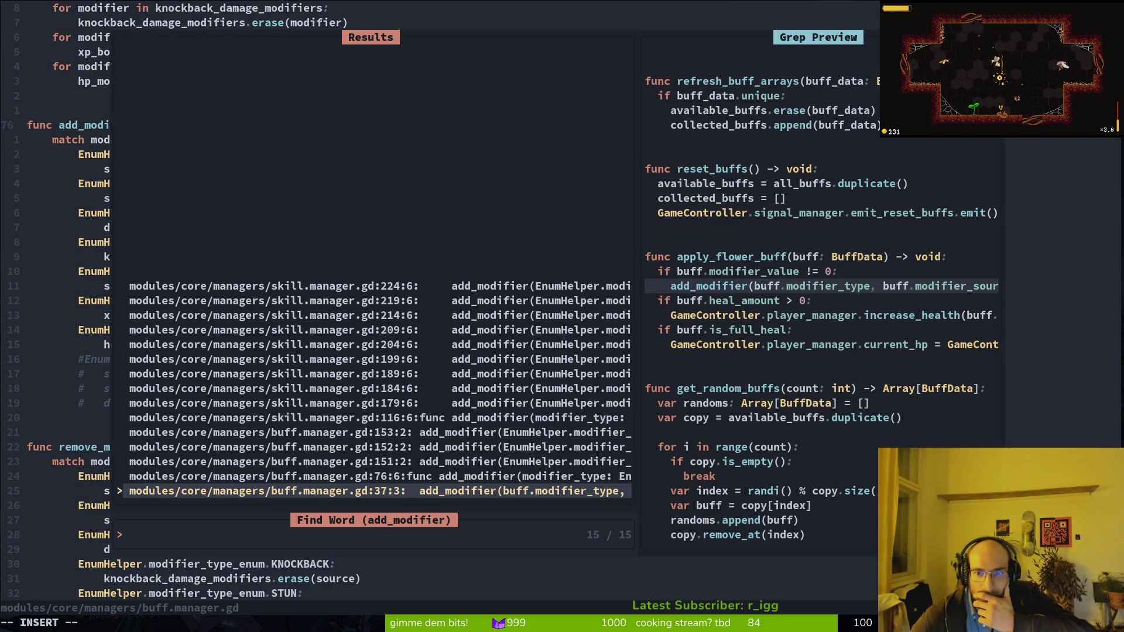
key(Return)
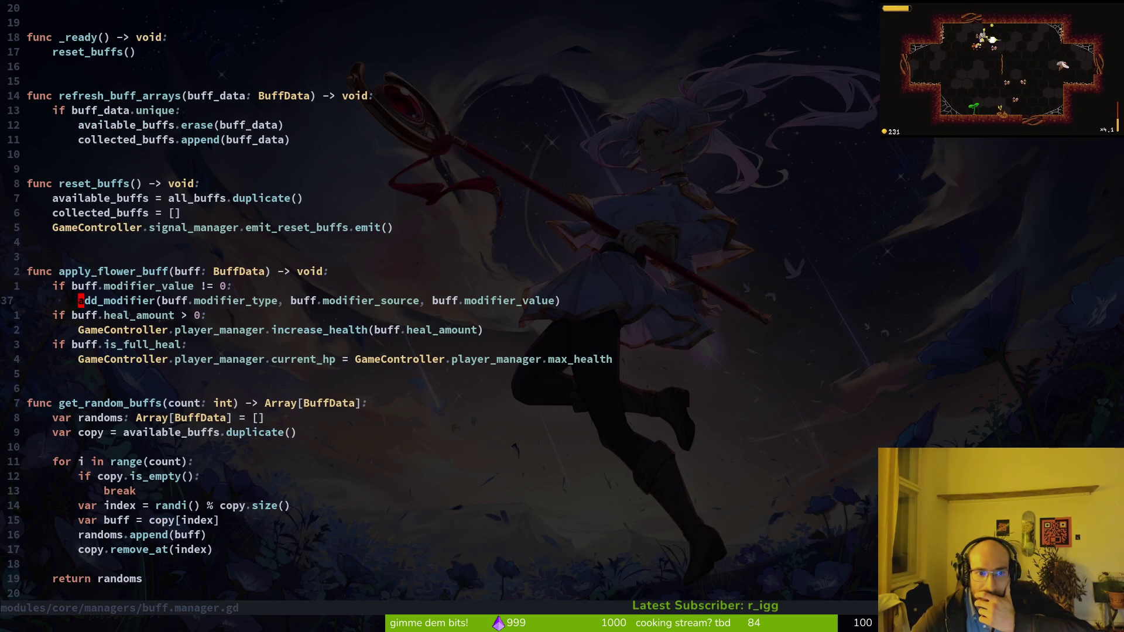
key(k)
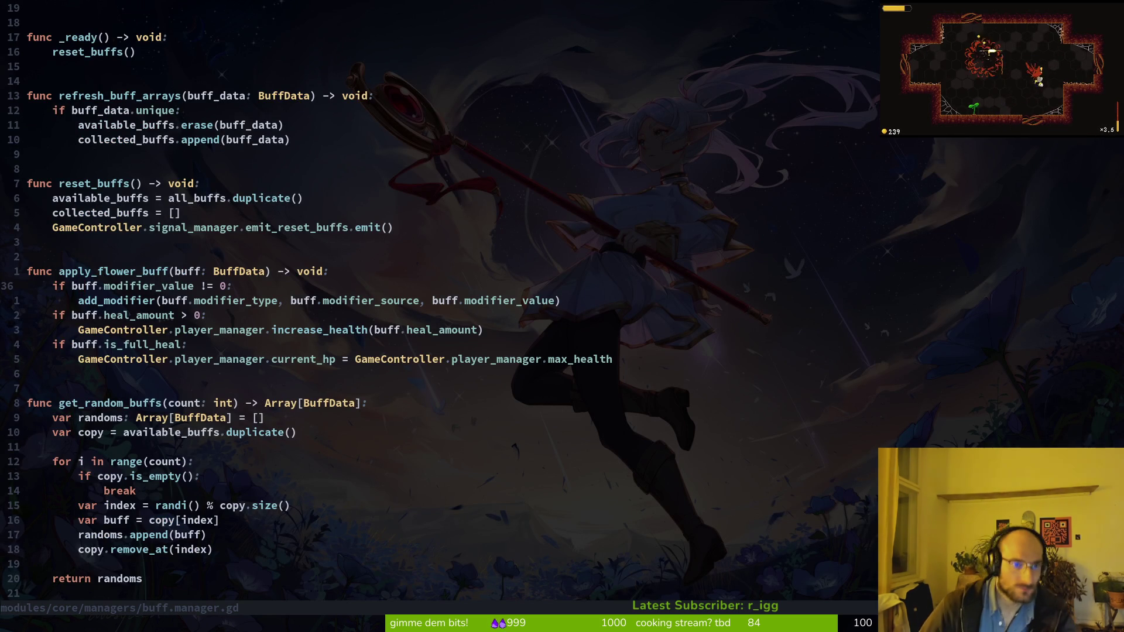
text(oprint_debug()
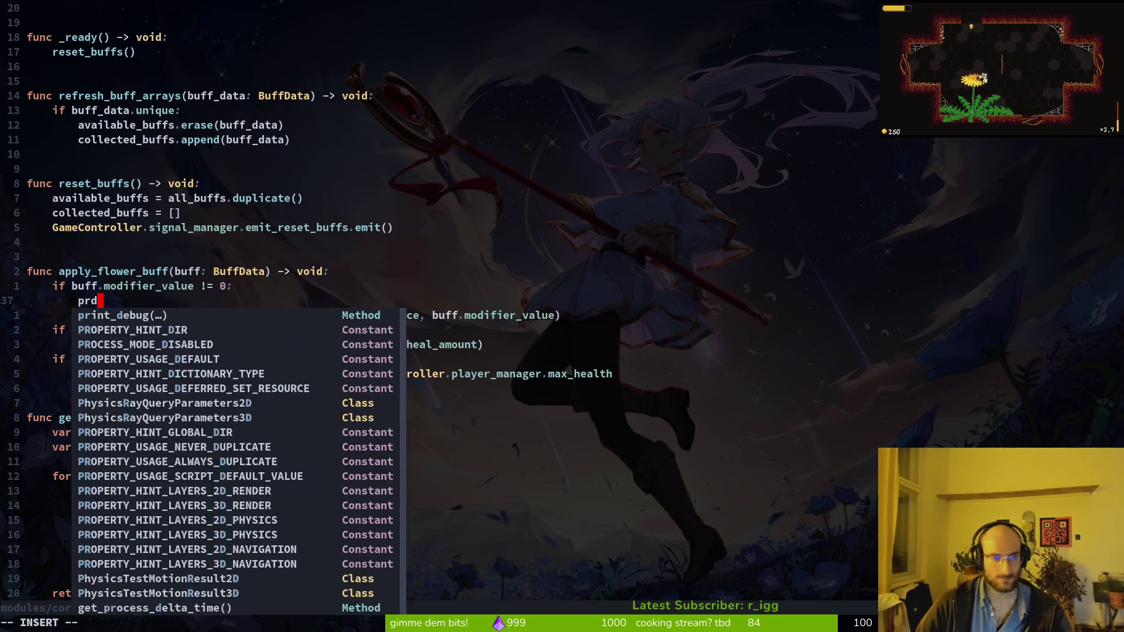
text(buff.m)
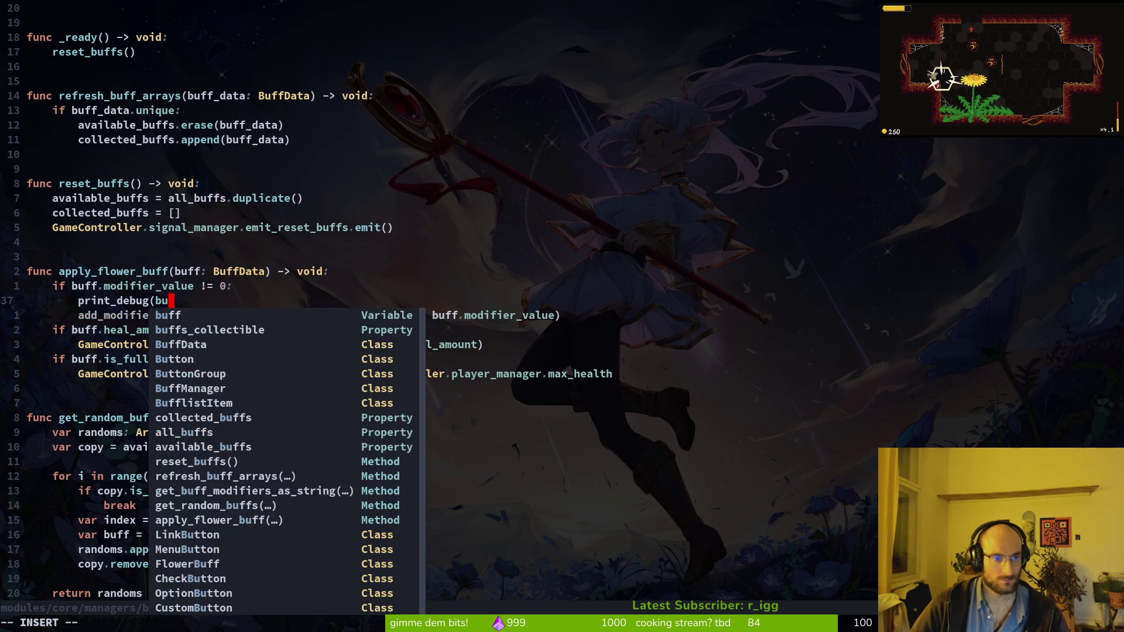
Complete the line as print_debug(buff.modifier_value) and save the file.
key(Tab)
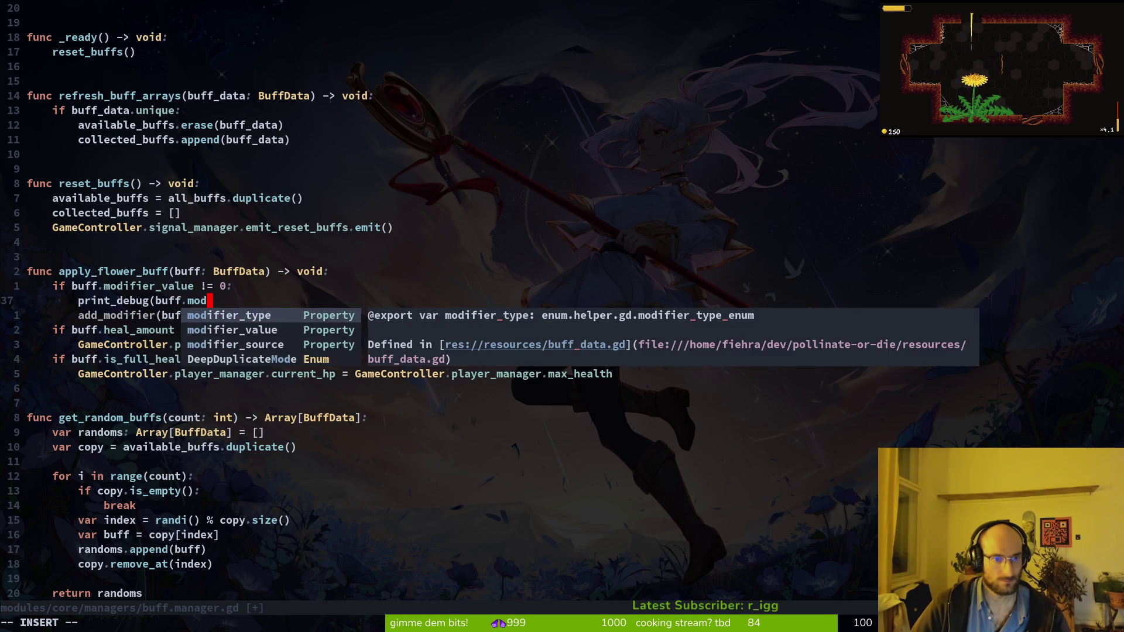
key(Tab)
key(Return)
key(Escape)
text(:w)
key(Return)
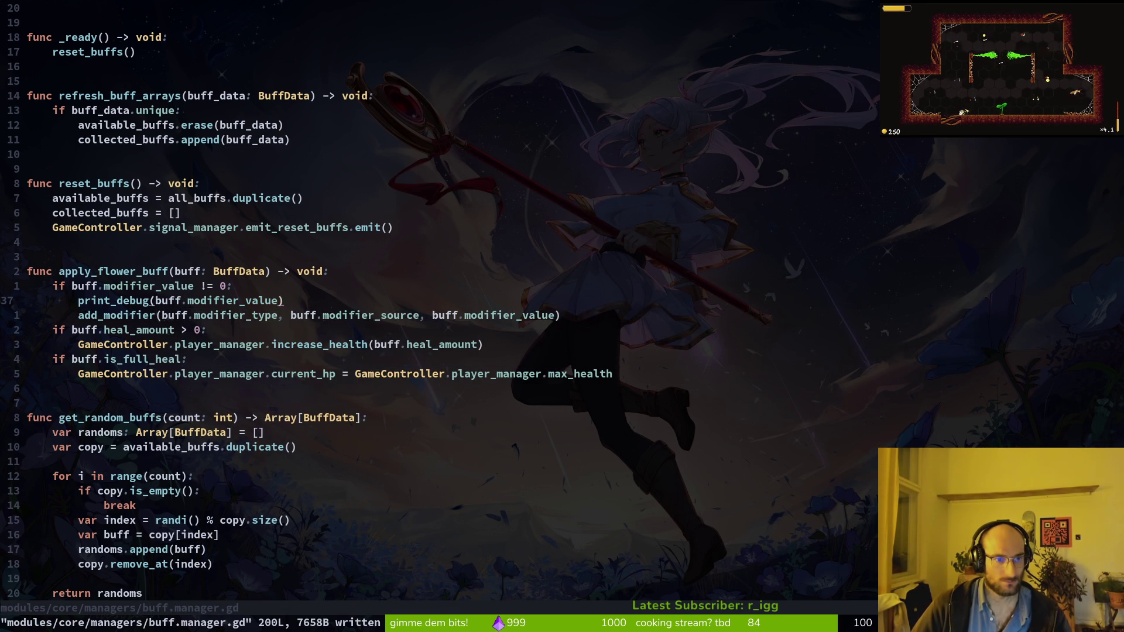
Replace it with print_debug(xp_bonus_modifiers) below add_modifier and save.
key(d)
key(d)
text(o)
text(prin)
key(Tab)
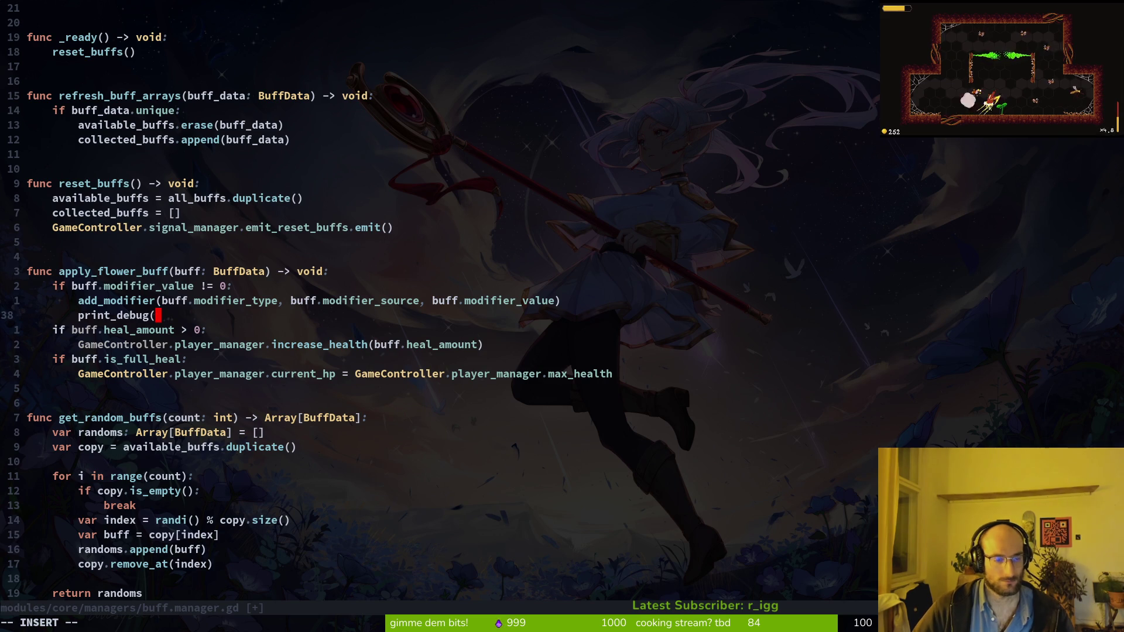
text(xp)
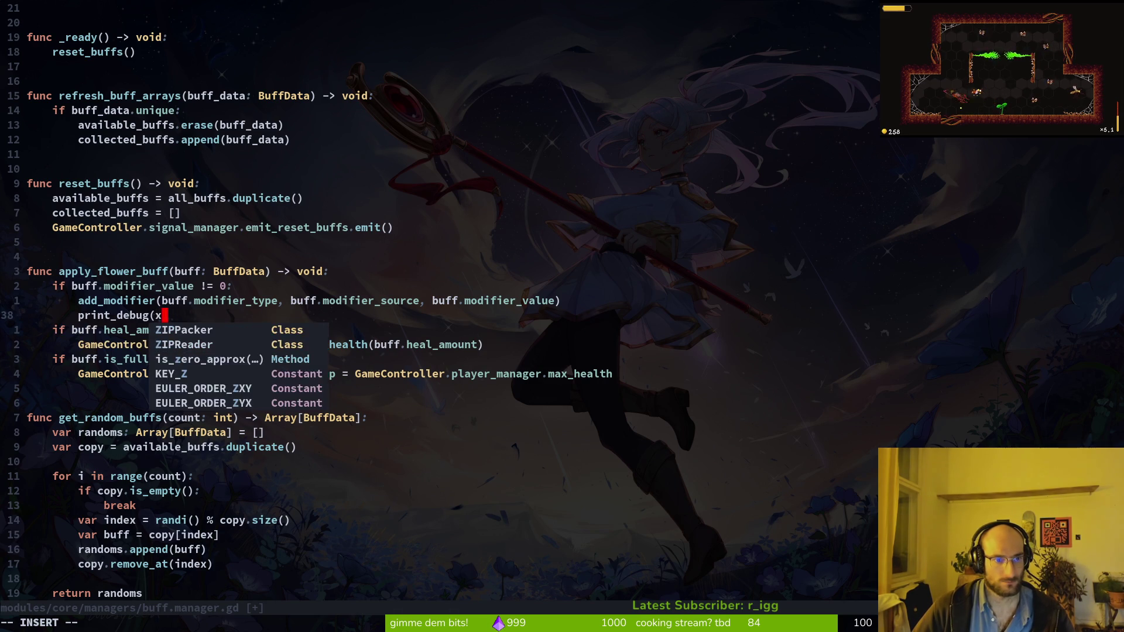
key(Tab)
key(ctrl+s)
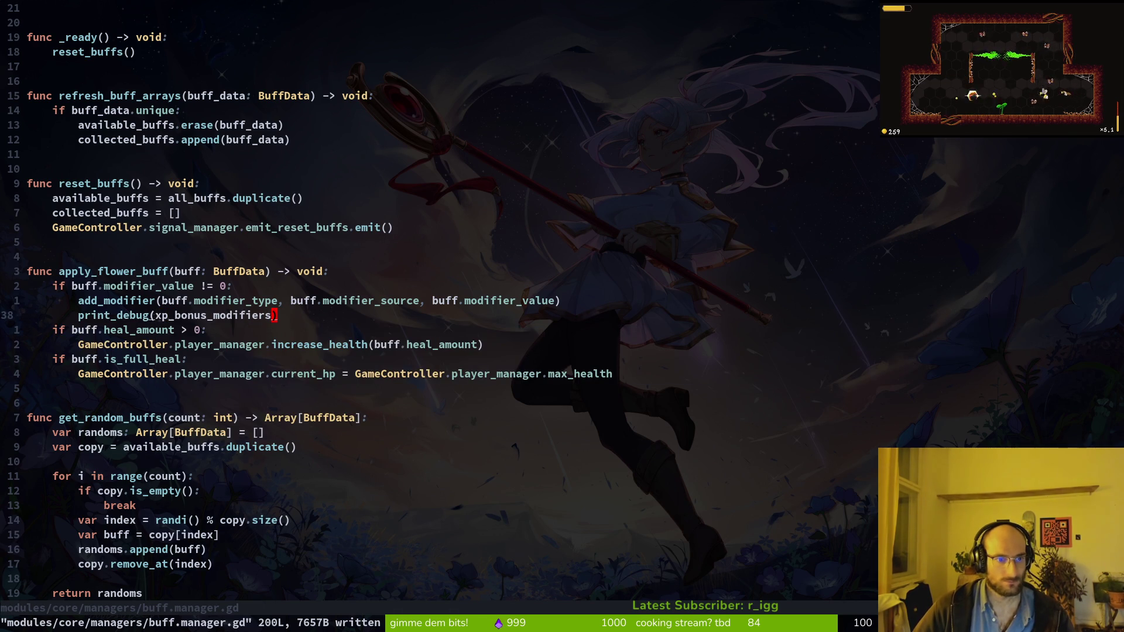
Start a second print_debug(get… line, checking the modifier functions further down.
text(oprint_debug(getto)
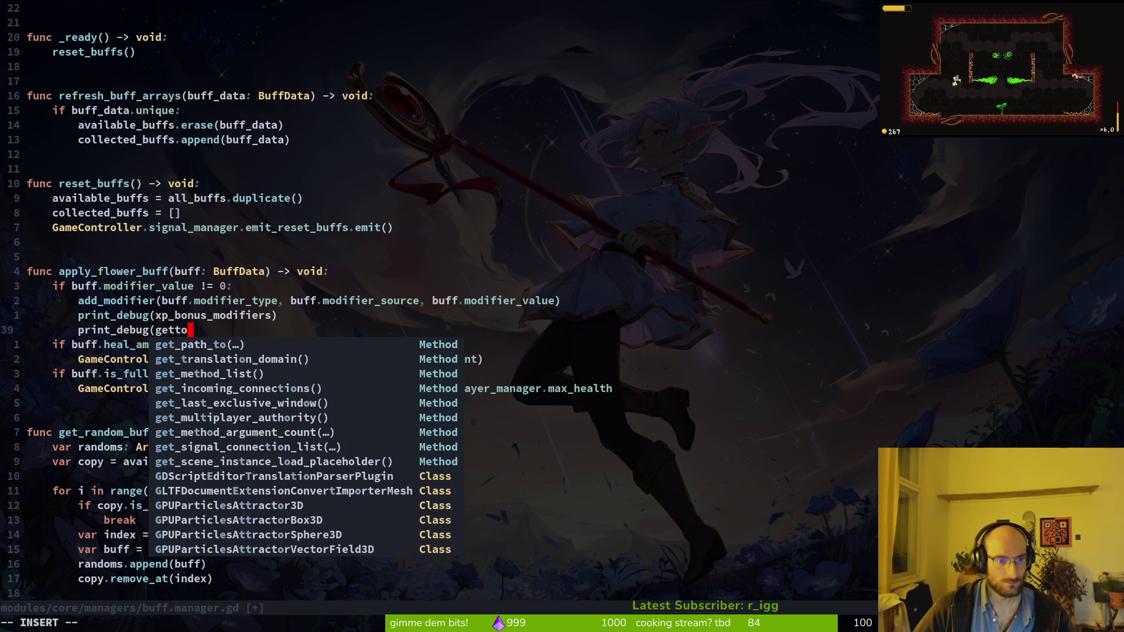
key(BackSpace)
key(BackSpace)
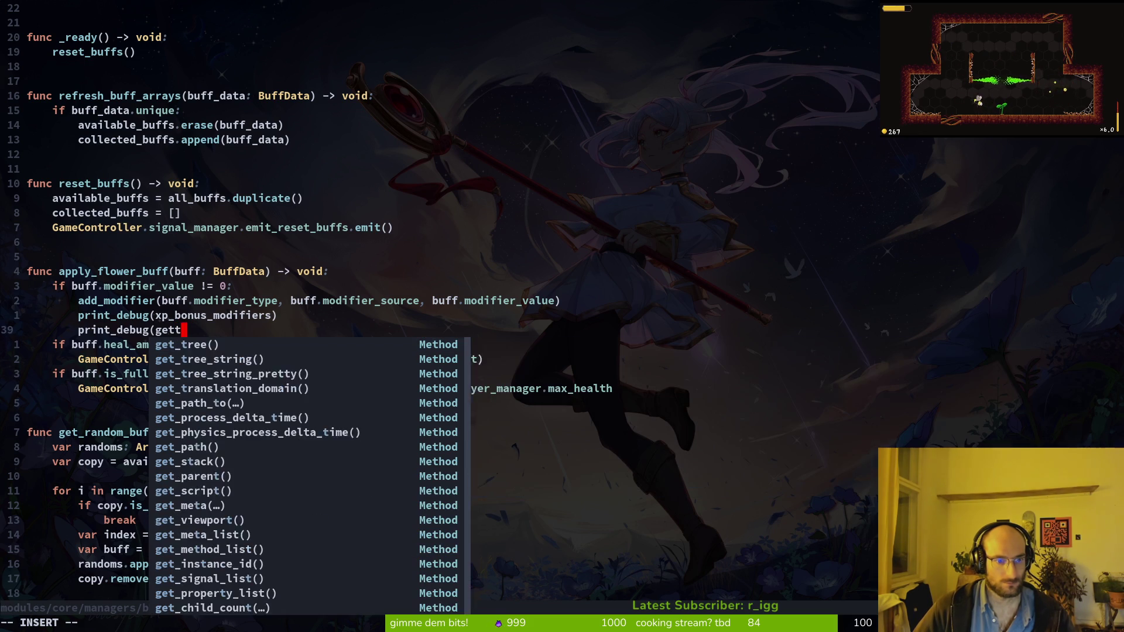
key(Escape)
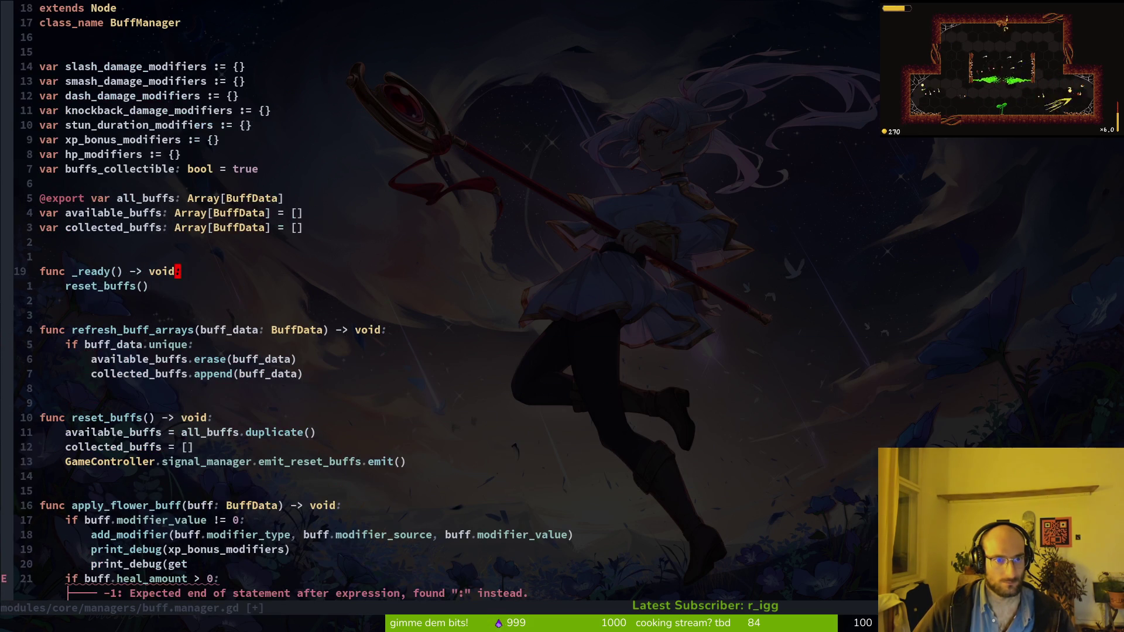
click(42, 301)
key(ctrl+d)
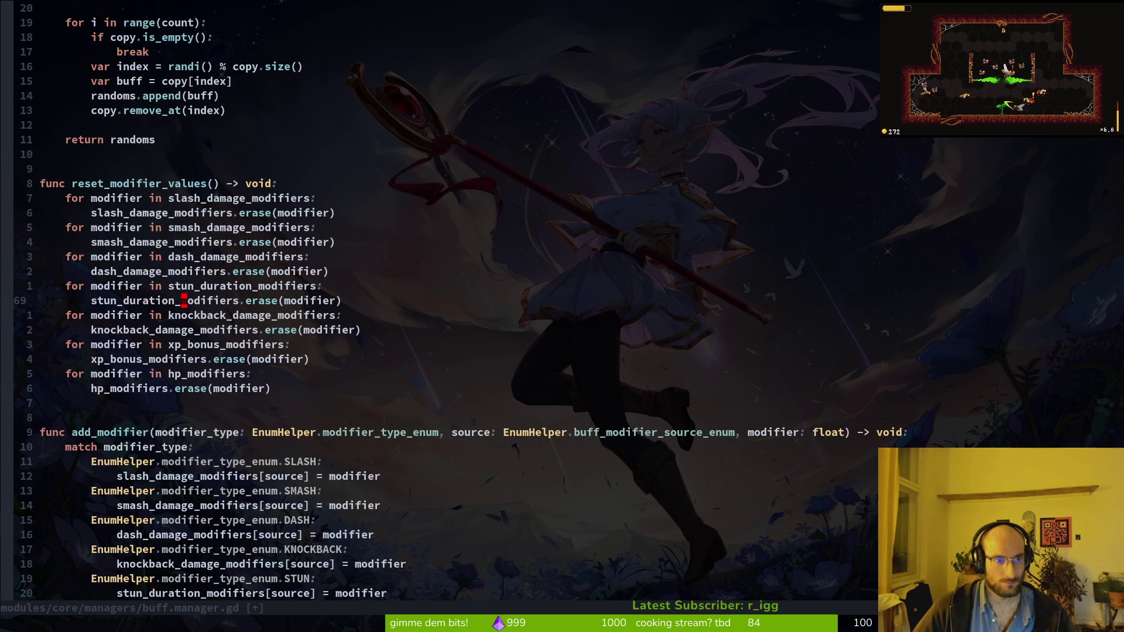
key(ctrl+d)
key(ctrl+d)
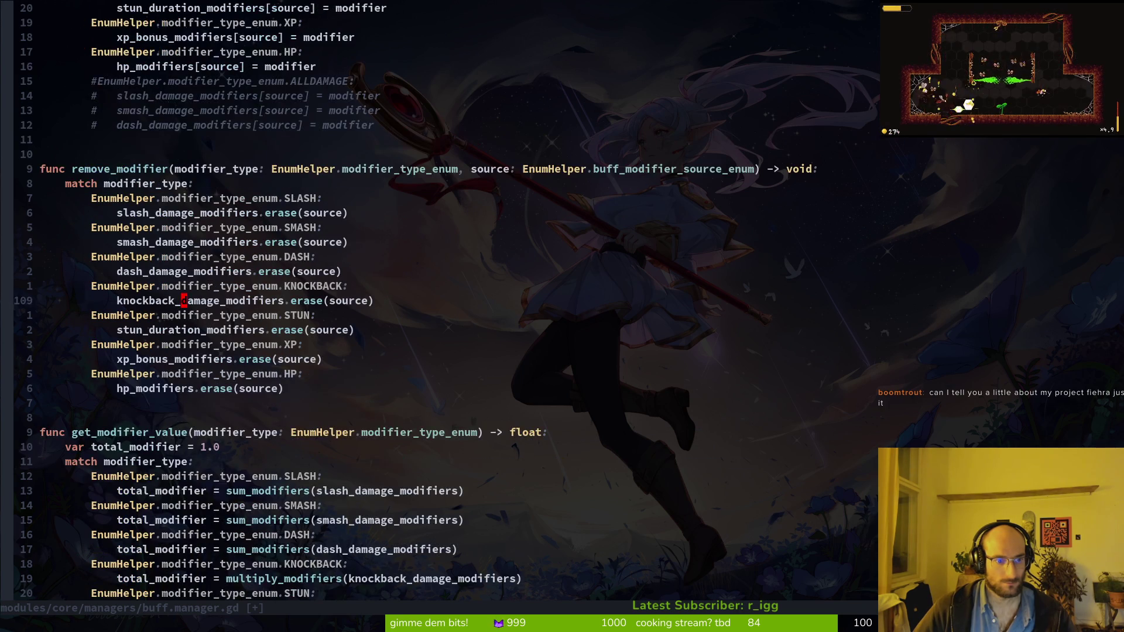
key(ctrl+u)
key(ctrl+u)
key(ctrl+u)
key(braceleft)
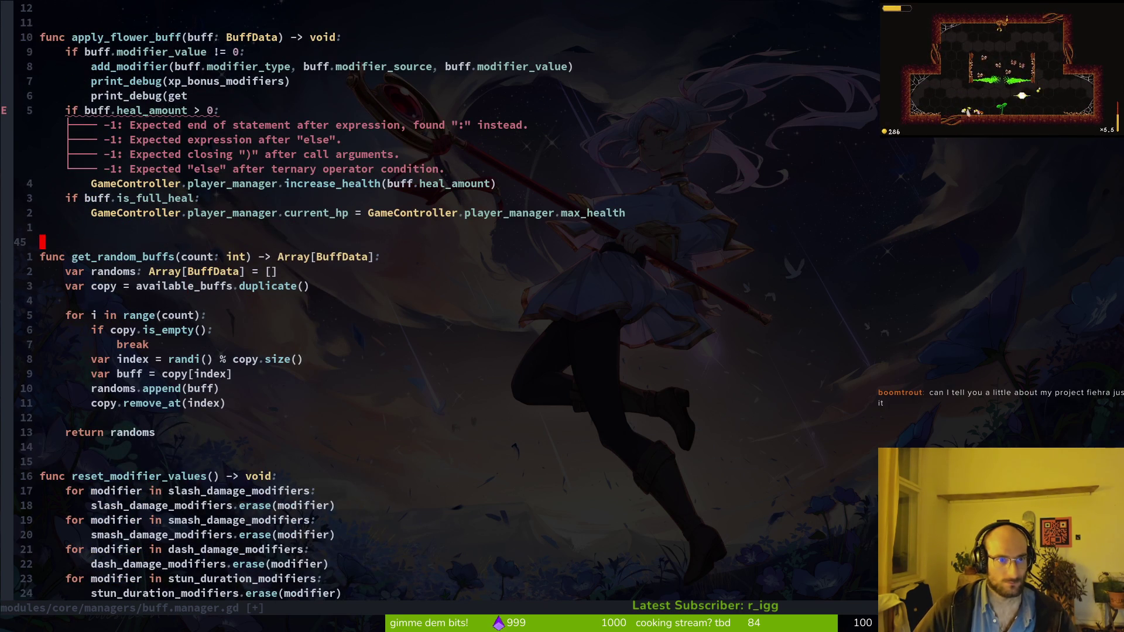
Complete the unfinished line with get_modifier_value and check its signature.
key(g)
key(semicolon)
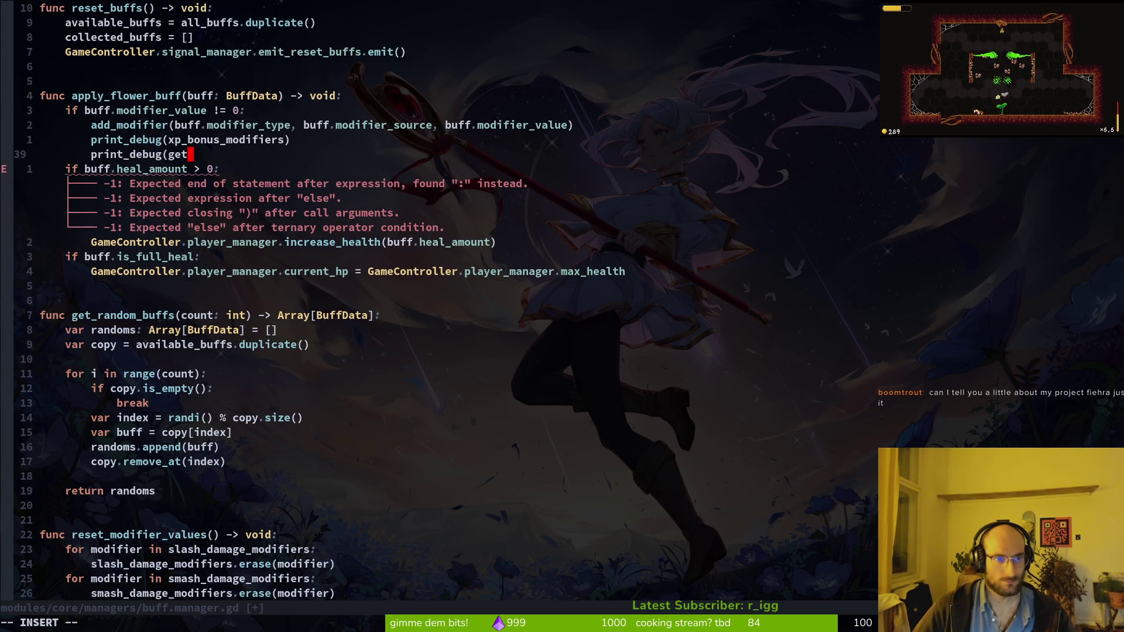
text(_mo)
key(Return)
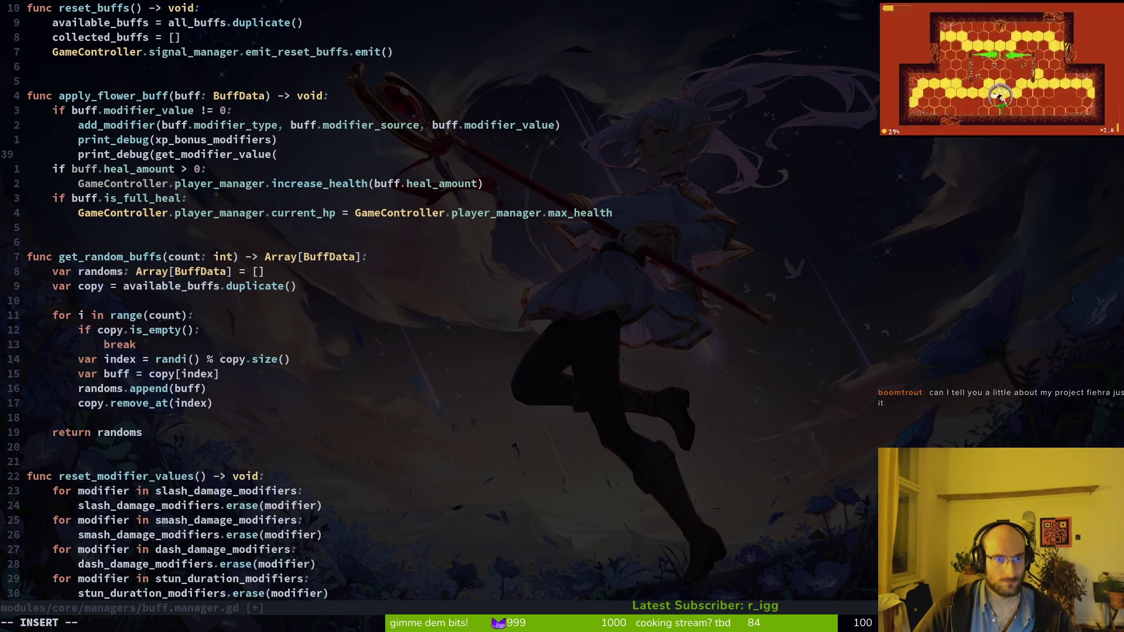
key(Escape)
key(ctrl+space)
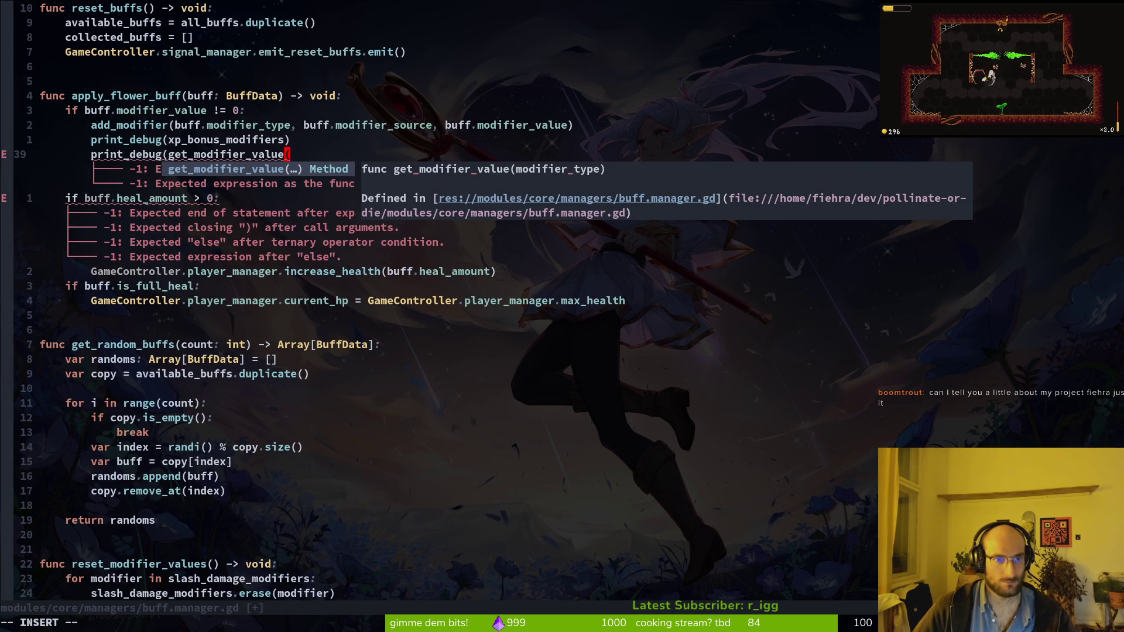
text(()
key(ctrl+e)
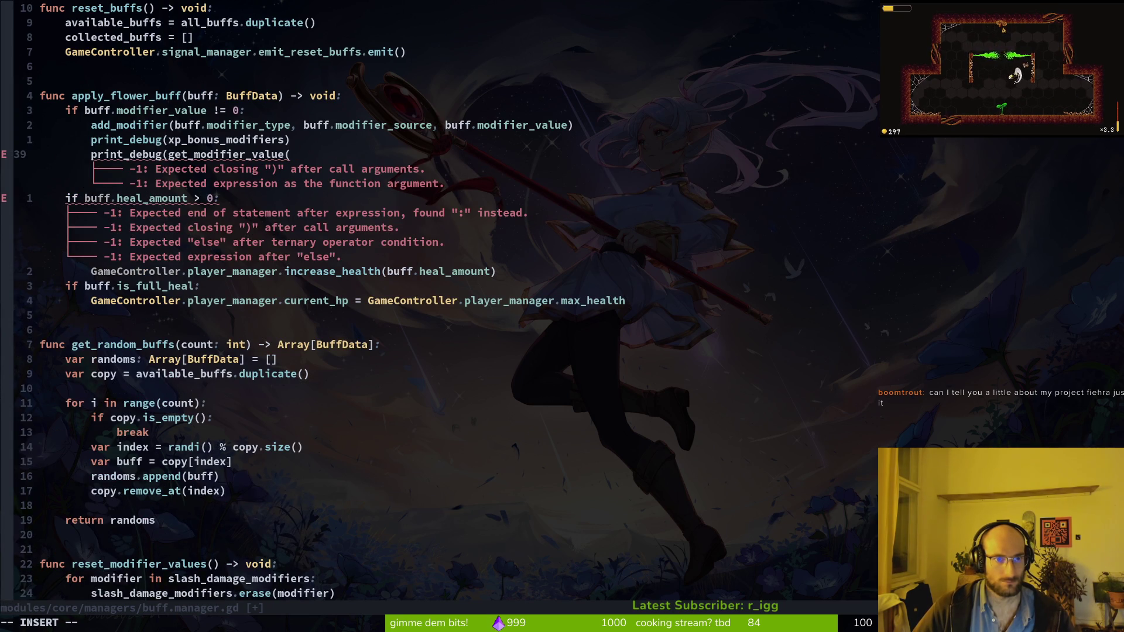
Pass buff.modifier_type as get_modifier_value's argument and save buff.manager.gd.
text(buf)
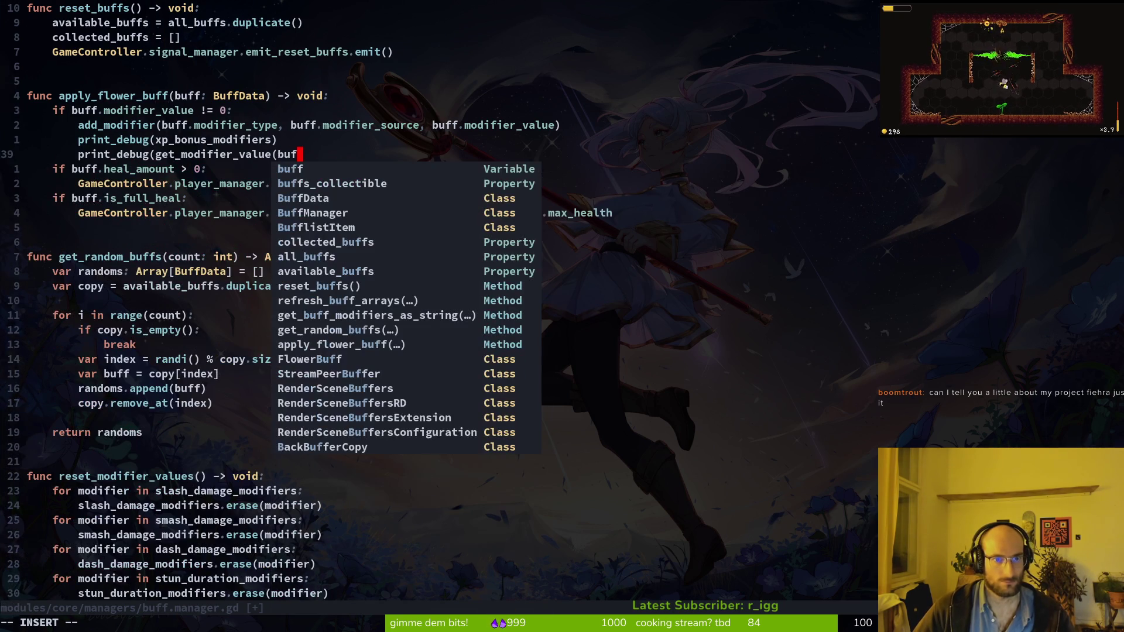
text(f.mod)
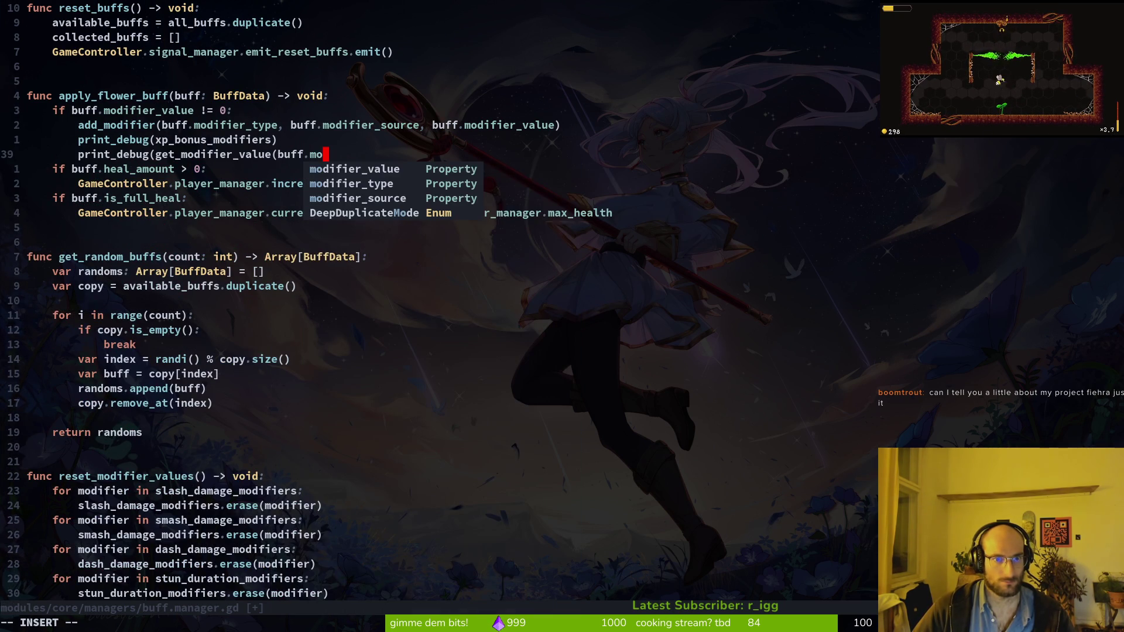
key(Down)
key(Return)
key(Escape)
text(:w)
key(Return)
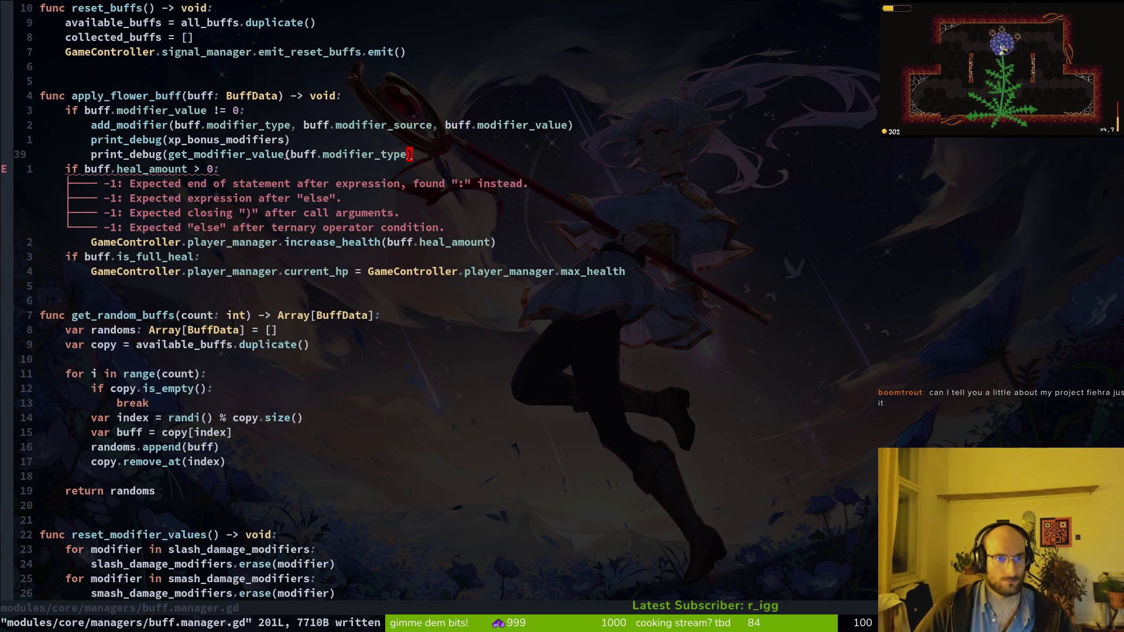
Close the print_debug call at the end of line 39 and save again.
key(A)
text())
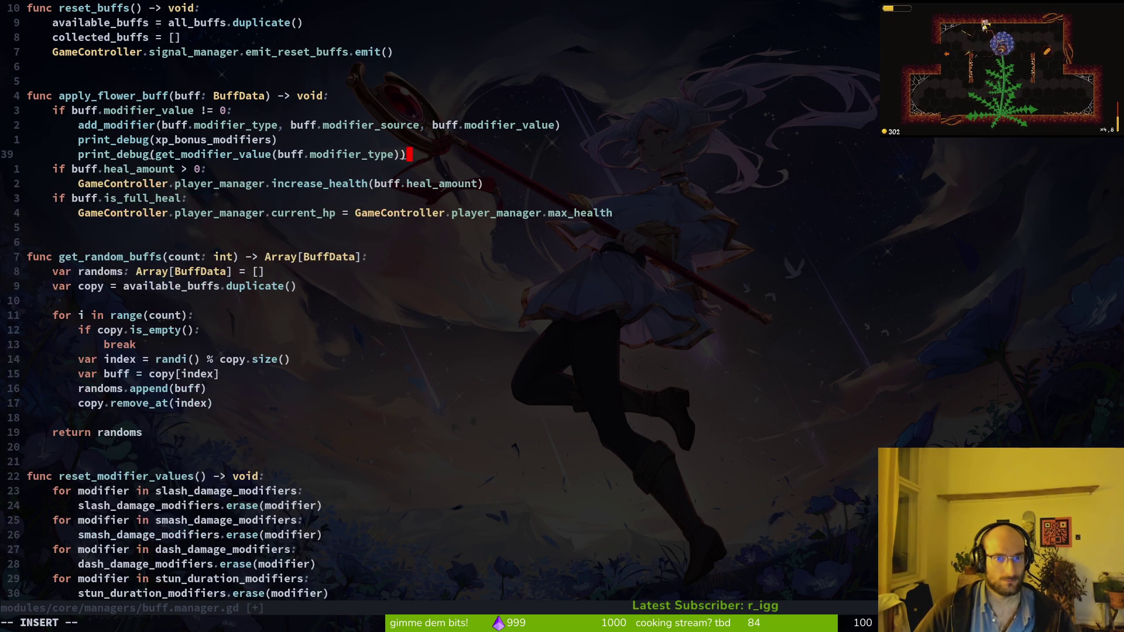
key(Escape)
text(:w)
key(Return)
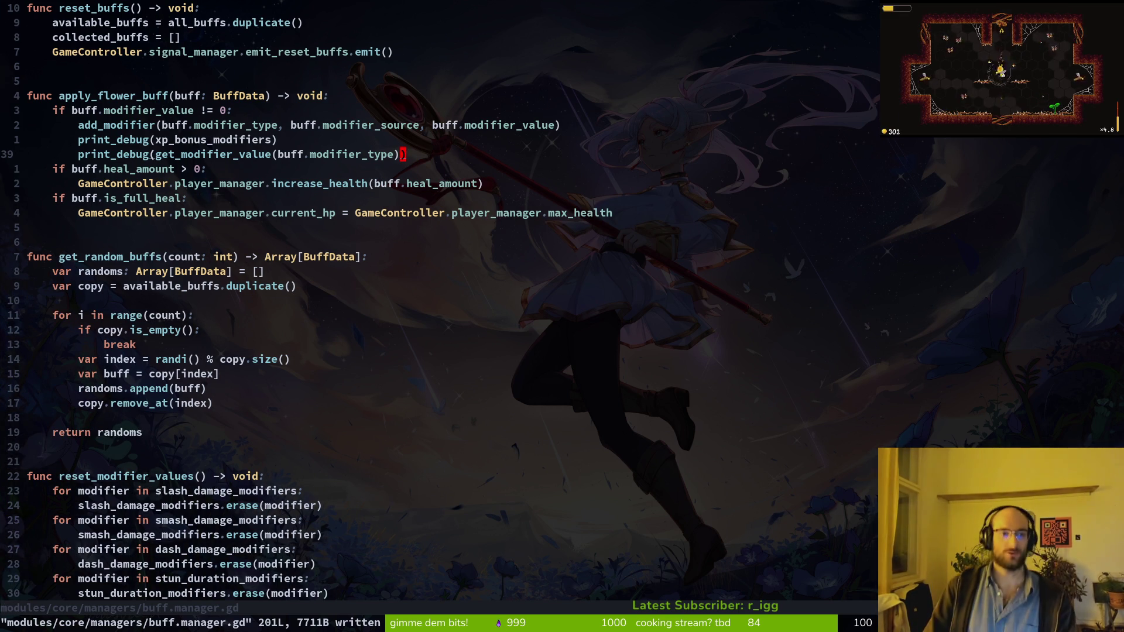
Resume the paused game from its pause menu and switch back to the Godot editor.
key(alt+Tab)
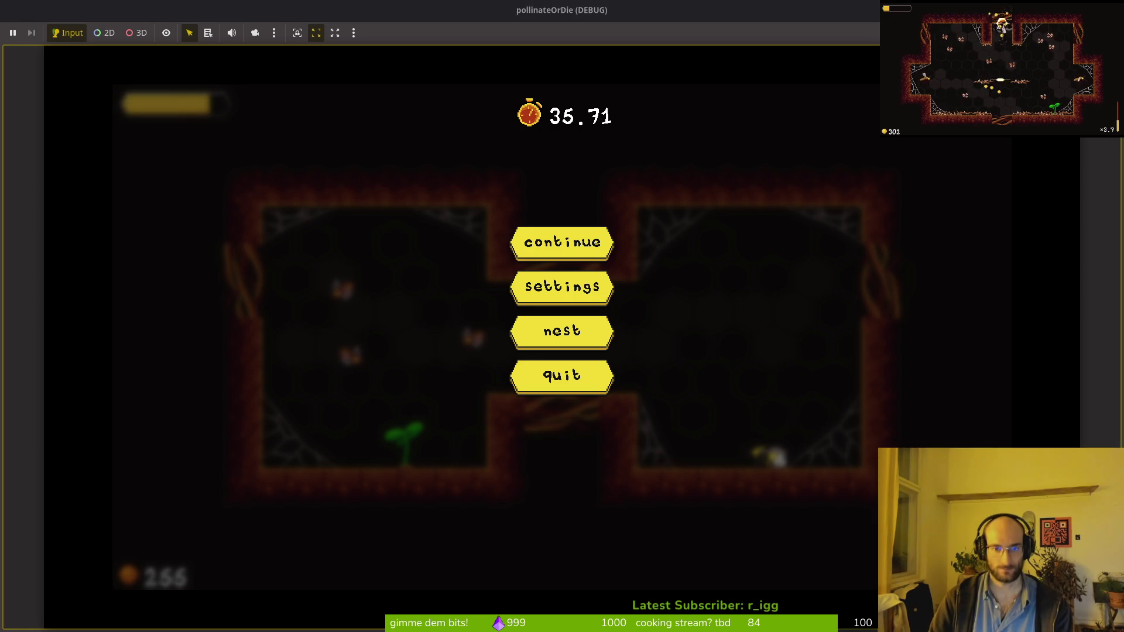
key(Escape)
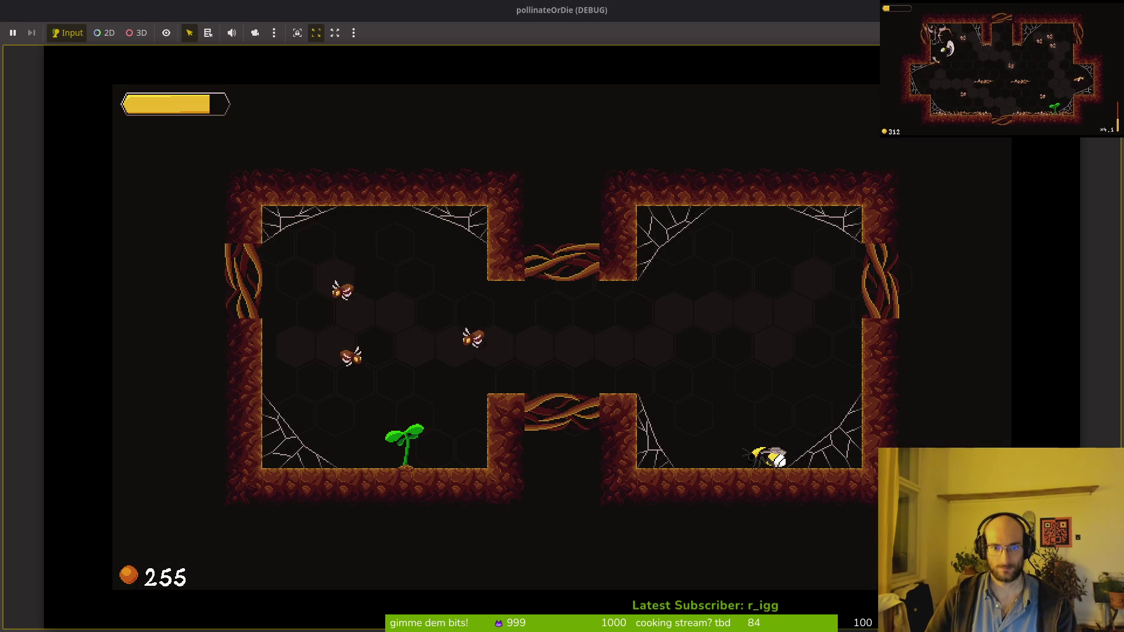
key(alt+Tab)
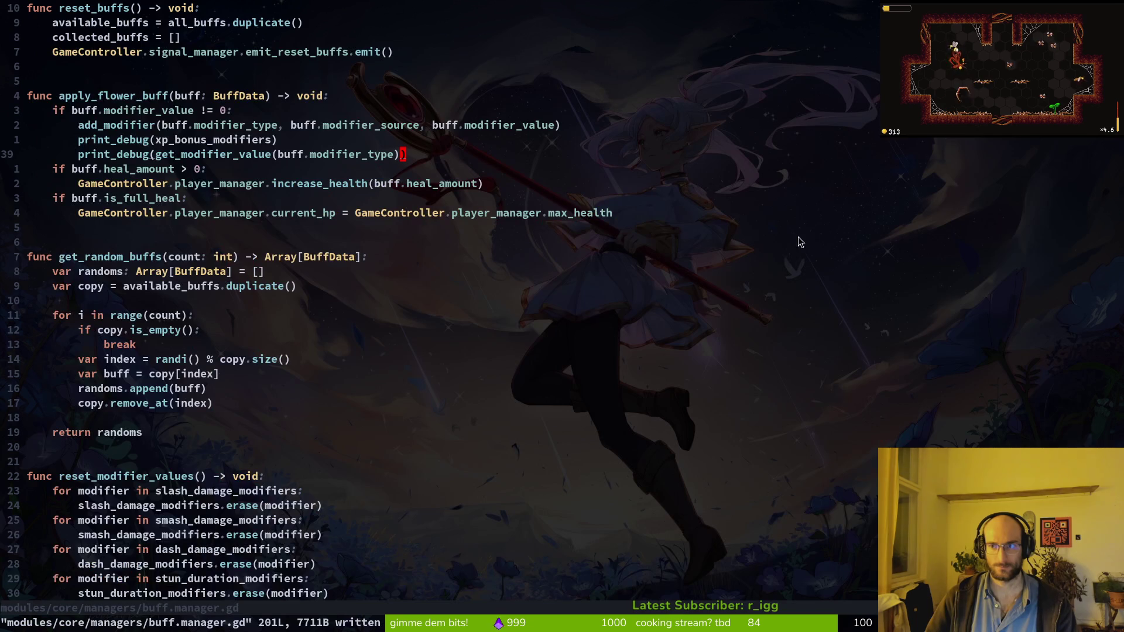
key(alt+Tab)
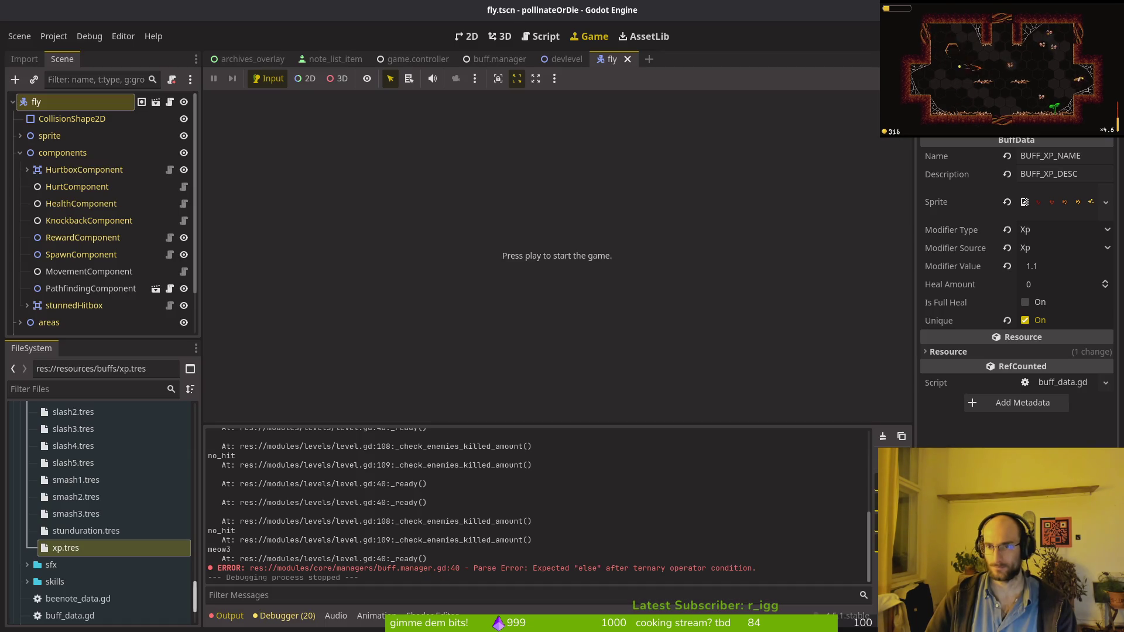
Relaunch the project with F5, make the game window fullscreen, and load the saved game.
key(F5)
key(alt+Tab)
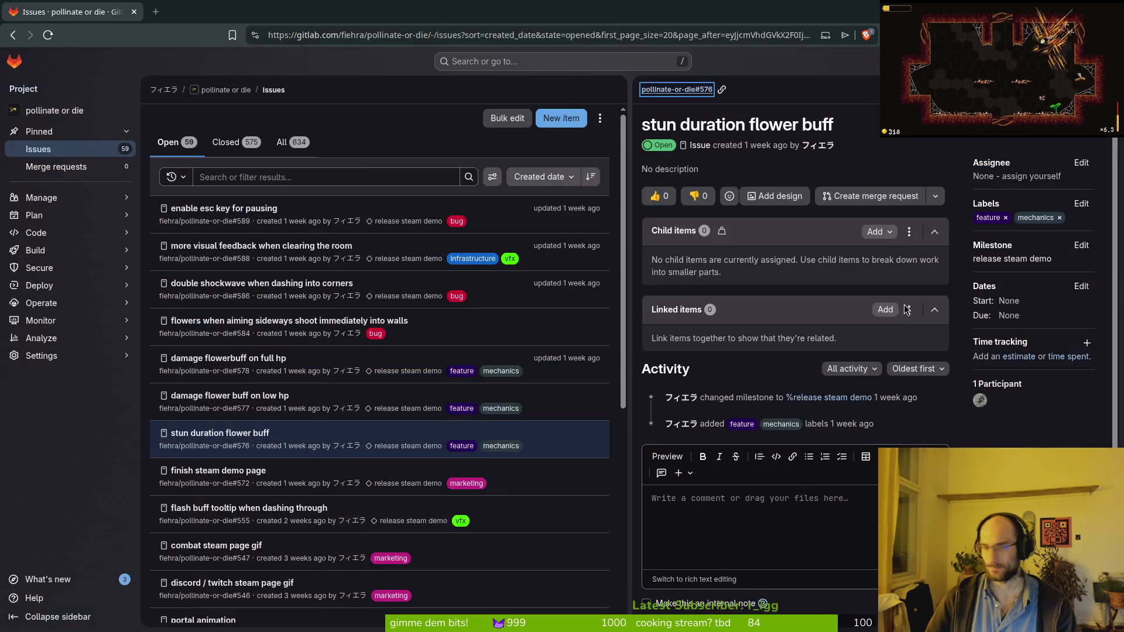
key(alt+Tab)
key(alt+Tab)
key(alt+Tab)
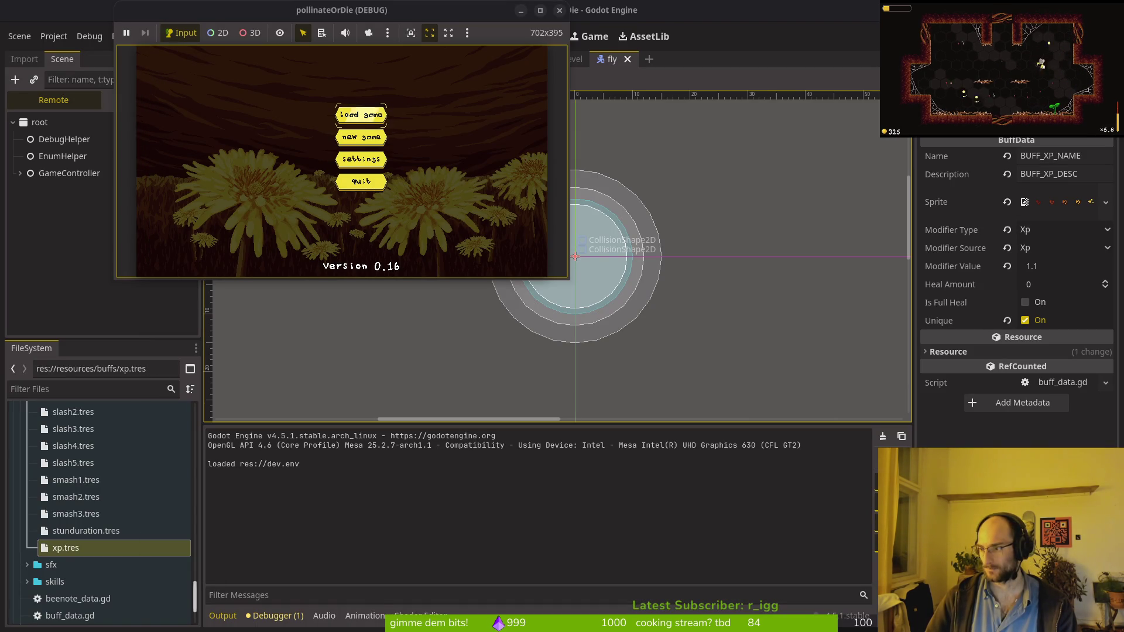
key(alt+Tab)
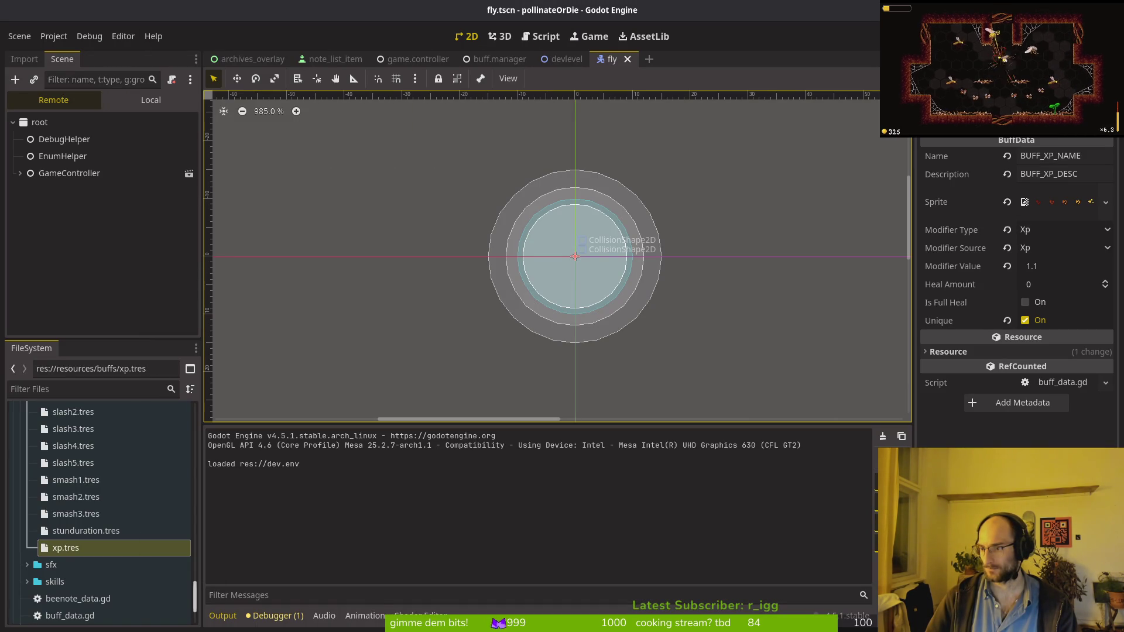
key(alt+Tab)
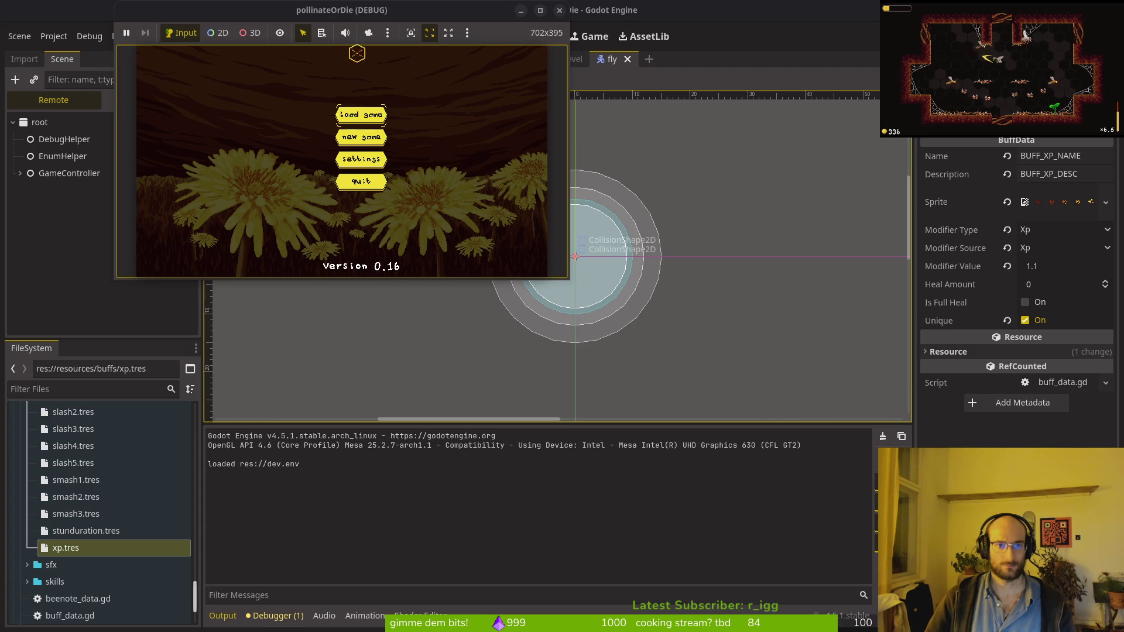
key(super+Up)
key(Return)
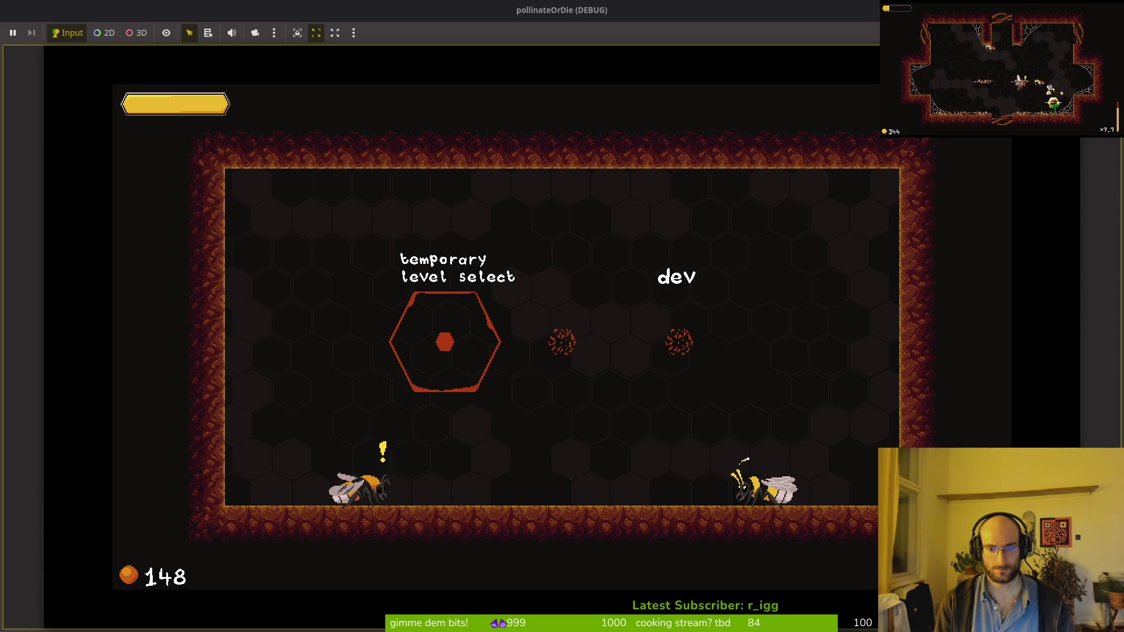
Enter a cave level, defeat the enemies, and pollinate the plant and sapling for pollen.
key(Up)
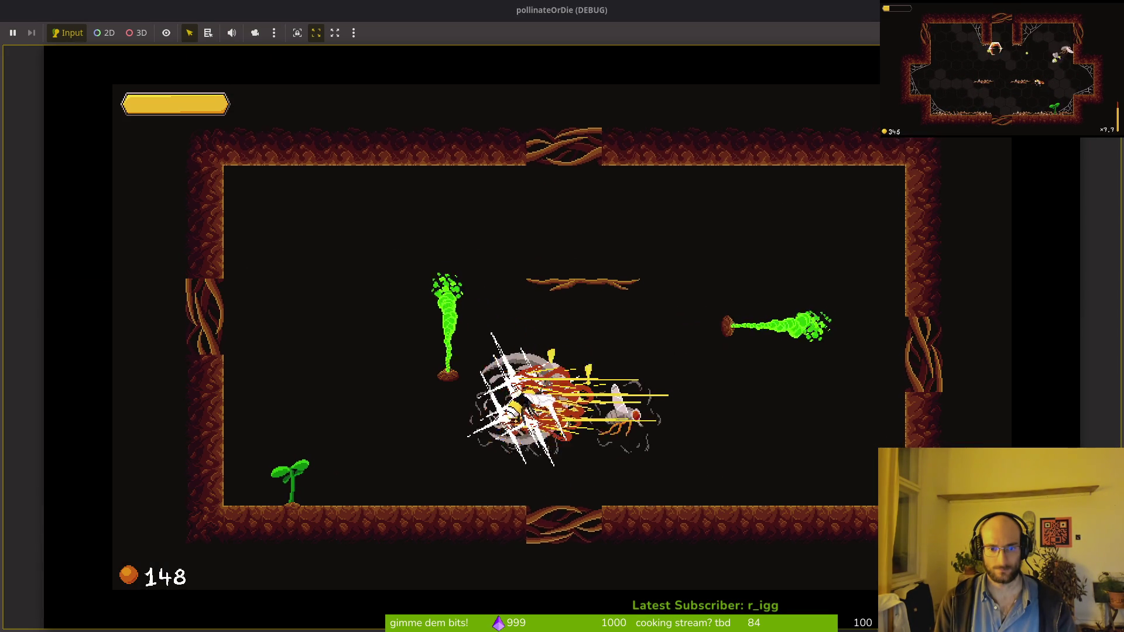
key(Right)
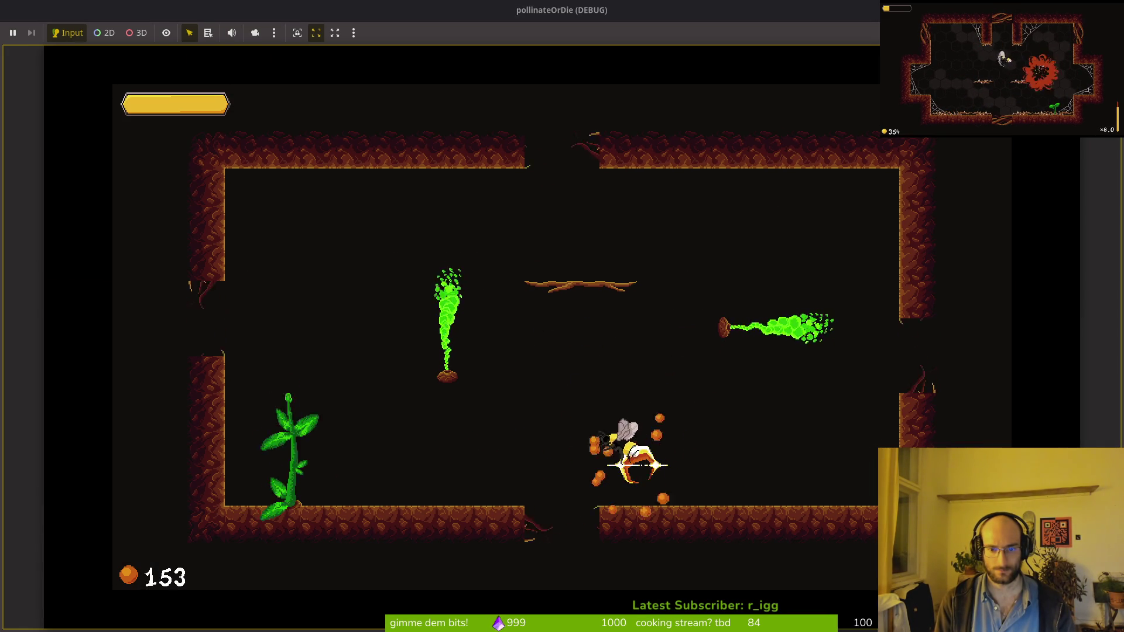
key(Left)
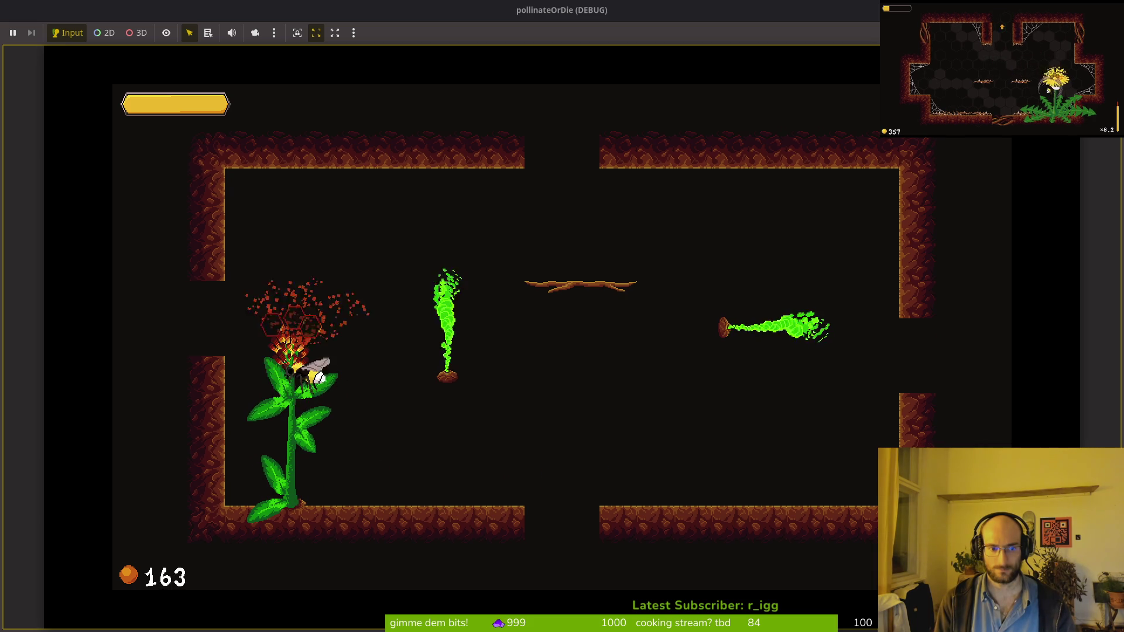
key(Up)
key(Right)
key(Down)
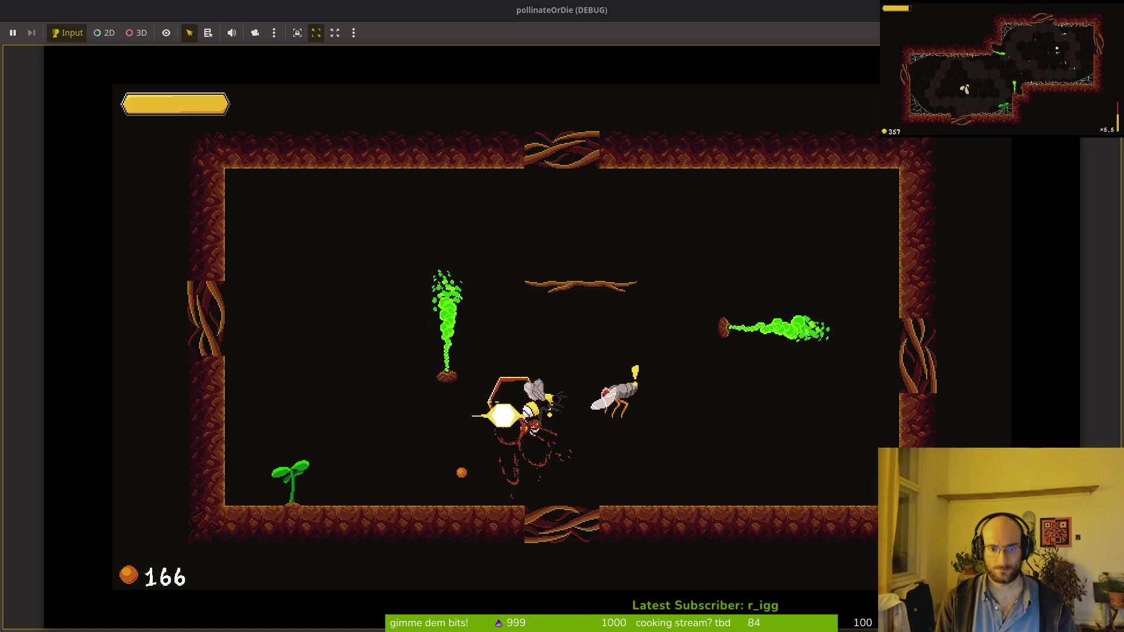
key(Left)
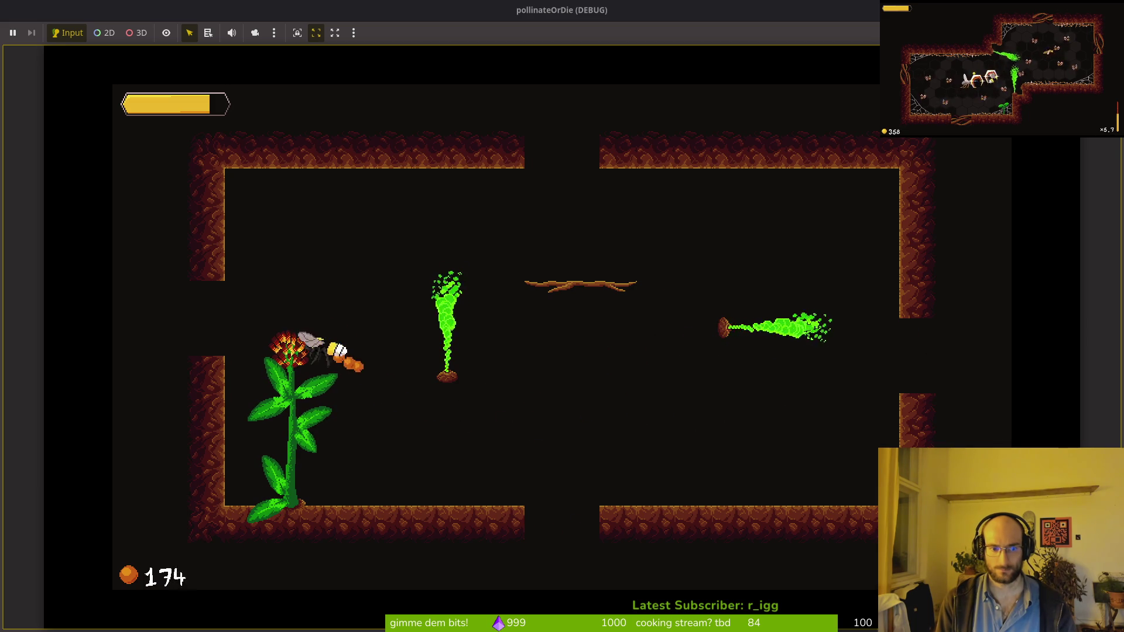
Enter the dev hexagon level, defeat the enemies, and land on the flower for upgrade choices.
key(Up)
key(Right)
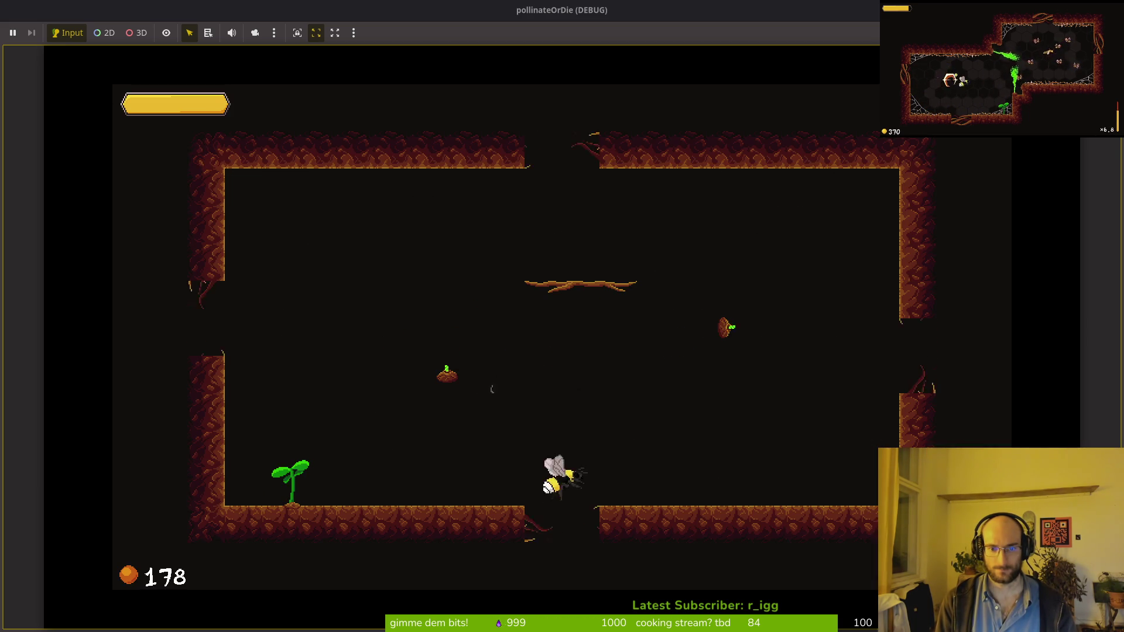
key(Up)
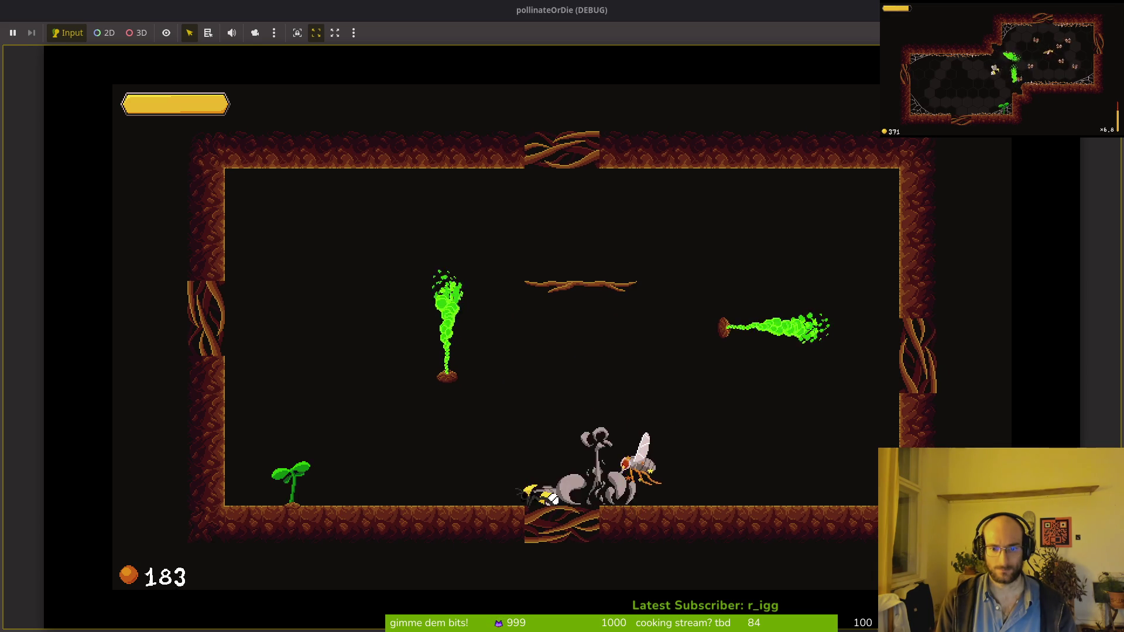
key(Left)
key(Up)
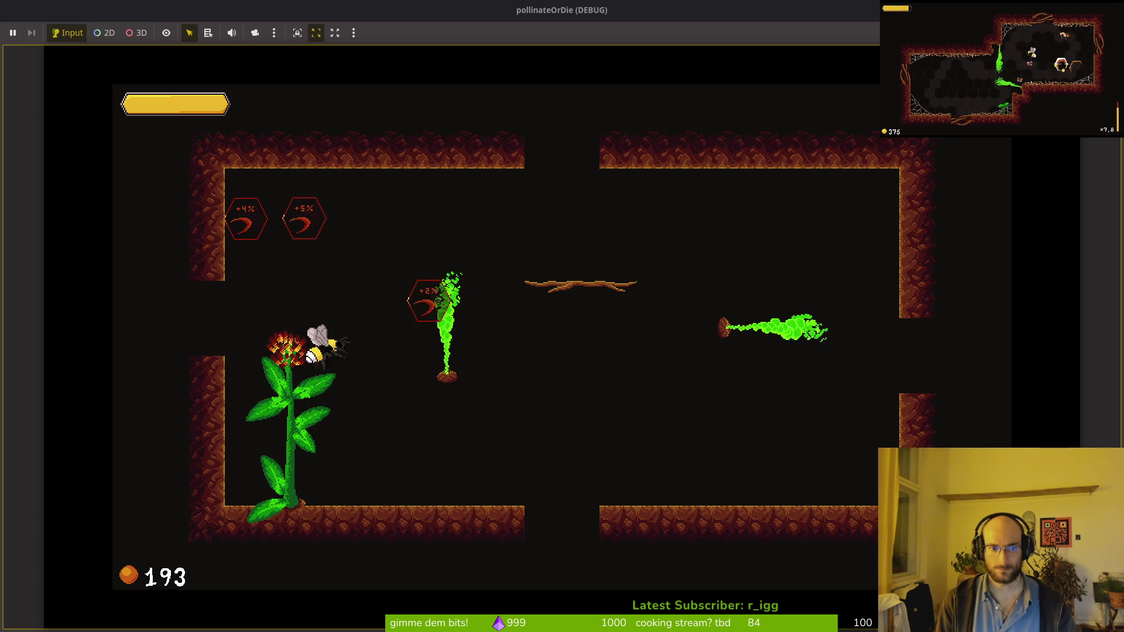
Start the next level, destroy the mosquito and other enemies, and land on the flower.
key(Up)
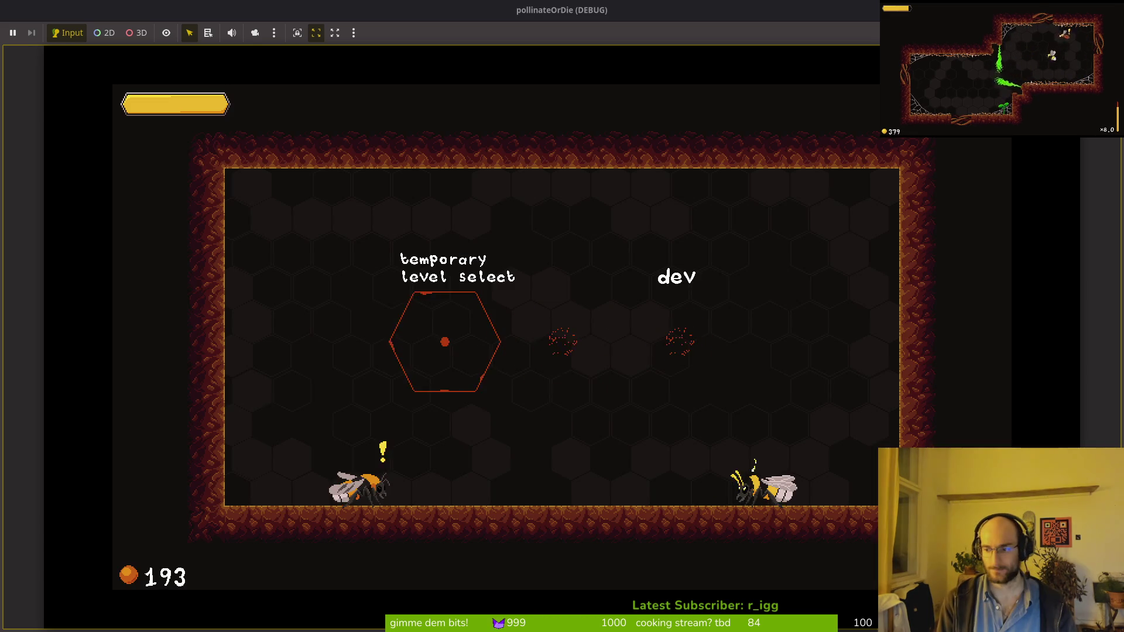
key(Right)
key(Up)
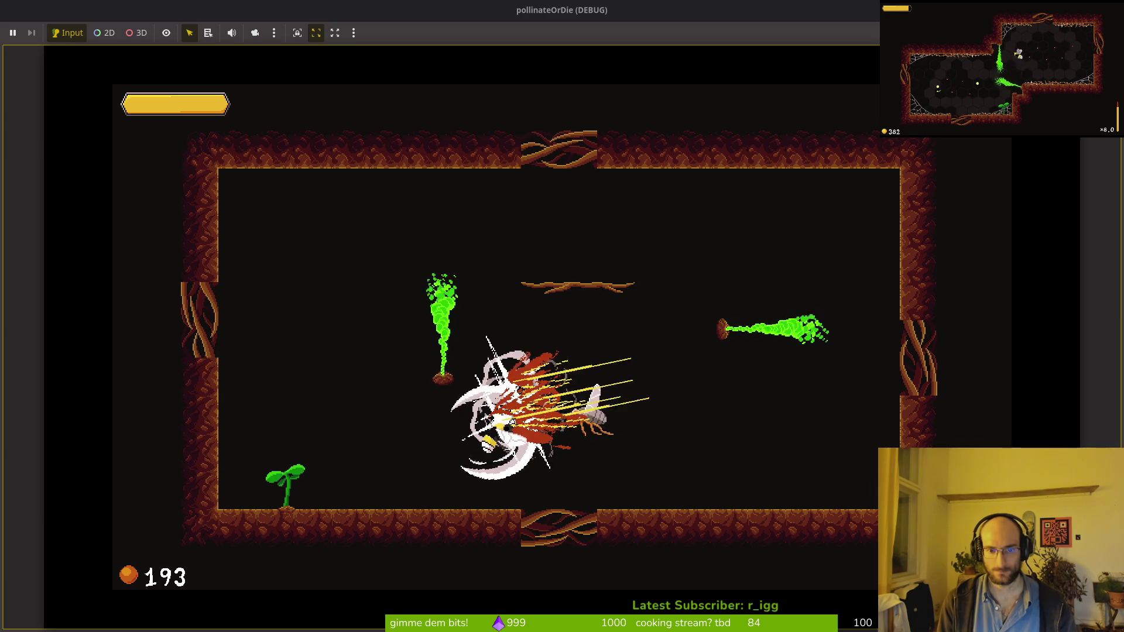
key(Left)
key(Left)
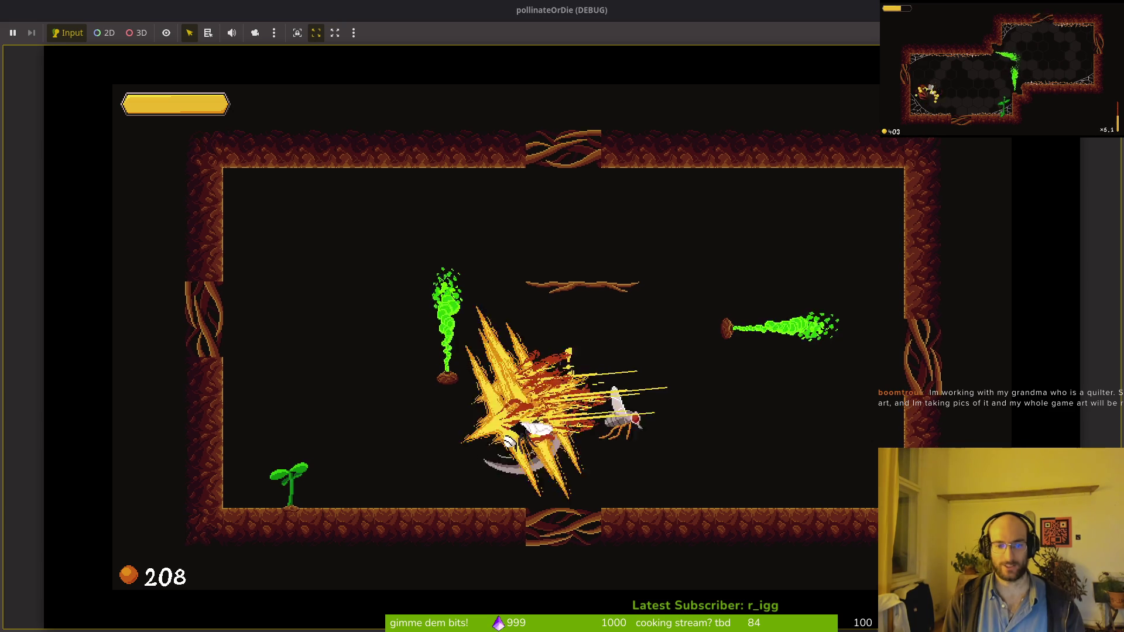
key(Left)
key(Up)
key(Left)
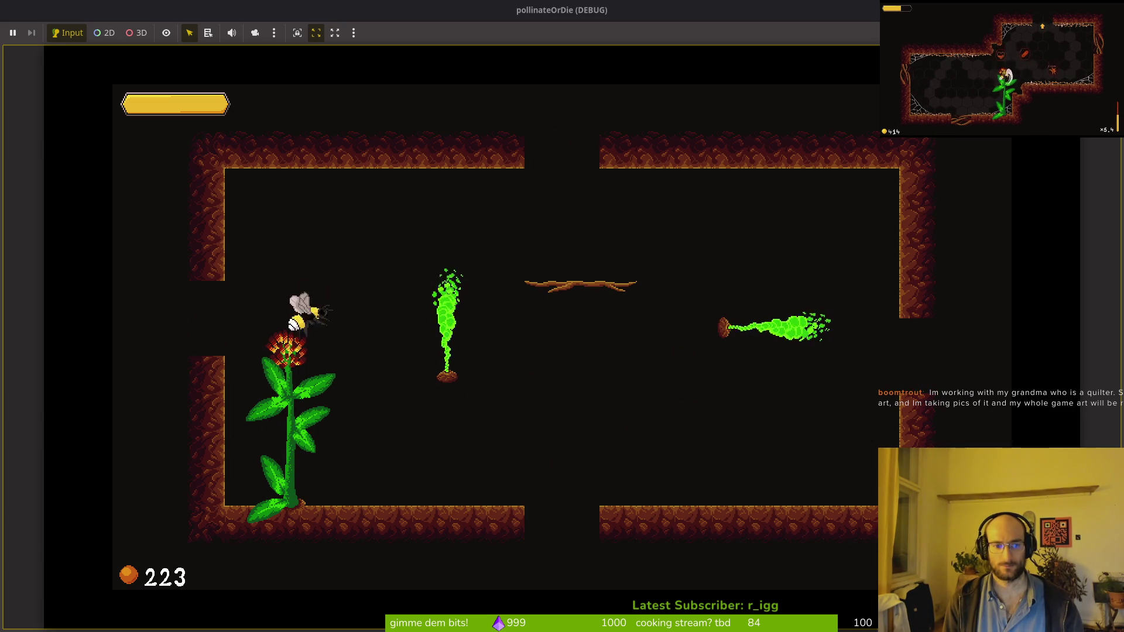
key(Down)
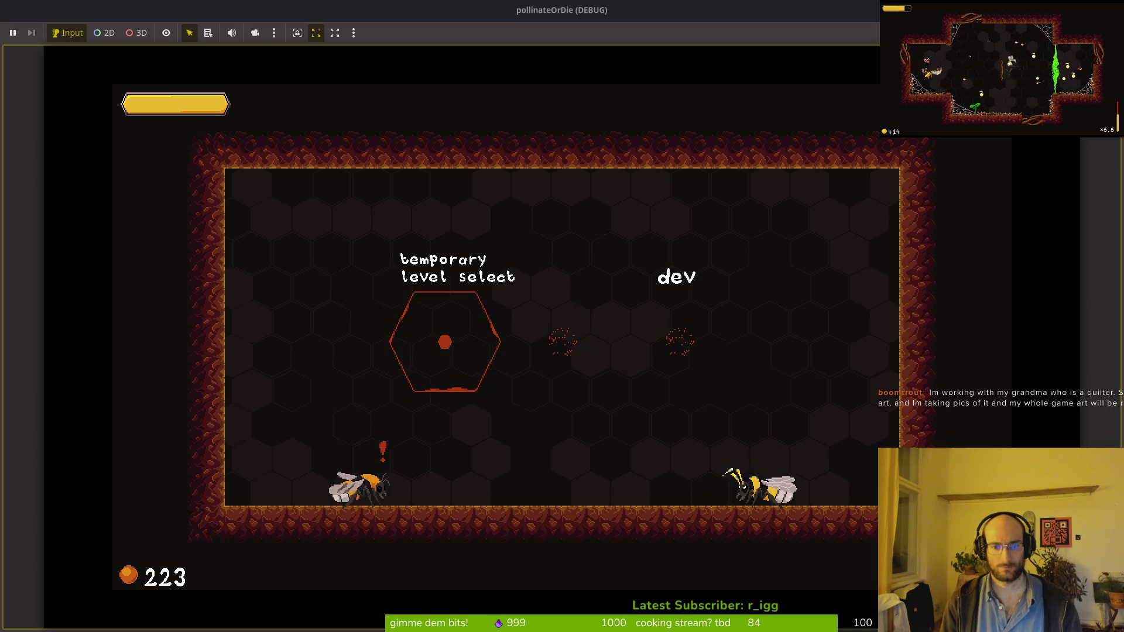
Clear the spider-and-fly arena, pollinate the flower to reach 238 pollen, and restore the windowed game.
key(Left)
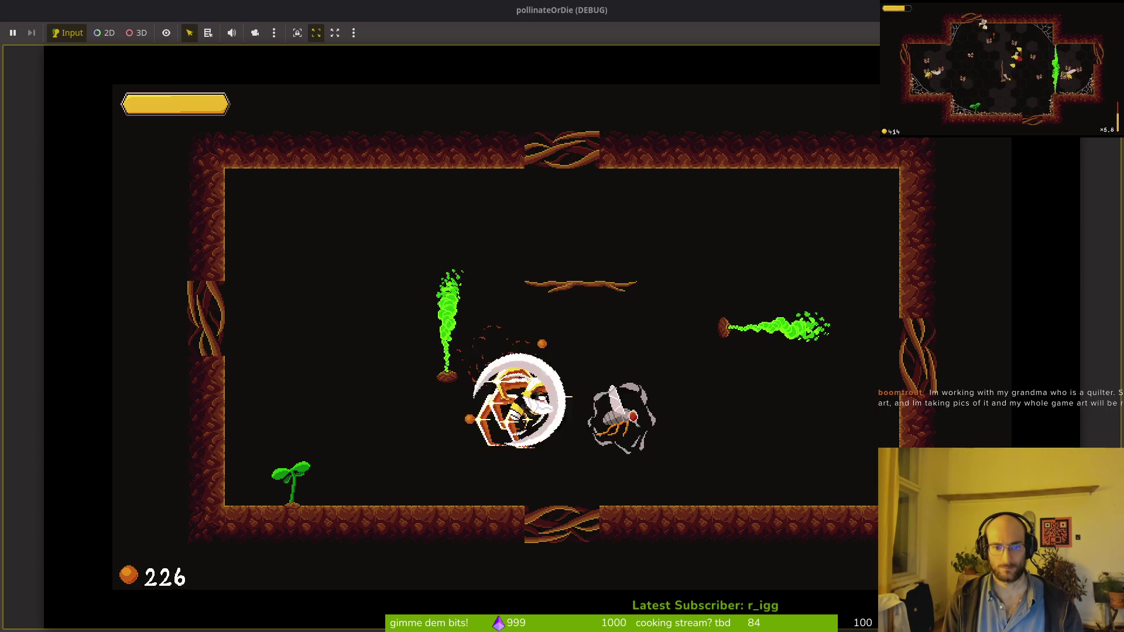
key(Left)
key(Down)
key(Left)
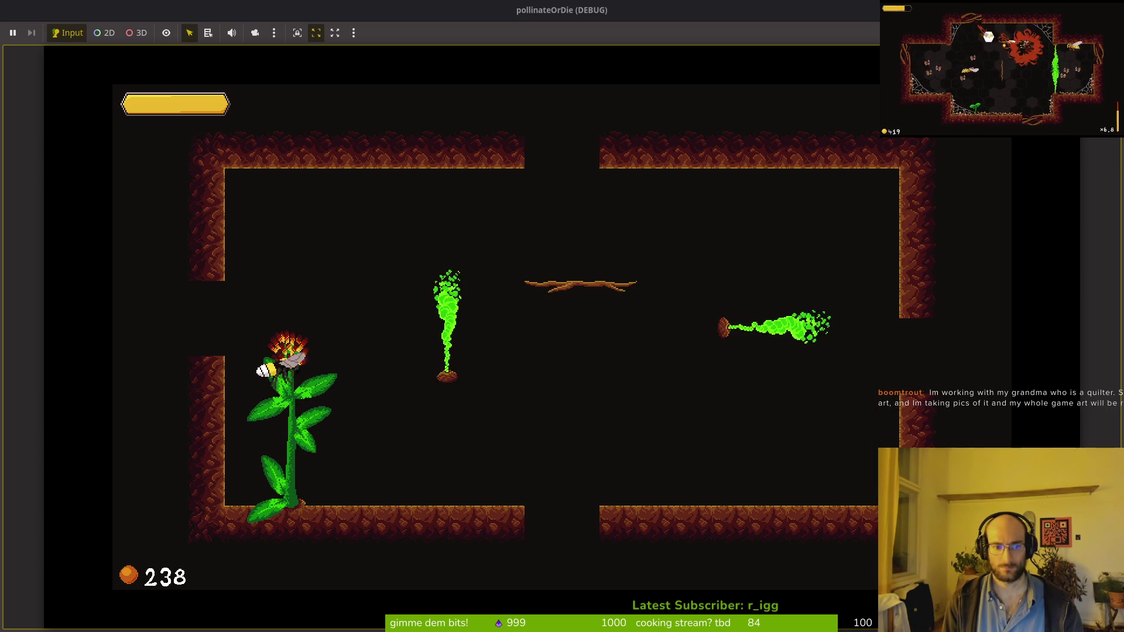
key(Right)
key(Down)
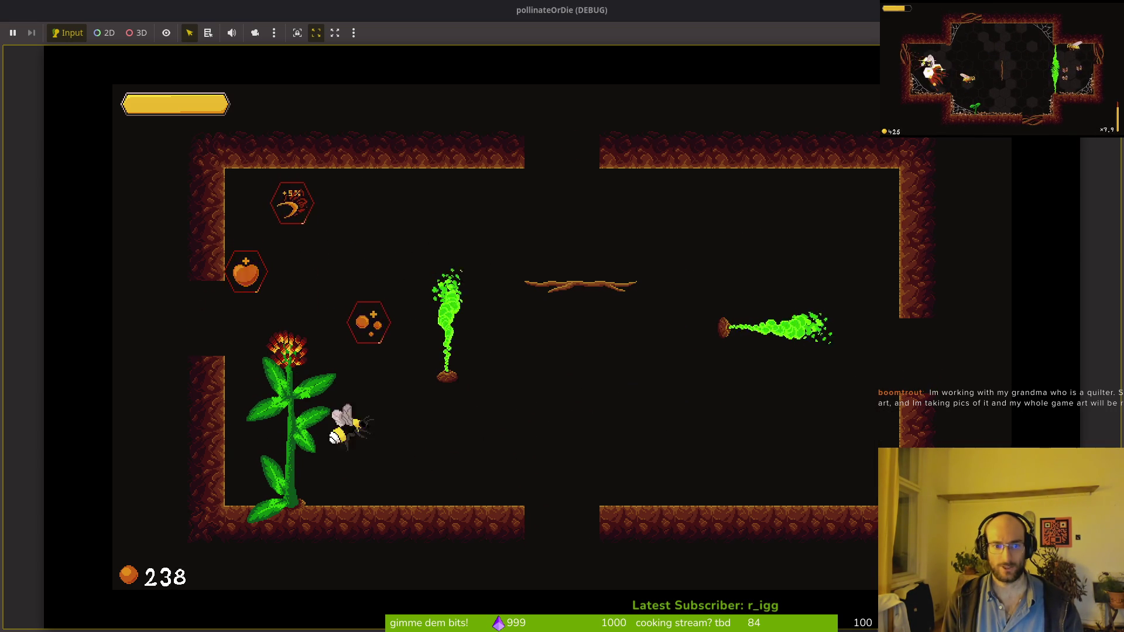
double_click(404, 15)
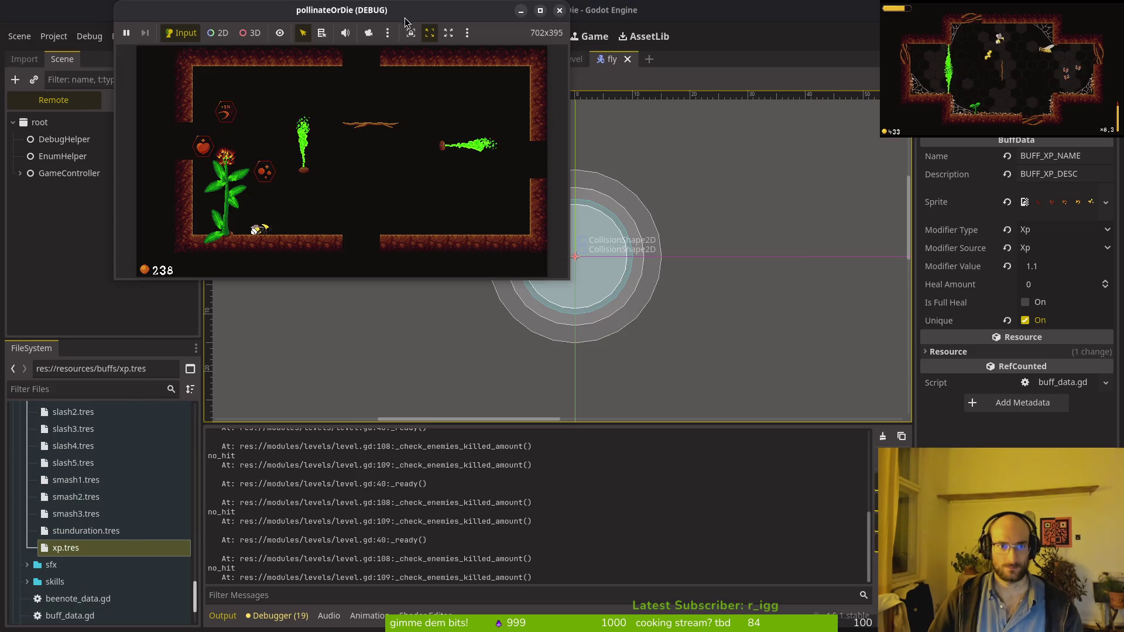
Move the game window aside and fly into the XP buff hexagon, logging { 18: 1.1 } and 1.1.
drag(406, 14, 641, 72)
key(Up)
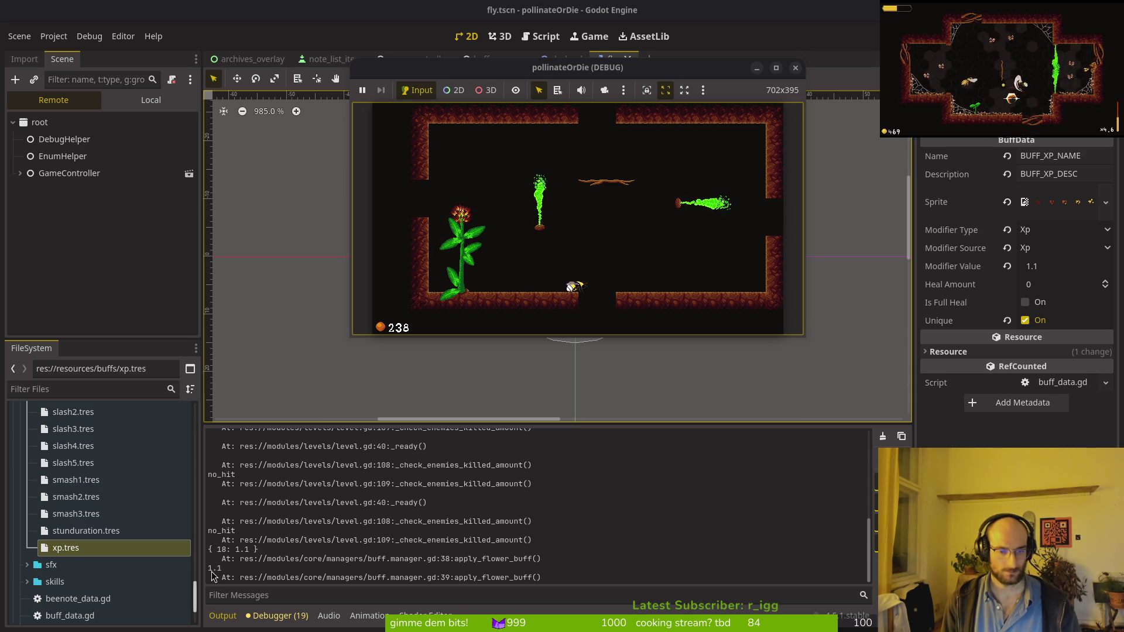
key(alt+Tab)
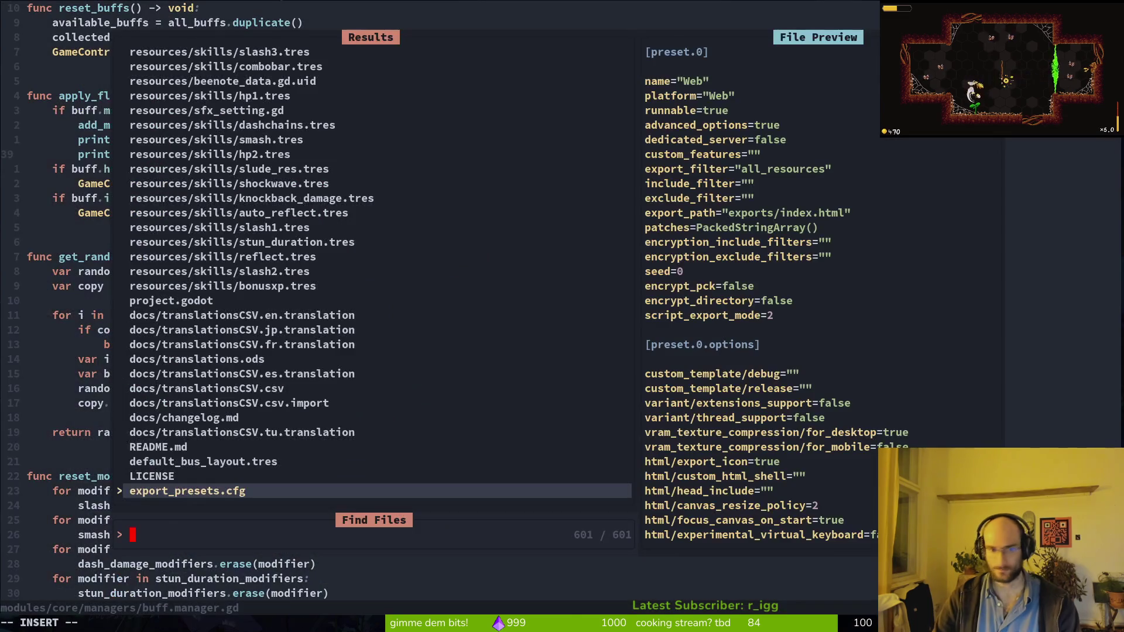
Open reward_component.gd in Neovim, after first opening honey_droplet.gd.
text(drope)
key(Return)
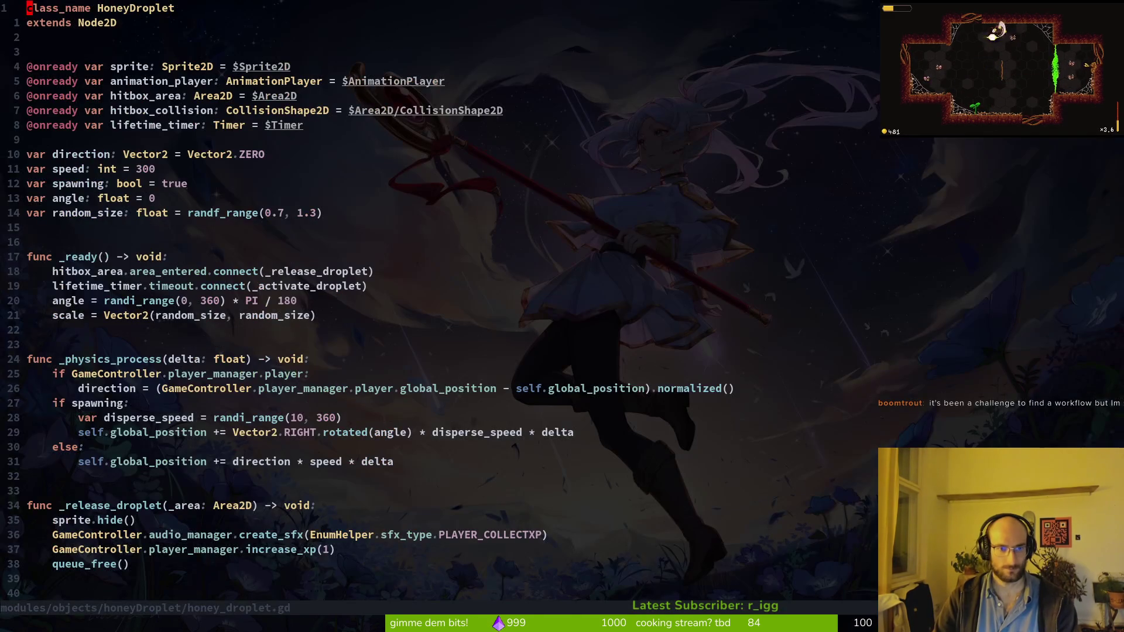
key(space)
key(f)
key(f)
text(rewa)
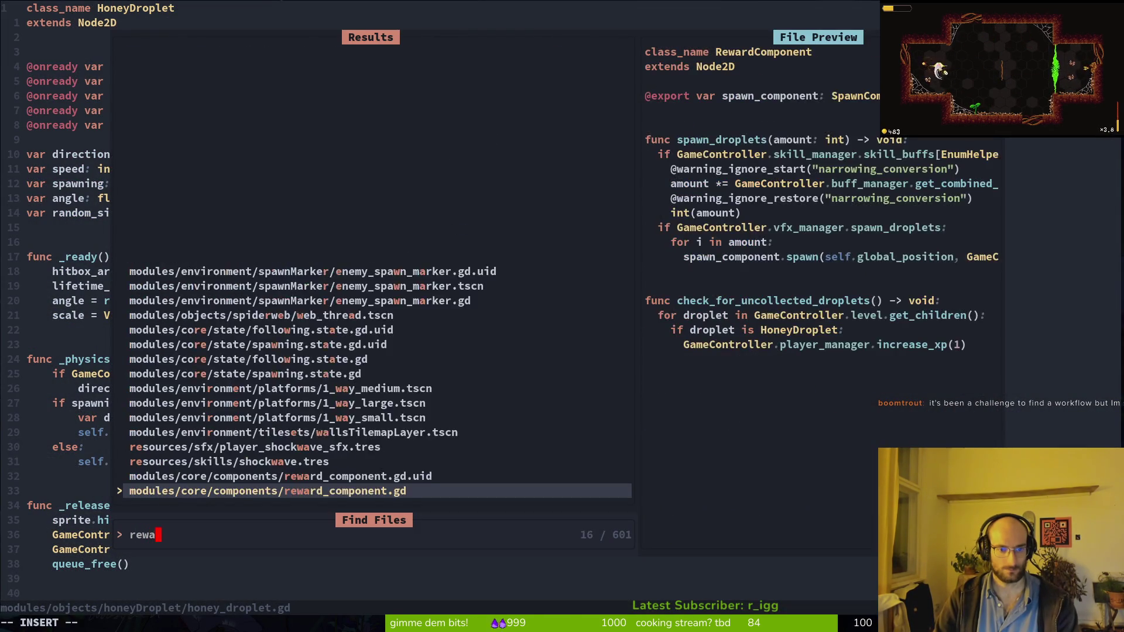
key(Return)
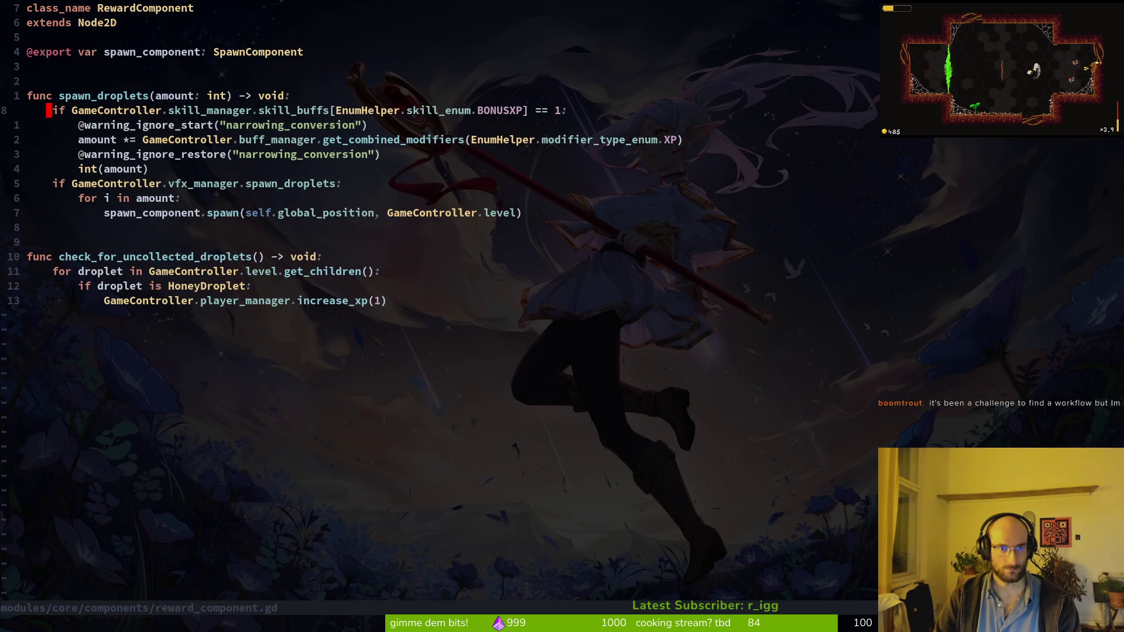
Dedent the four XP modifier lines under the BONUSXP condition by one level.
key(shift+v)
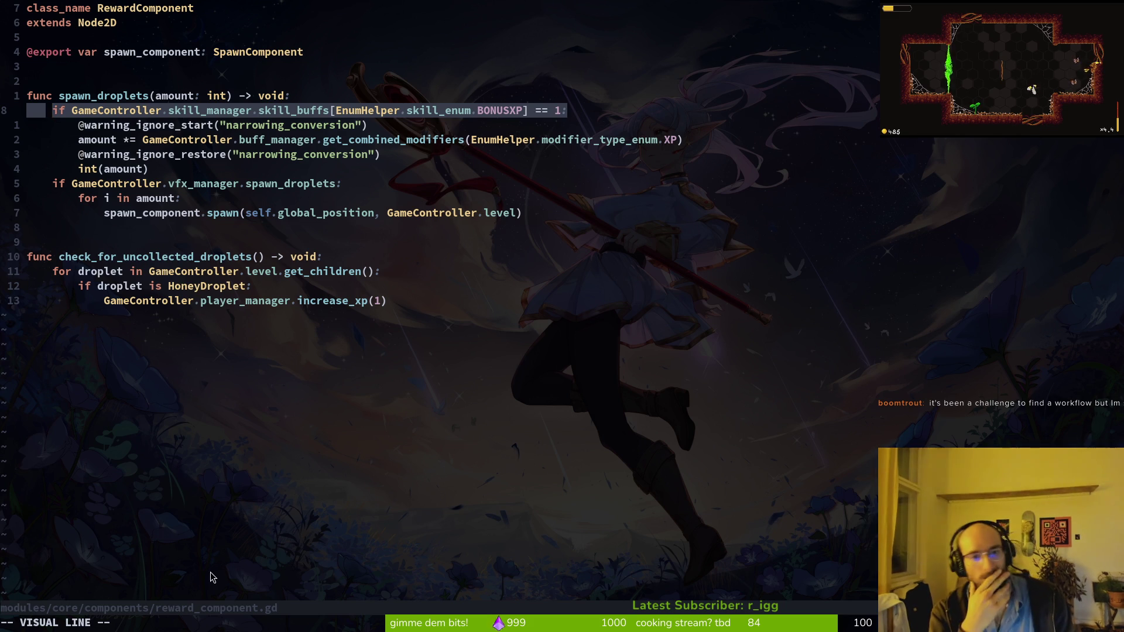
key(Escape)
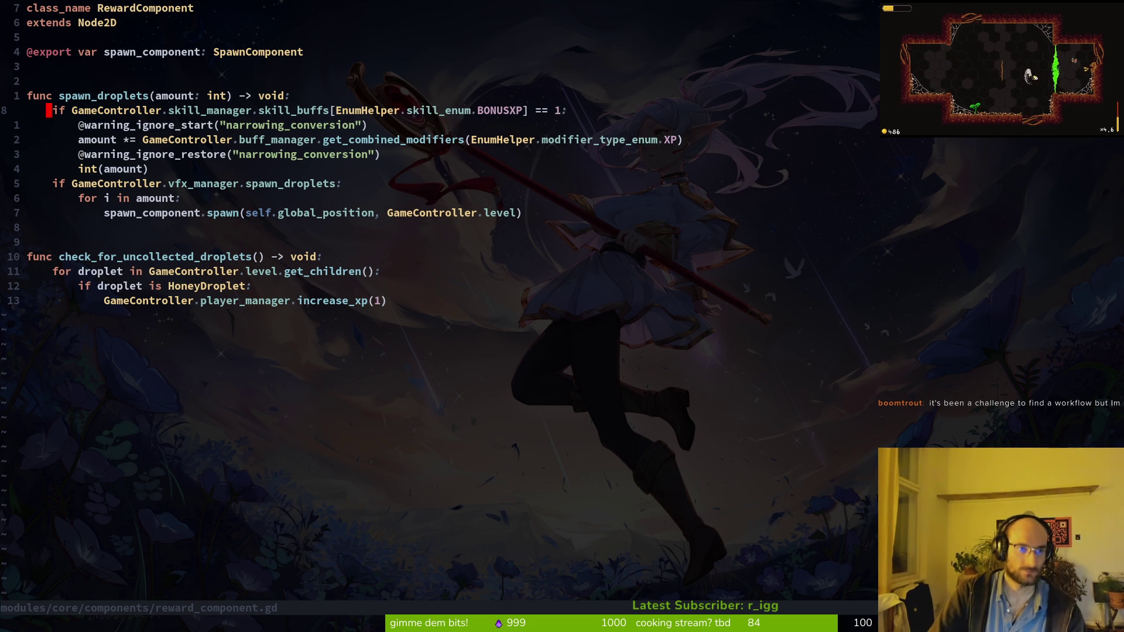
key(j)
key(shift+v)
key(j)
key(j)
key(j)
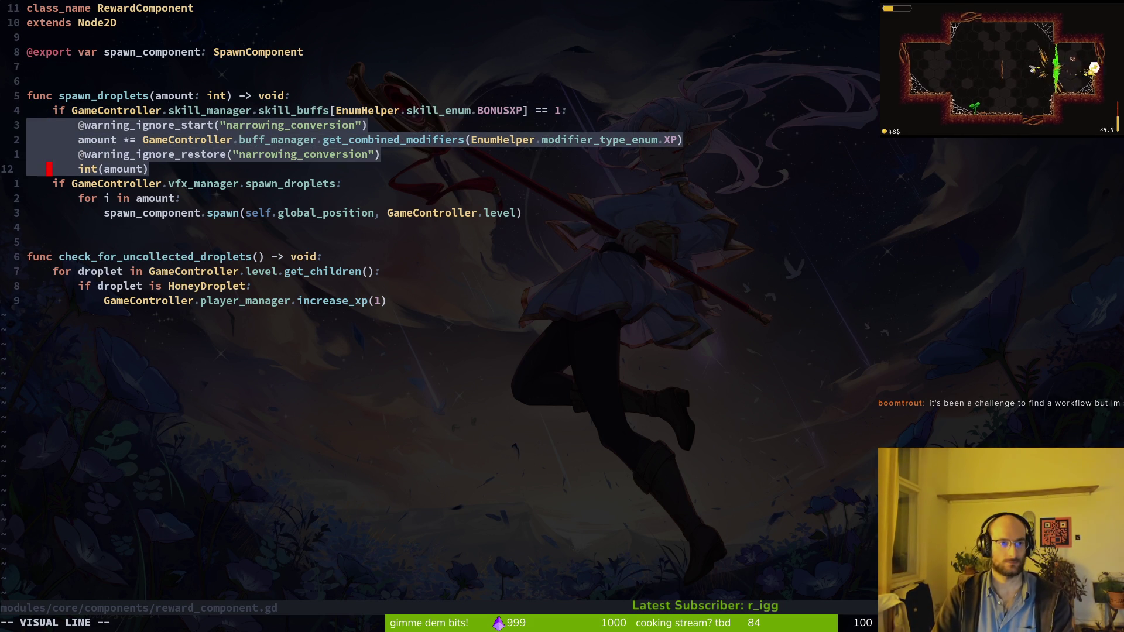
key(Escape)
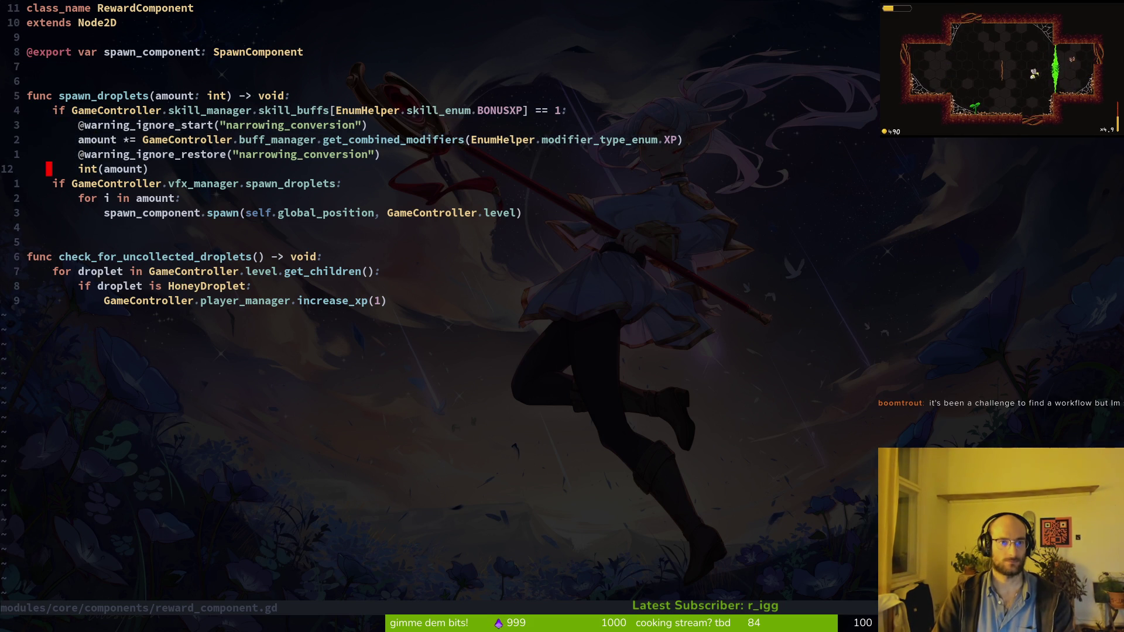
key(shift+v)
key(k)
key(j)
key(j)
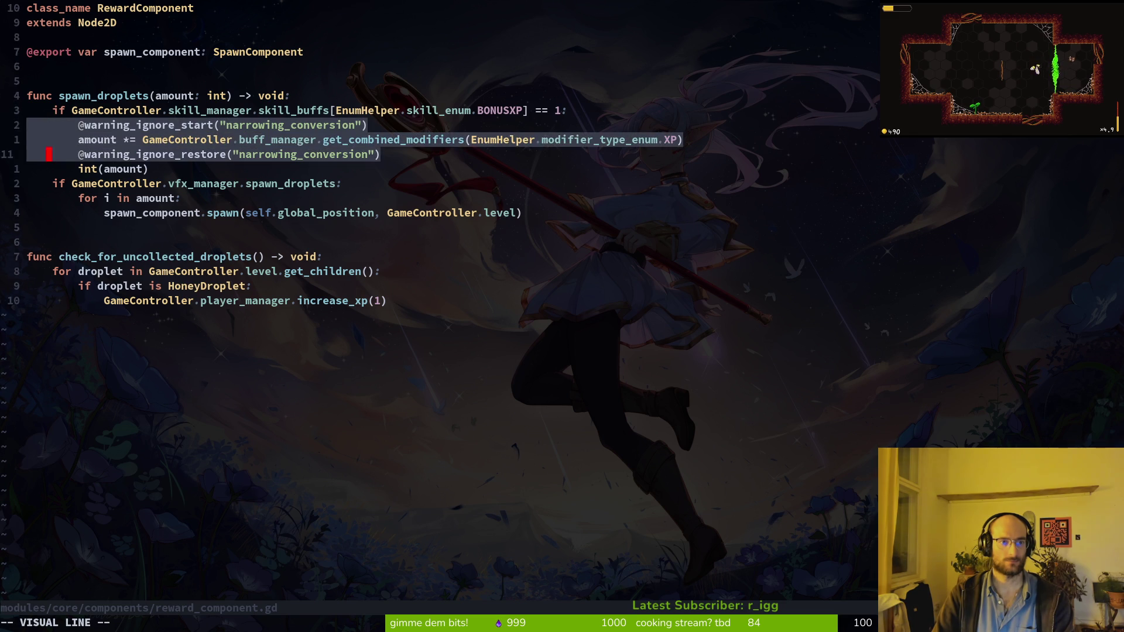
key(less)
Delete the BONUSXP if line and save reward_component.gd.
key(j)
key(d)
key(d)
text(:w)
key(Return)
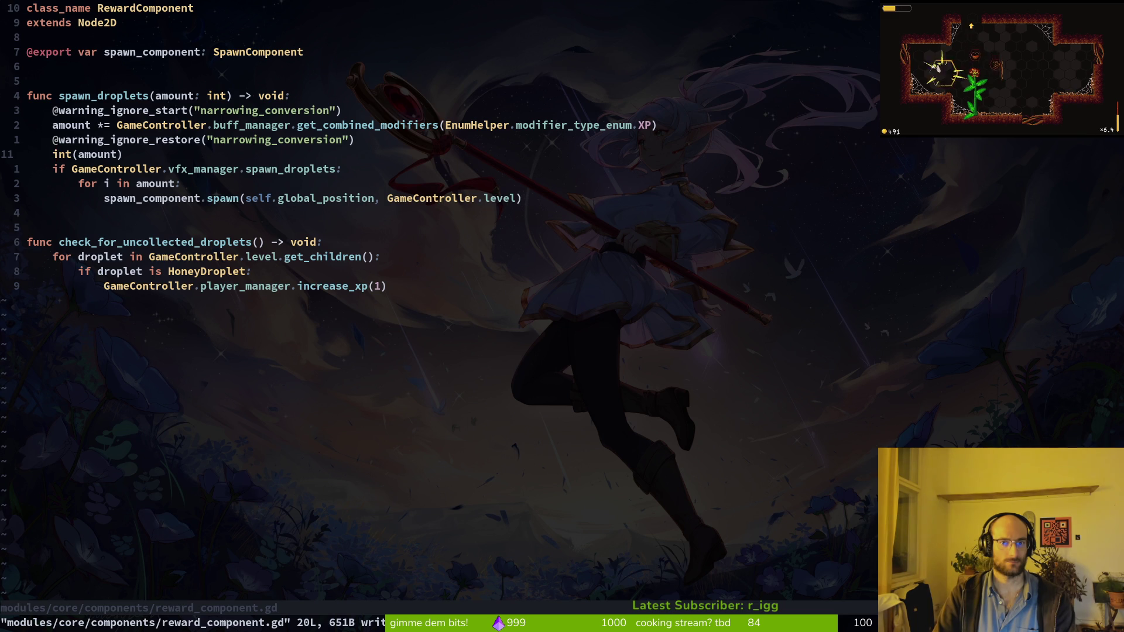
key(alt+Tab)
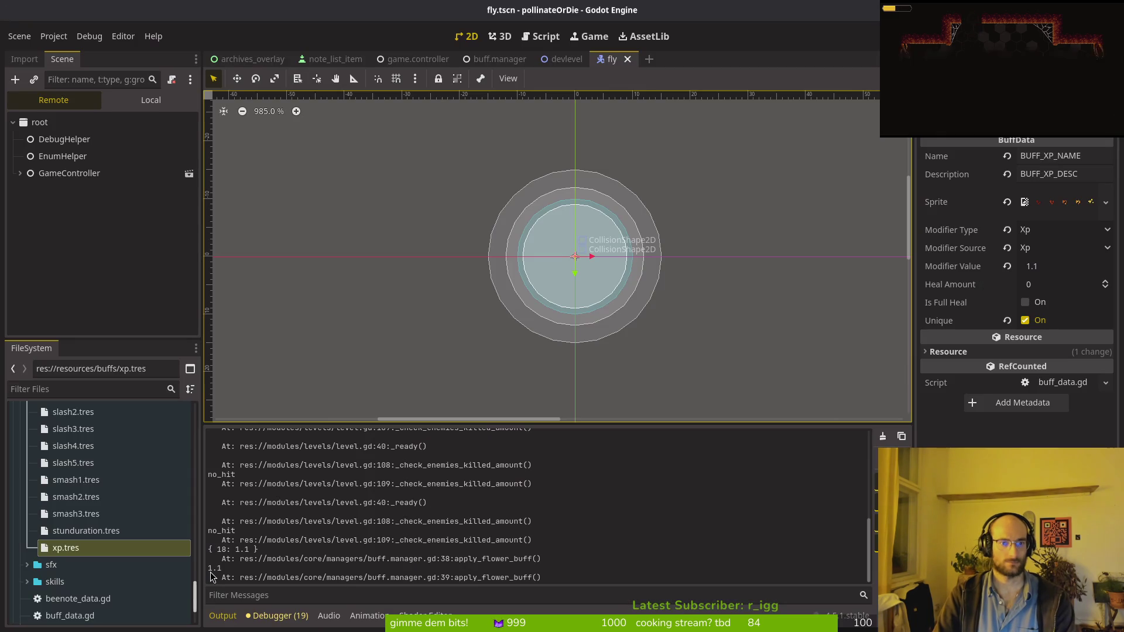
Switch to Godot and focus the pollinateOrDie (DEBUG) window, where pollen shows 238.
key(alt+Tab)
key(alt+Tab)
key(alt+Tab)
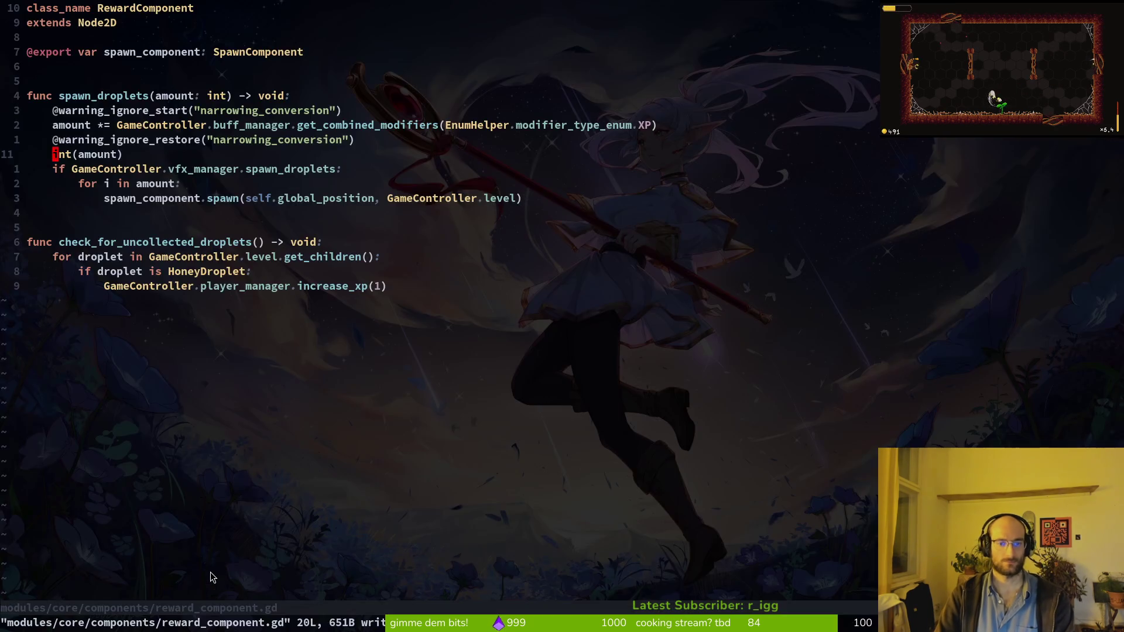
key(alt+Tab)
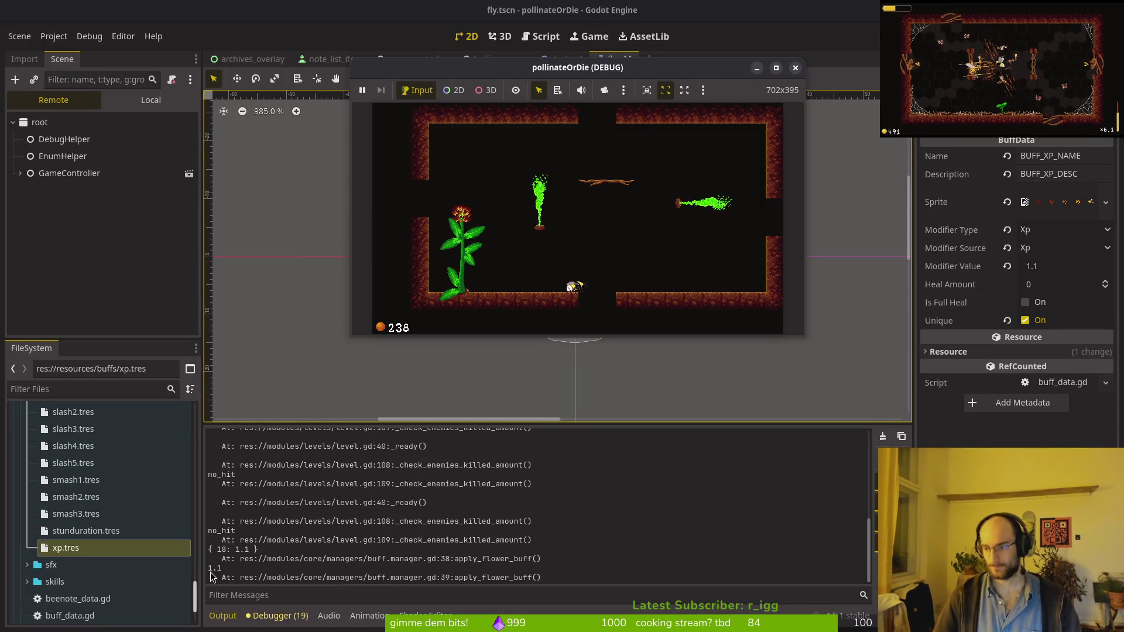
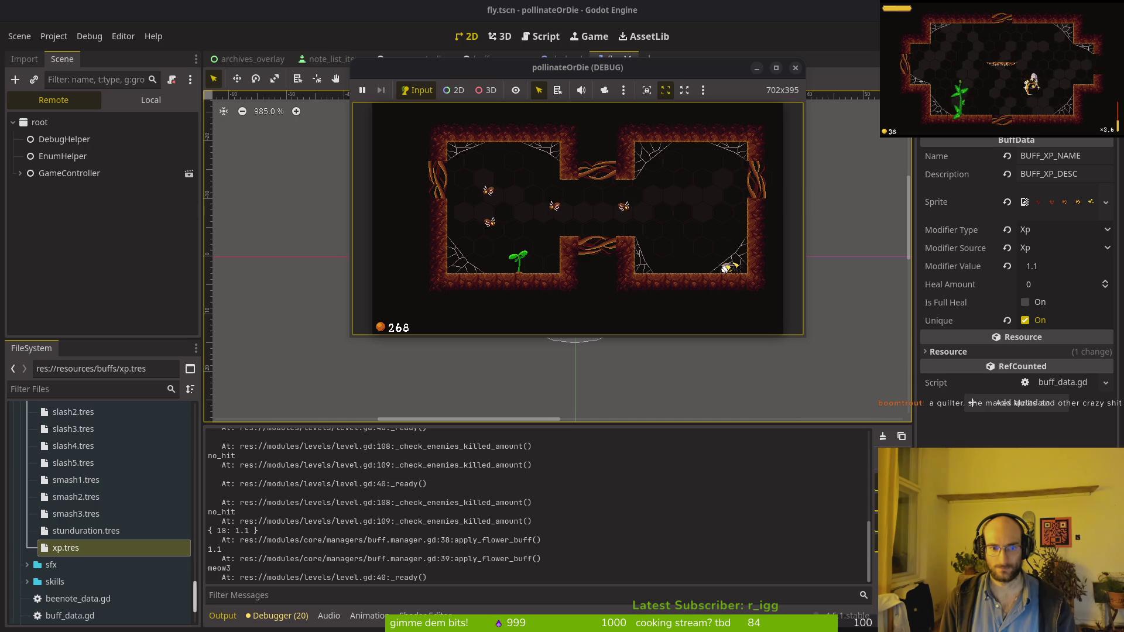
Stop the debug game and bring up reward_component.gd in the Vim terminal.
click(795, 69)
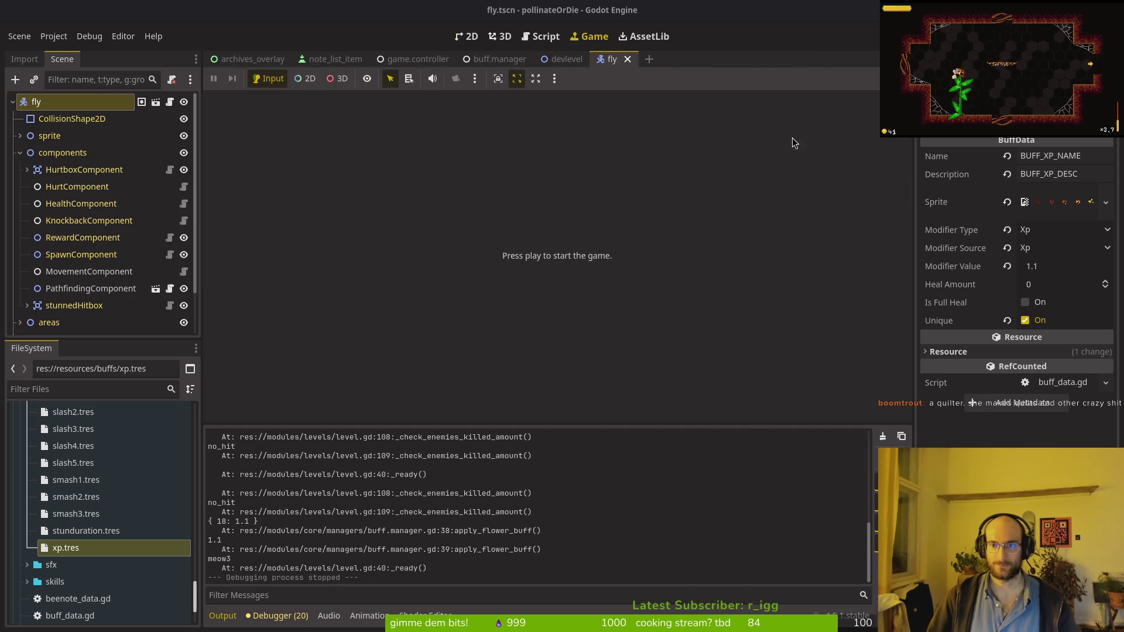
key(alt+Tab)
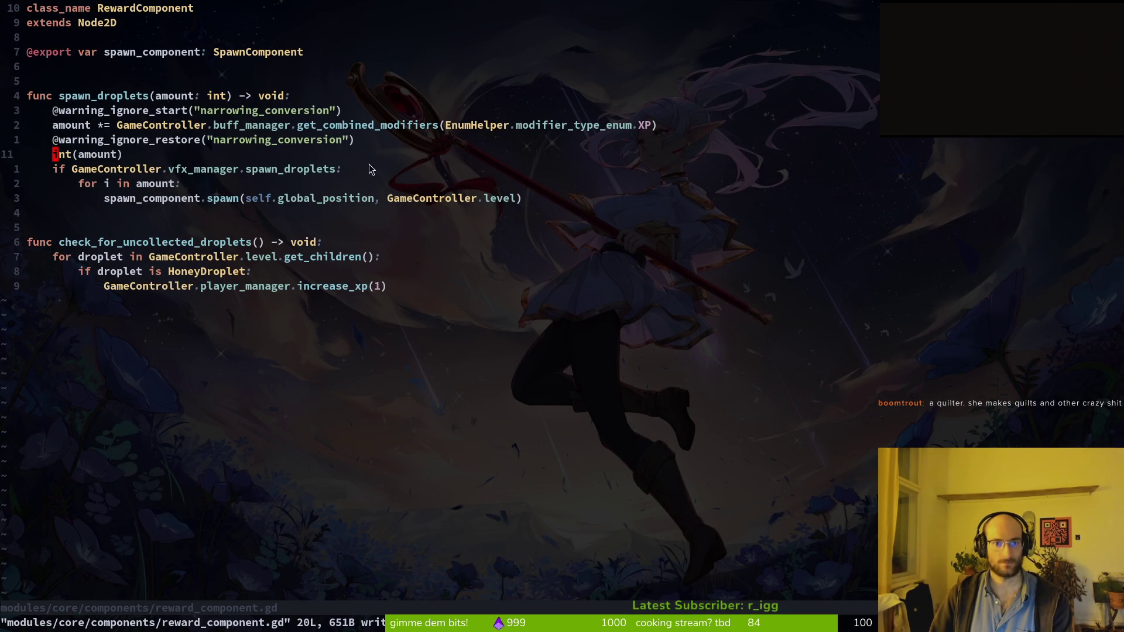
key(space)
In tig status, stage reward_component.gd, debug.helper.gd and enum.helper.gd.
key(g)
key(l)
key(s)
key(Down)
key(Down)
key(Down)
key(Return)
key(Down)
key(u)
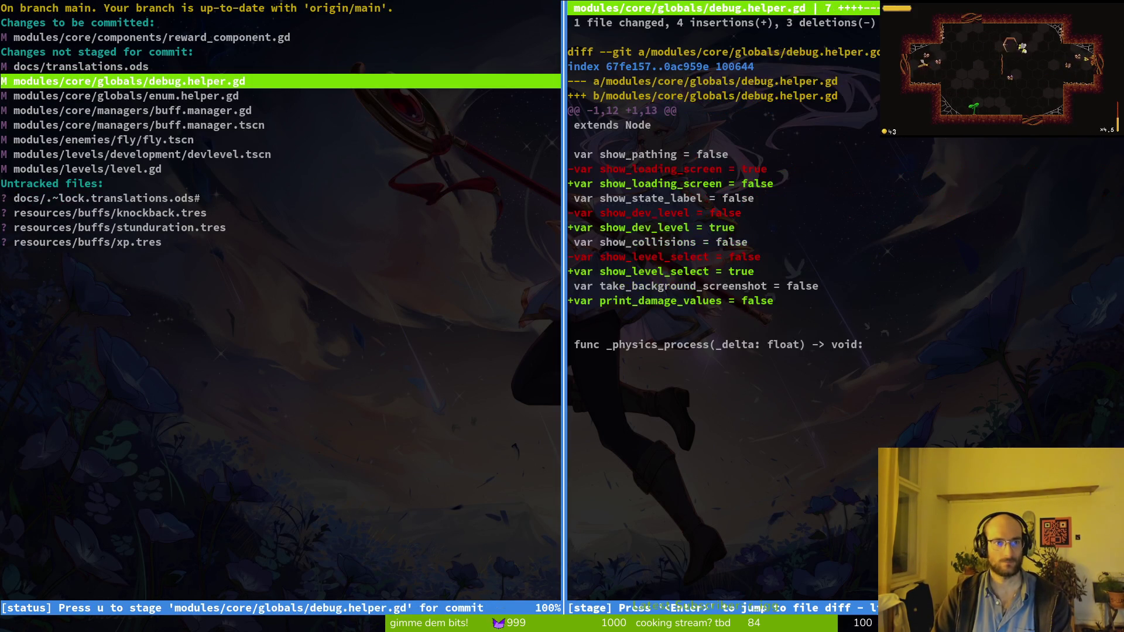
key(Down)
key(u)
key(Down)
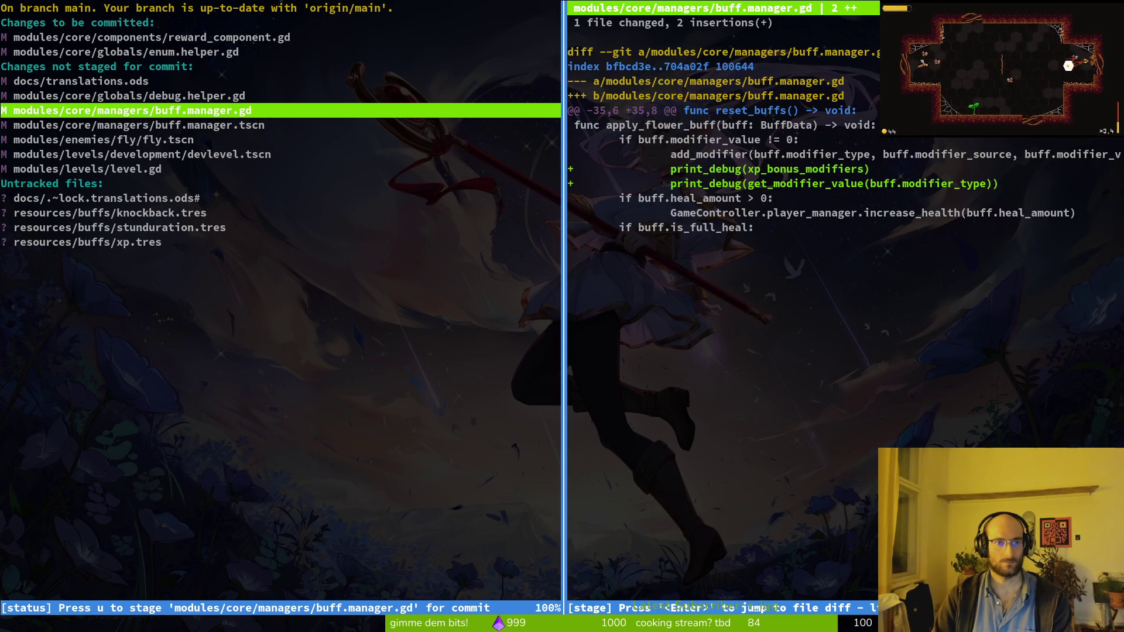
Discard buff.manager.gd and fly.tscn edits; stage buff.manager.tscn, level.gd and new buff resources.
key(exclam)
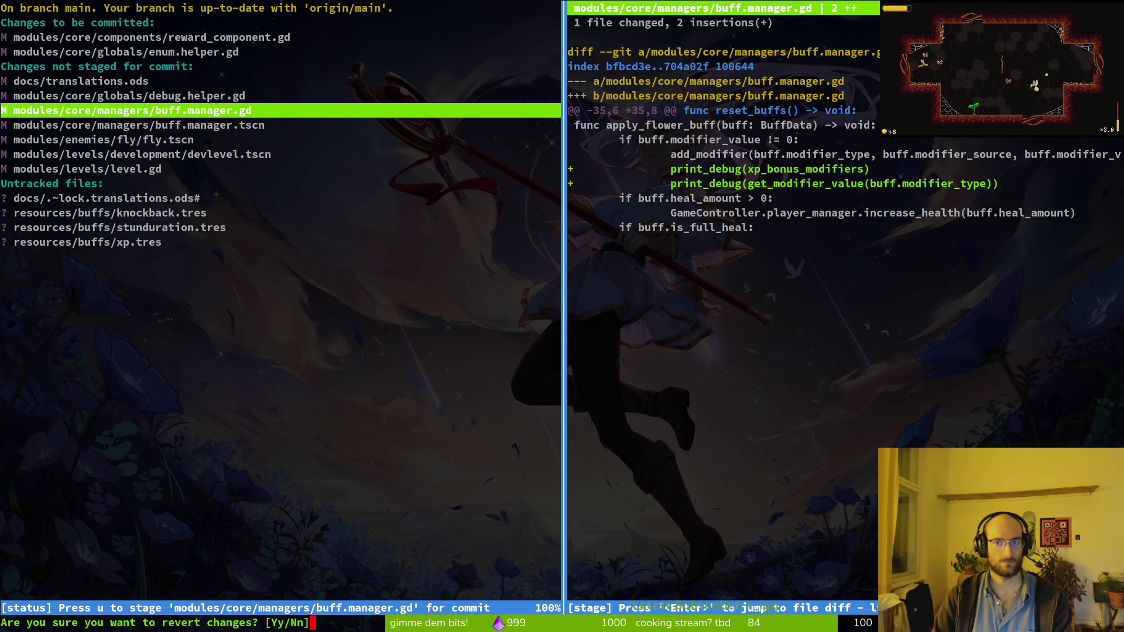
key(y)
key(u)
key(Down)
key(exclam)
key(y)
key(Down)
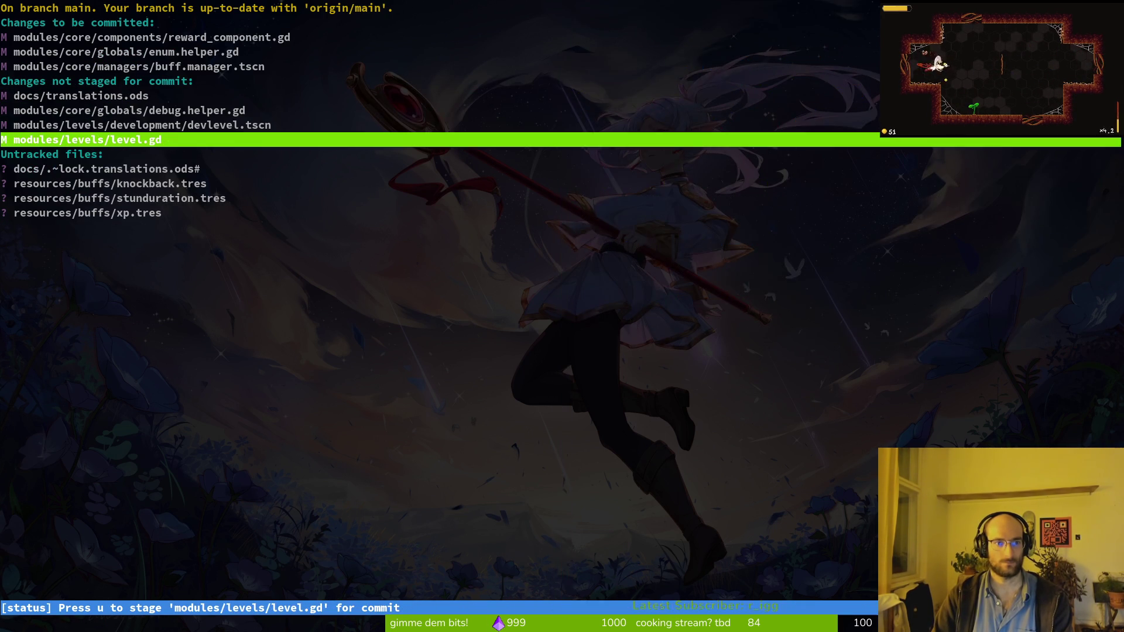
key(u)
key(Down)
key(Down)
key(u)
key(u)
key(u)
key(q)
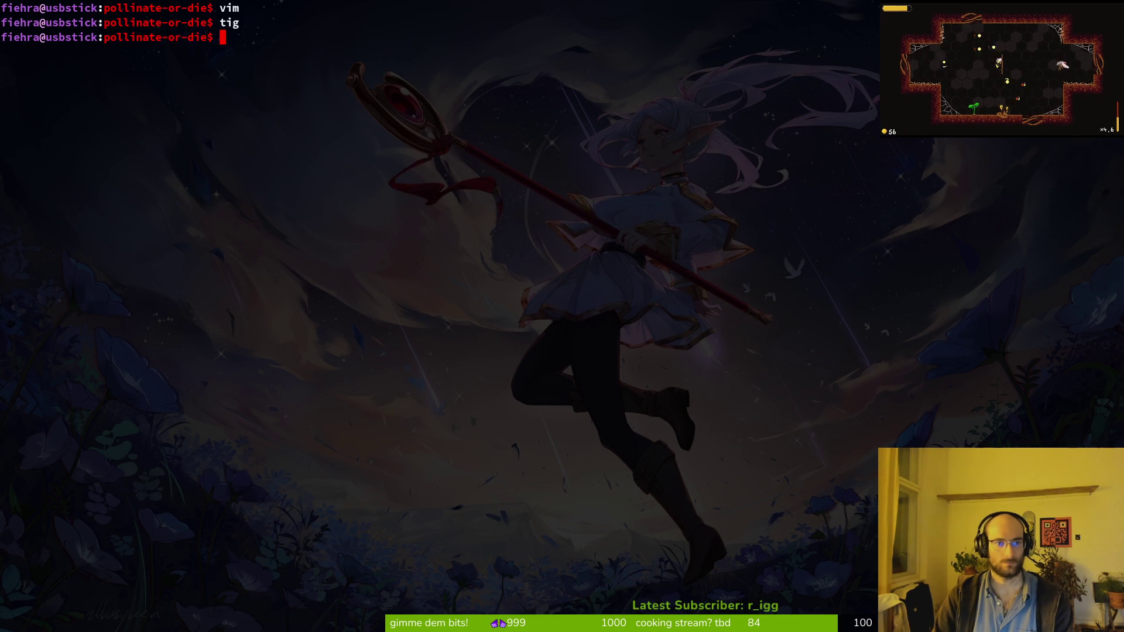
Commit the staged changes as 'added some buffs' and push them.
key(BackSpace)
key(BackSpace)
key(BackSpace)
text(mit -)
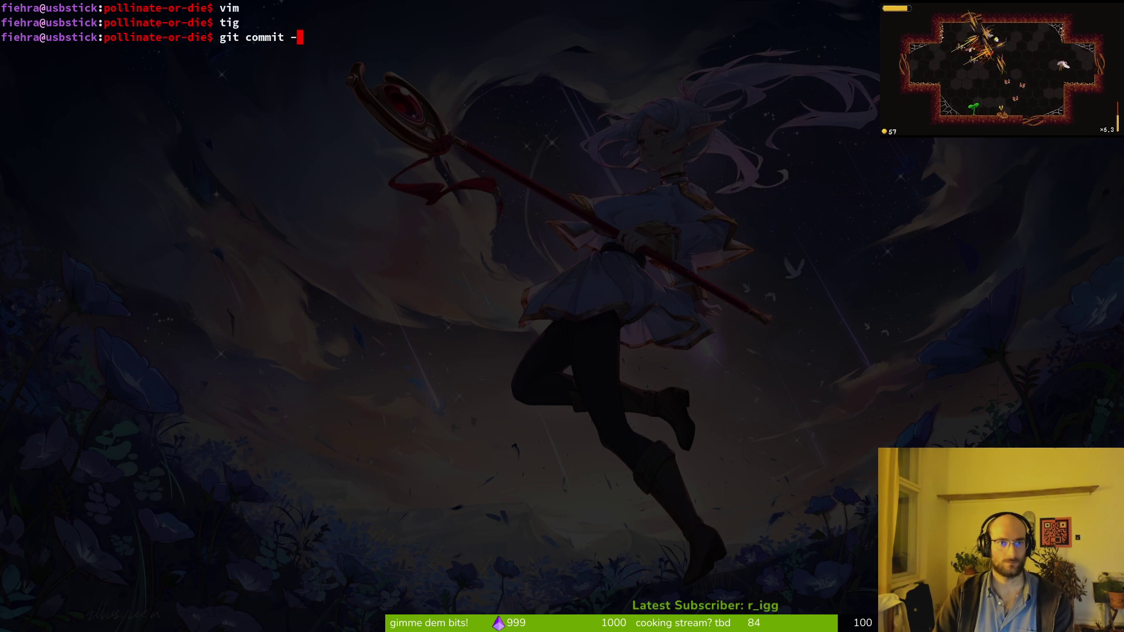
text(m "added some buffs)
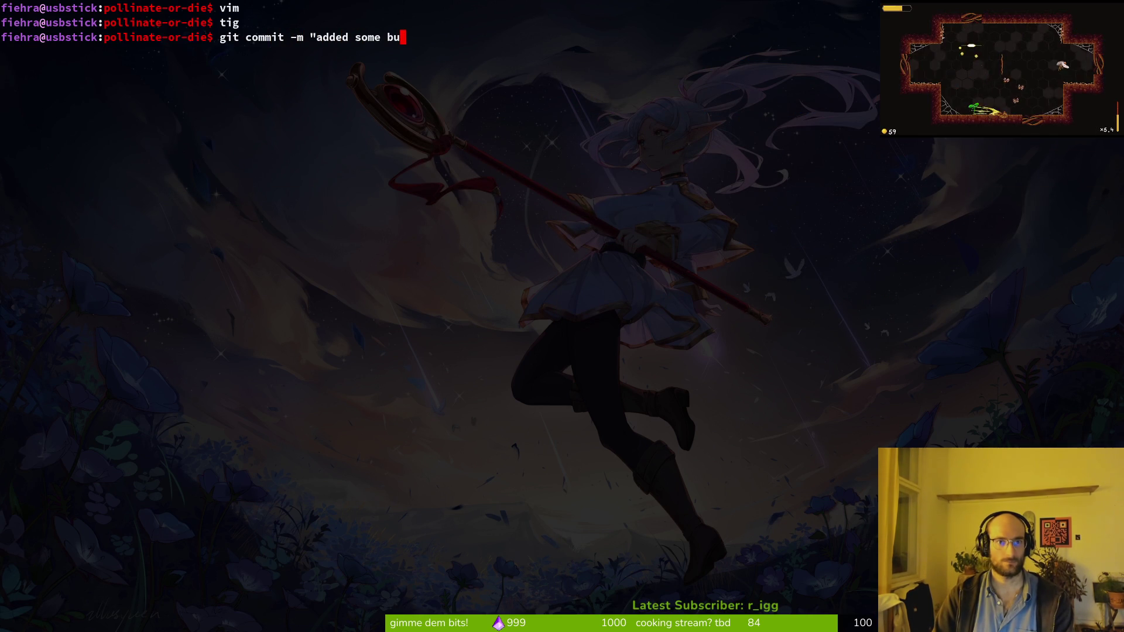
key(Return)
text(git push)
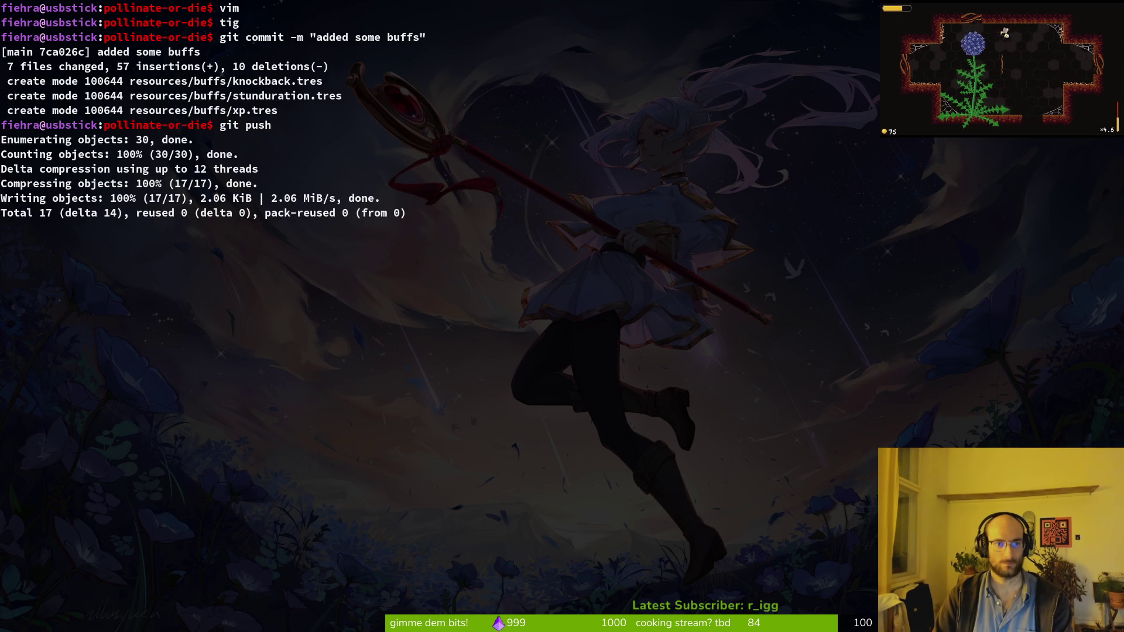
key(Return)
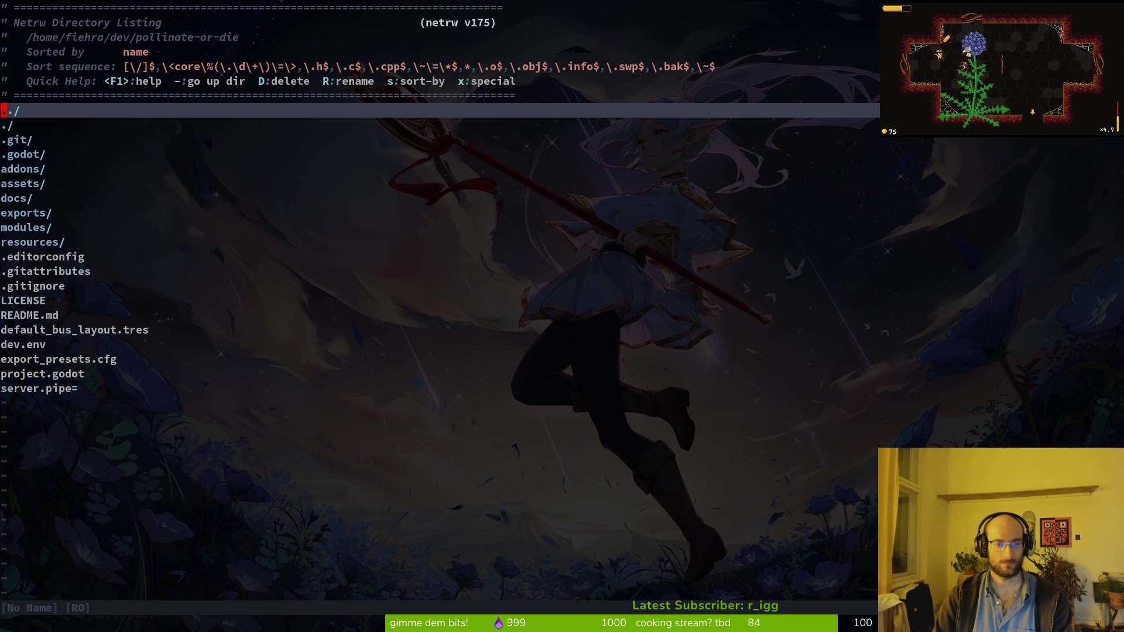
Search project files and open the player's smash.gd to view the enemy knockback code.
key(space)
text(pf)
text(tun)
key(BackSpace)
key(BackSpace)
key(BackSpace)
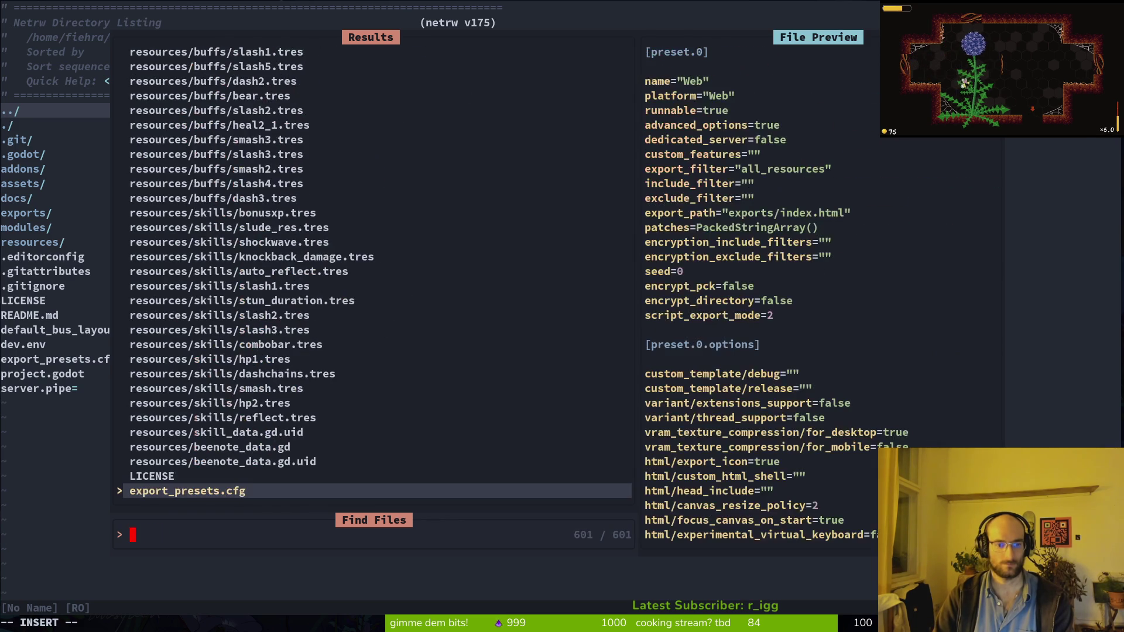
text(stu)
key(BackSpace)
key(BackSpace)
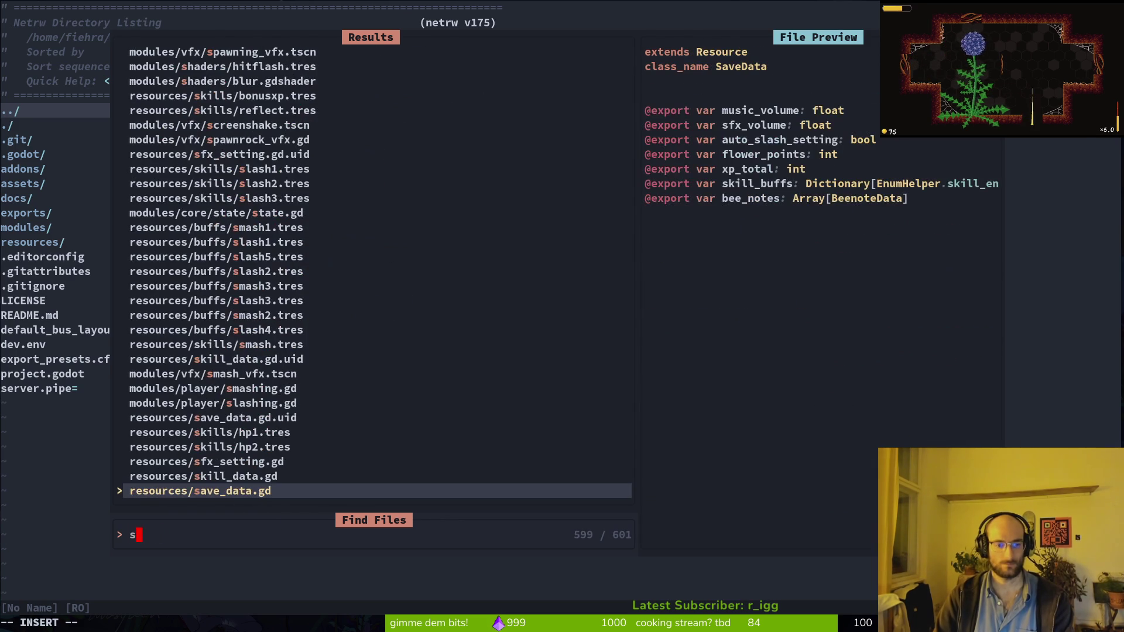
text(tunne)
key(Up)
key(Up)
key(Up)
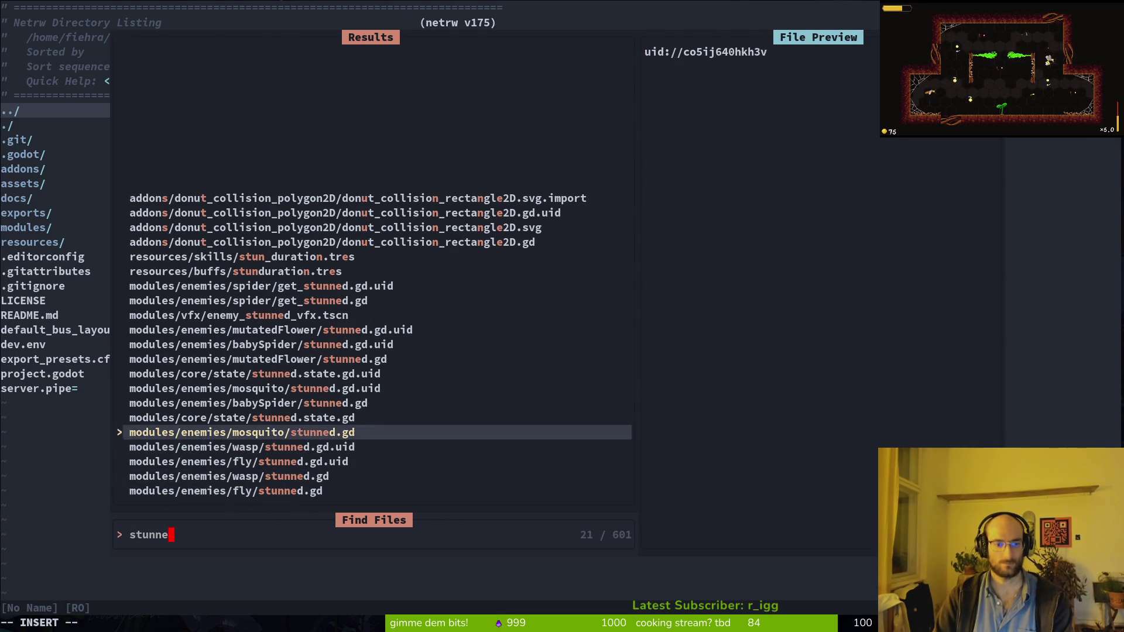
key(BackSpace)
key(BackSpace)
key(BackSpace)
text(smash)
key(Up)
key(Up)
key(Up)
key(Up)
key(Return)
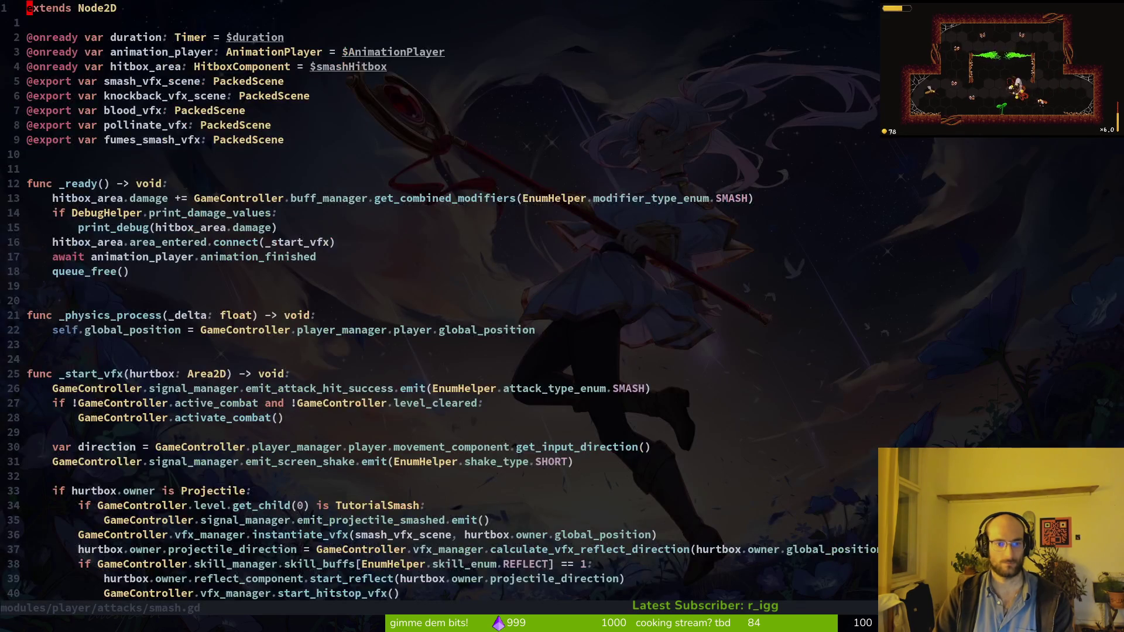
key(j)
key(j)
key(j)
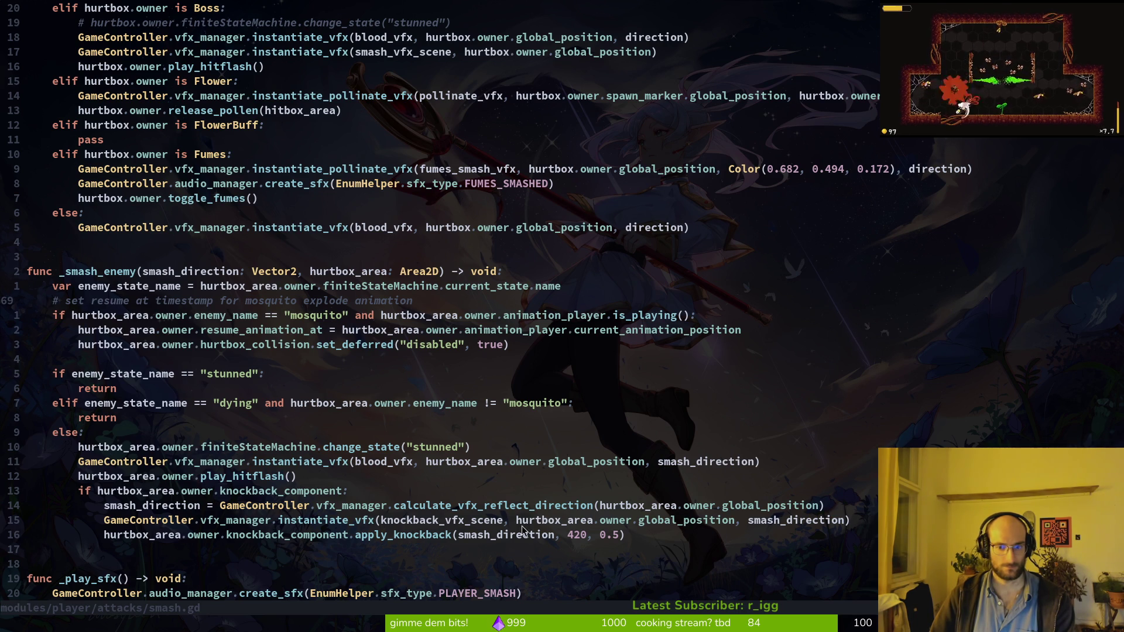
Add print_debug(enemy.stun_duration) above the await in stunned.state.gd, save, and reload in Godot.
key(space)
key(f)
key(f)
text(stunstat)
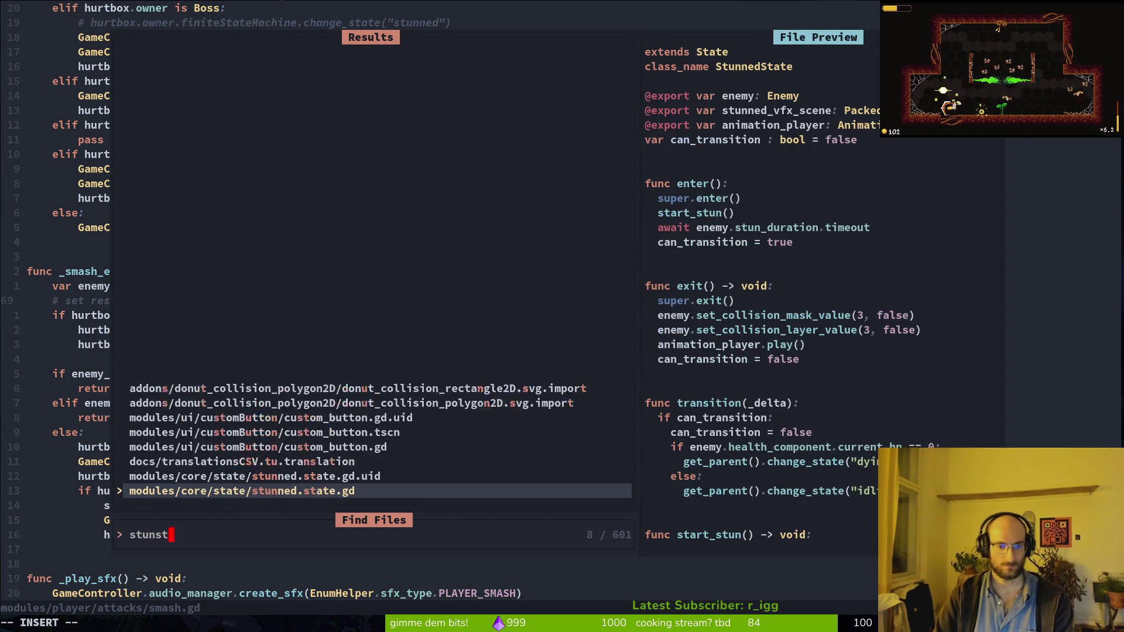
key(Return)
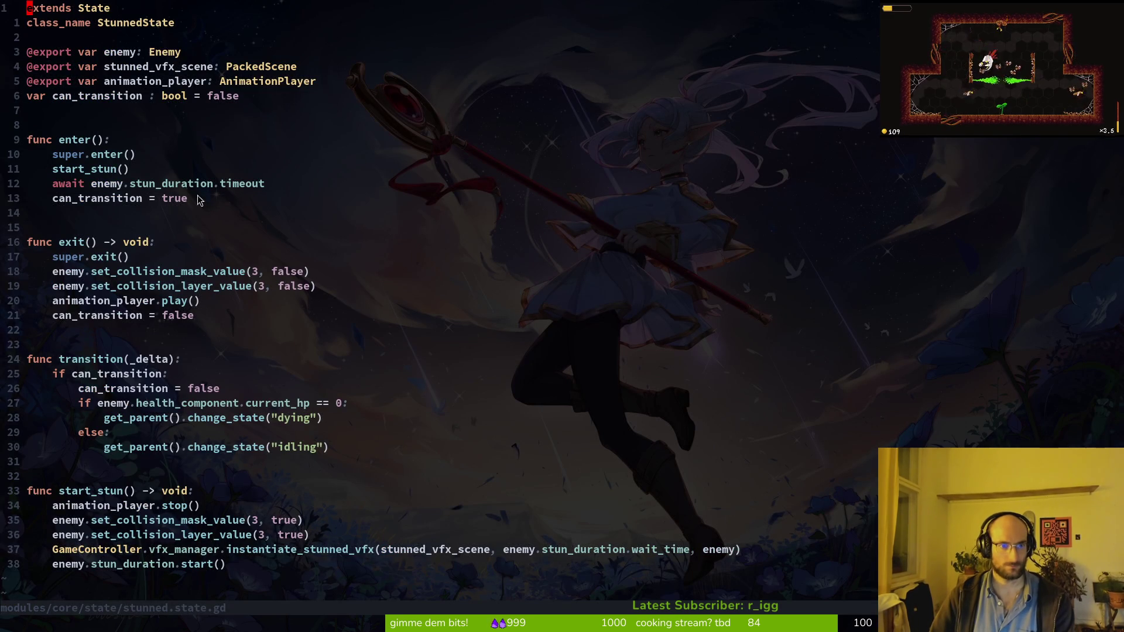
text(Oprint_debug()
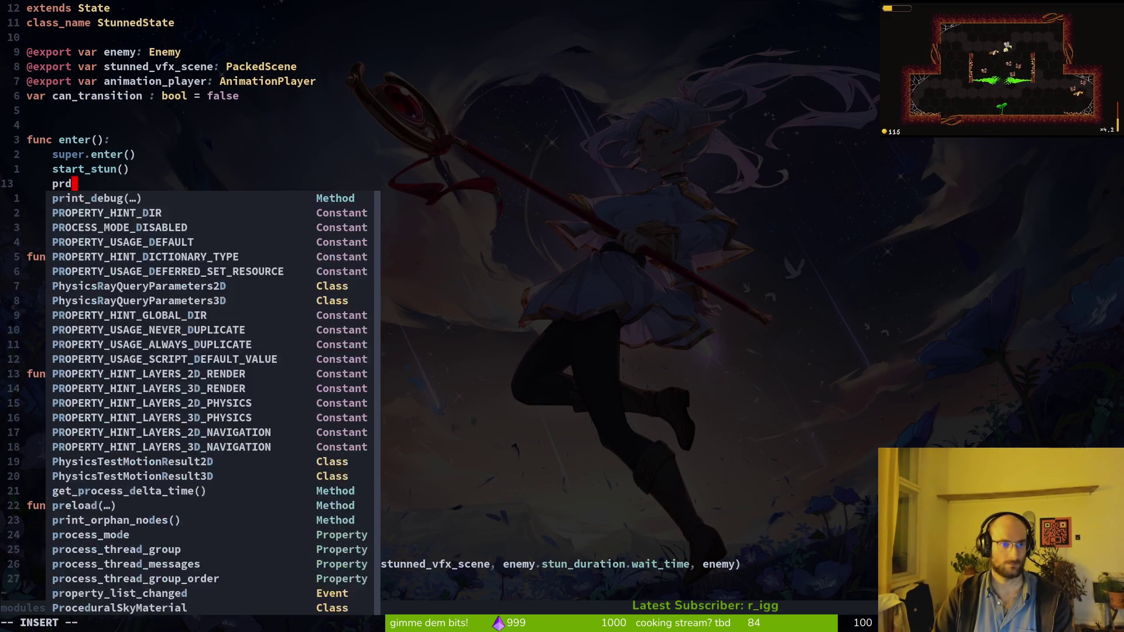
text(enemy.stu)
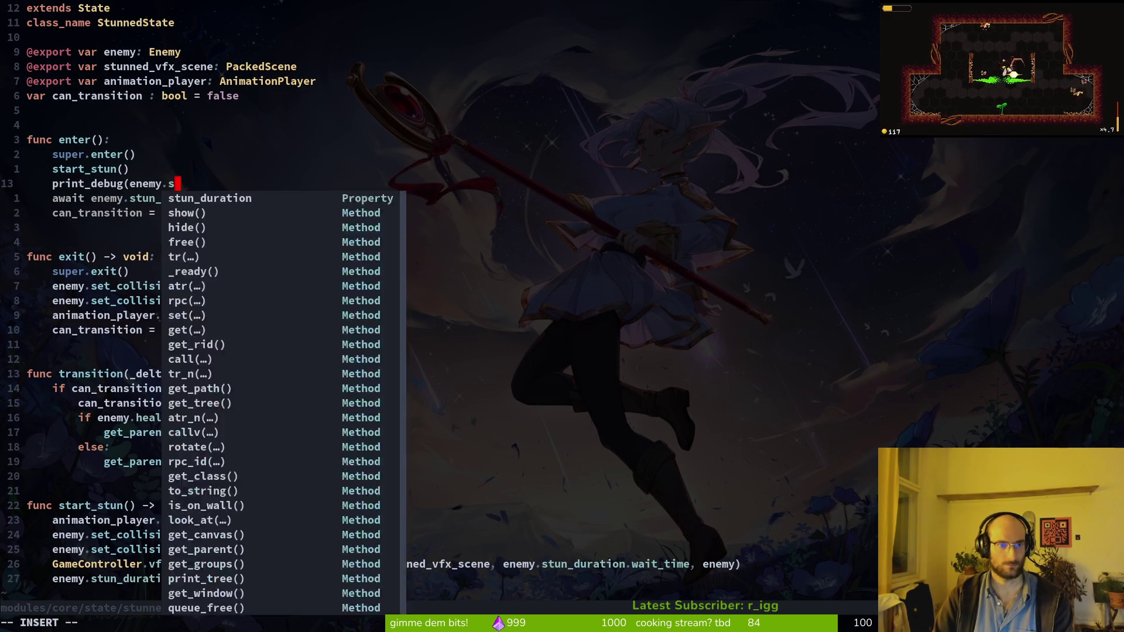
key(Tab)
text())
key(Escape)
text(:w)
key(Return)
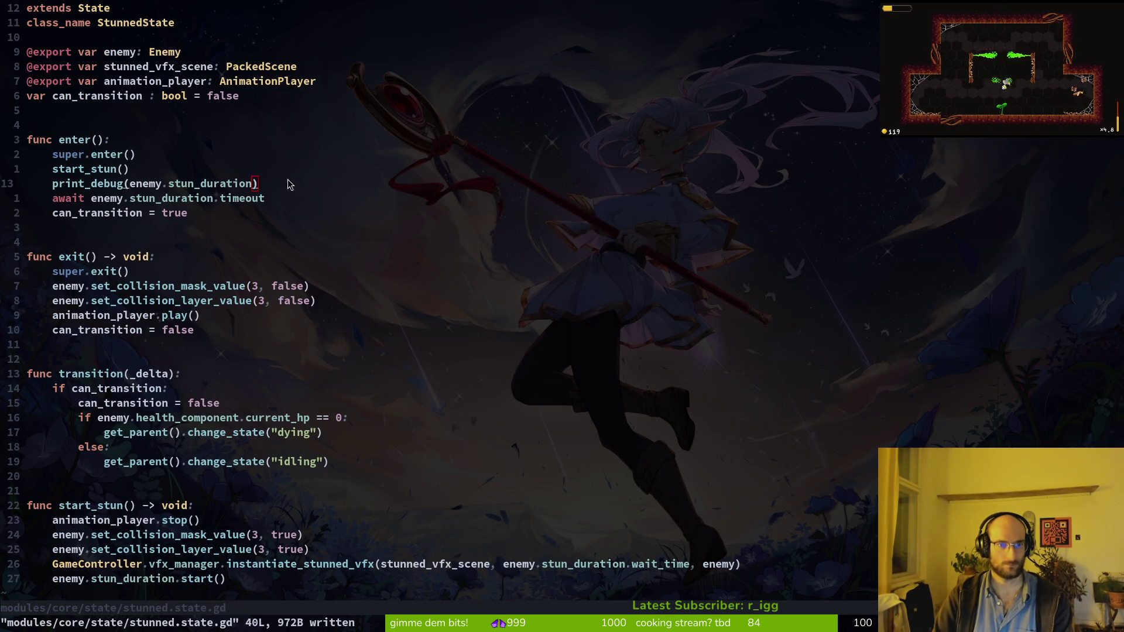
key(alt+Tab)
click(556, 397)
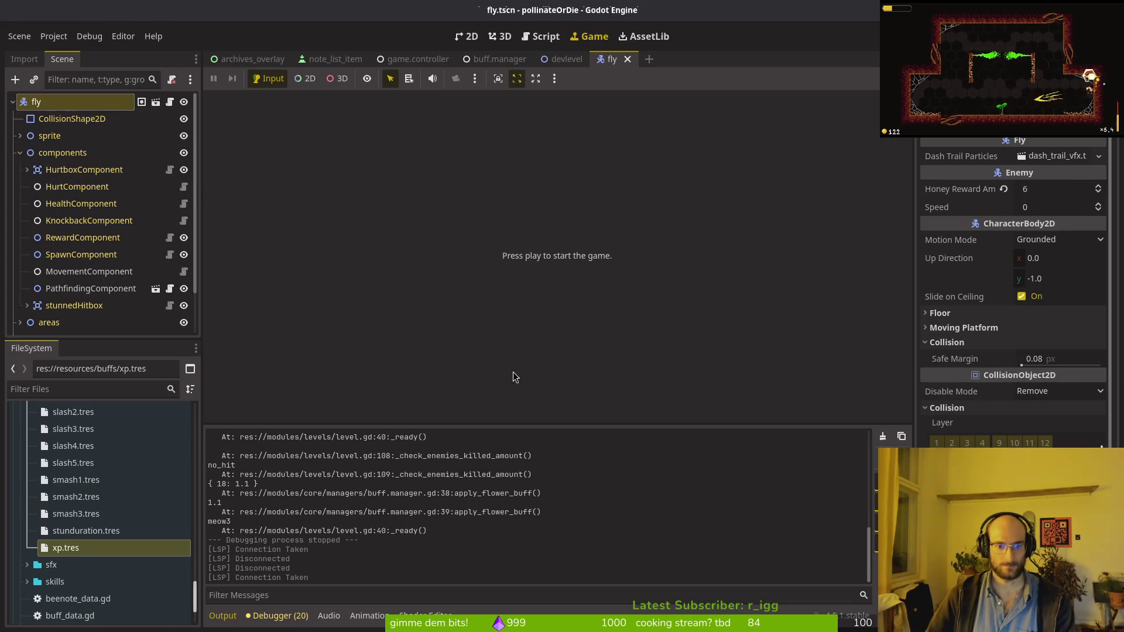
key(alt+Tab)
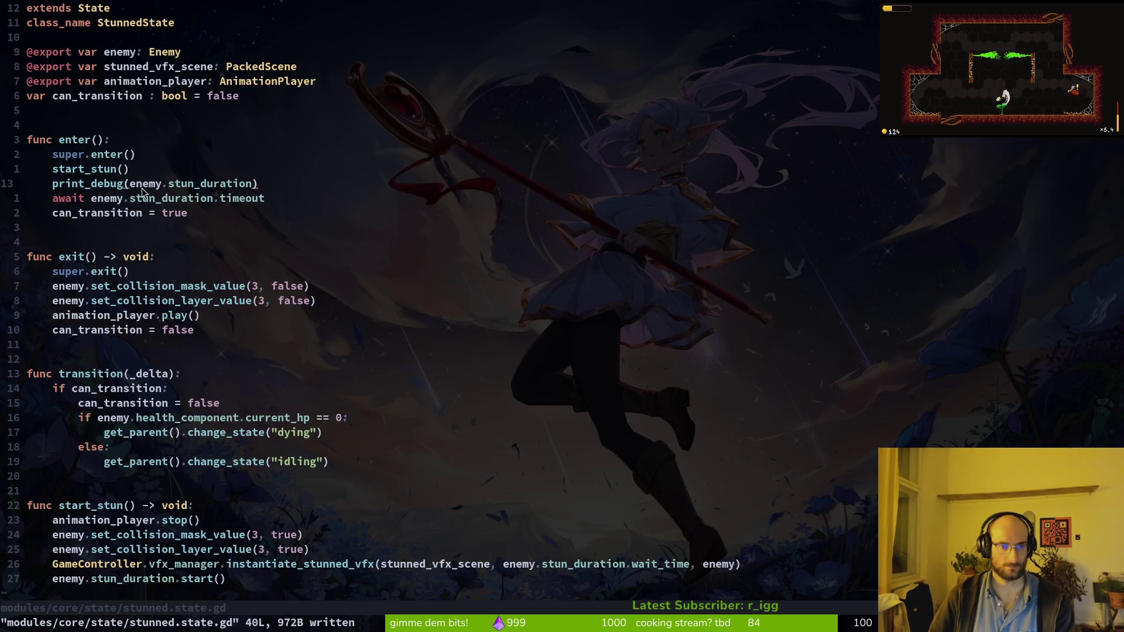
key(alt+Tab)
key(F5)
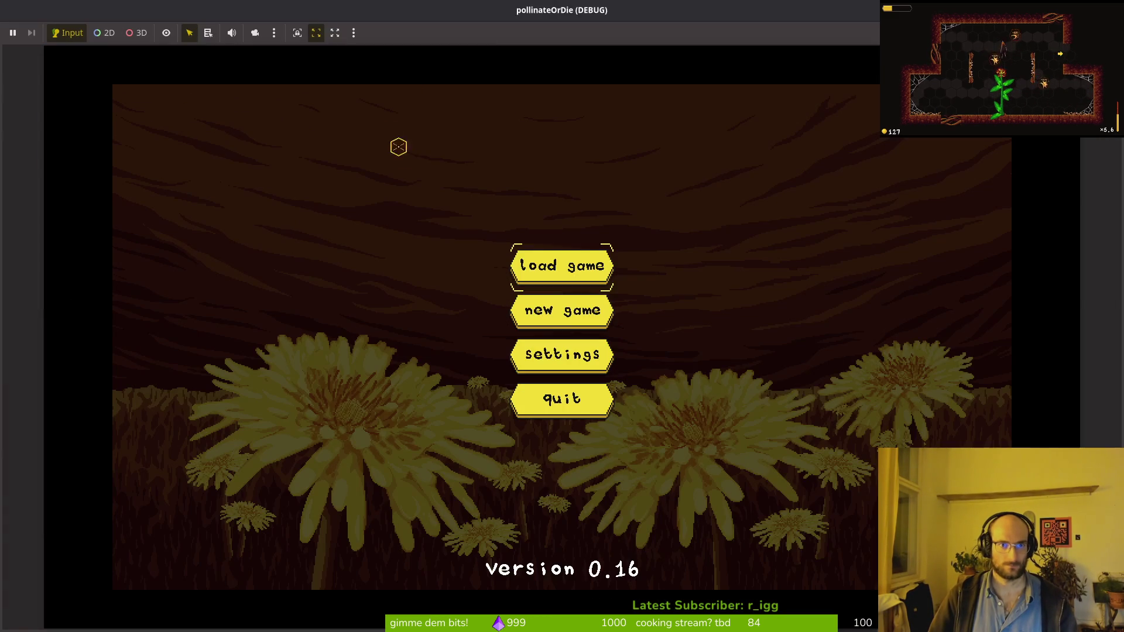
click(553, 258)
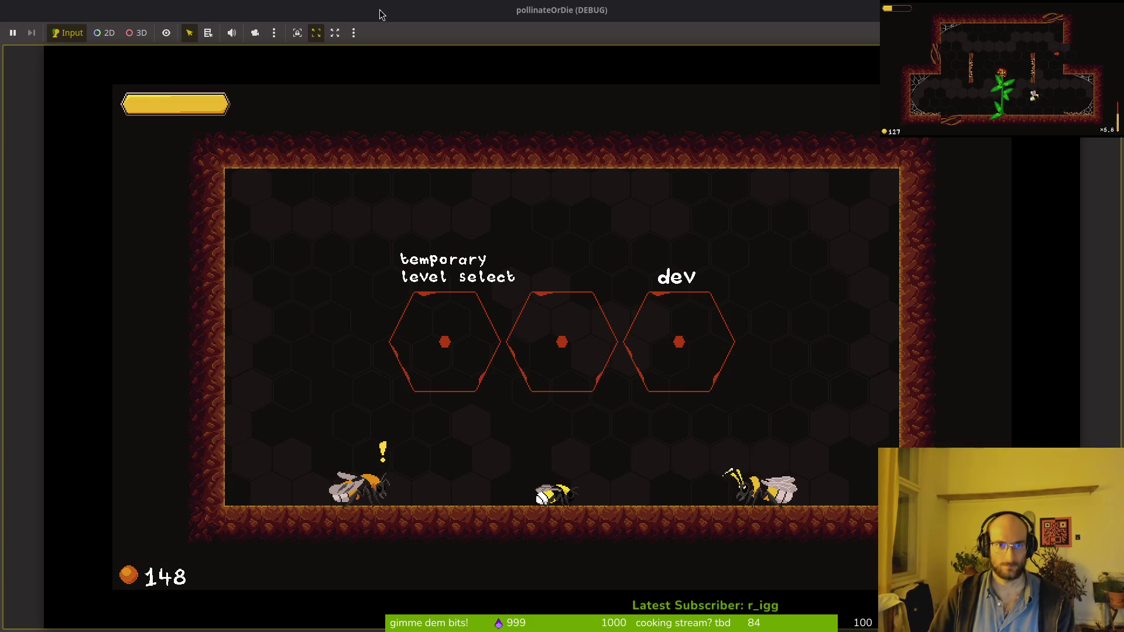
double_click(367, 8)
drag(376, 19, 614, 119)
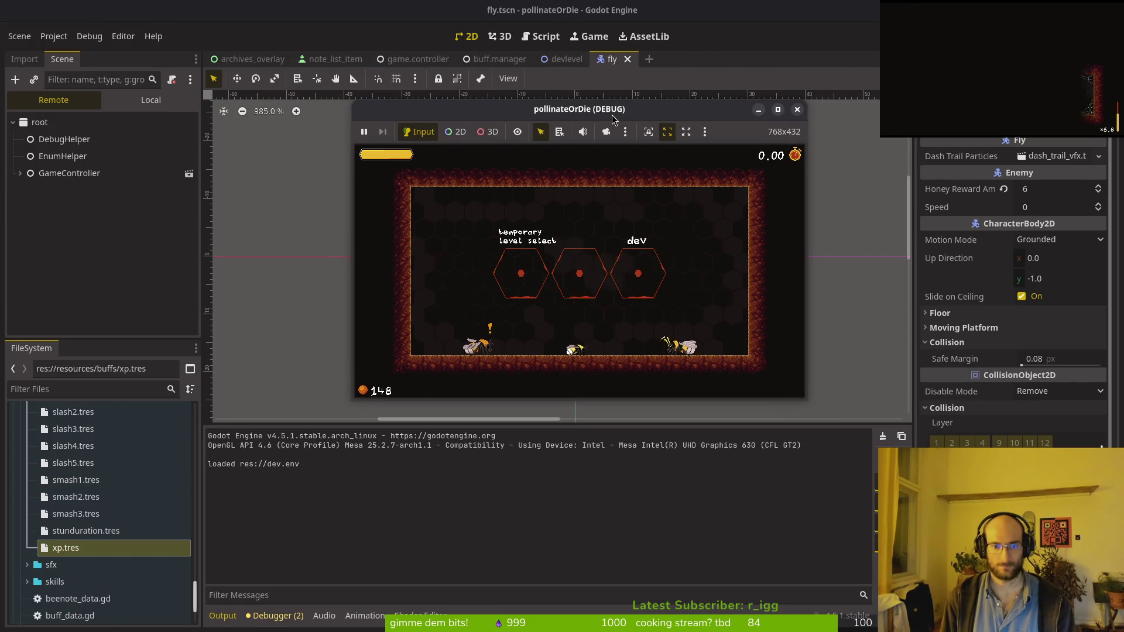
click(797, 109)
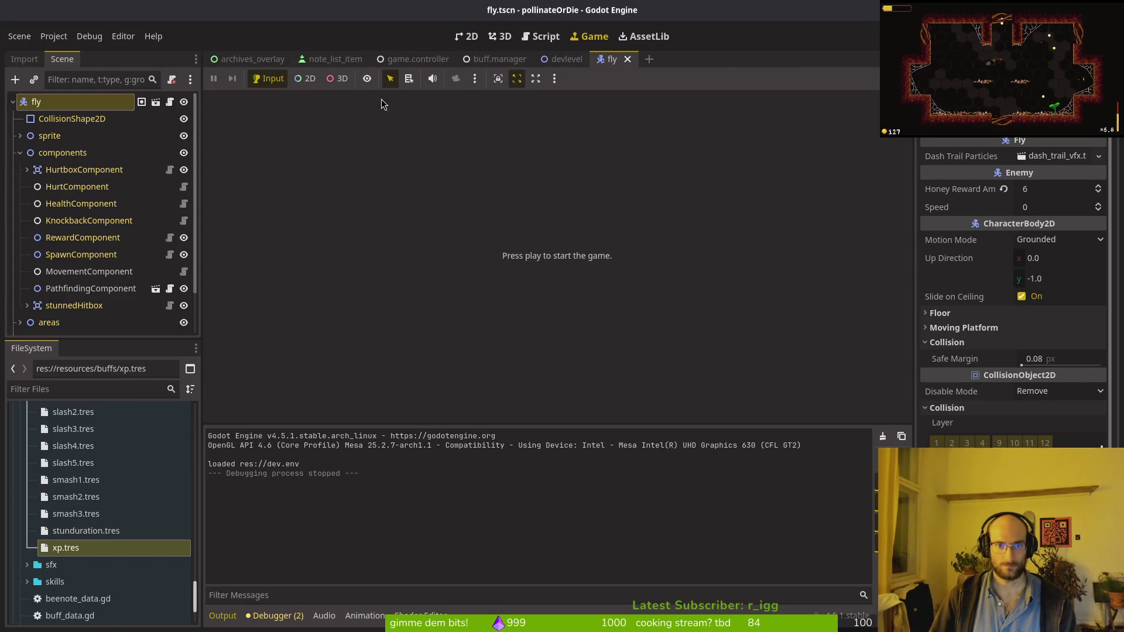
click(77, 37)
Set a custom game window position under Editor Settings' Run window placement and test-run.
click(135, 51)
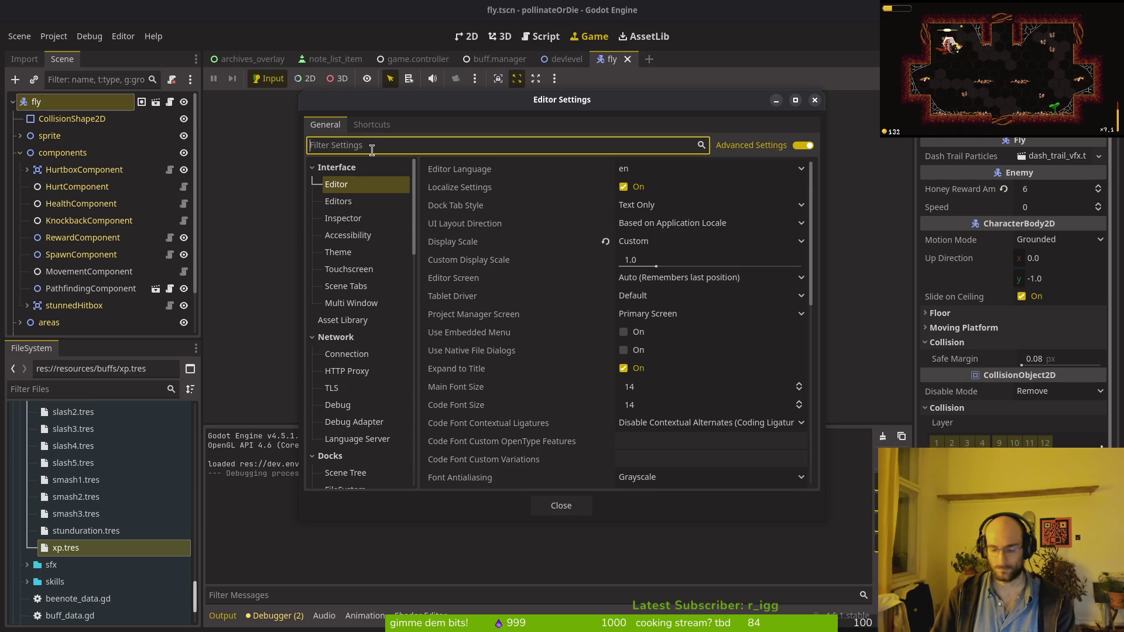
text(run)
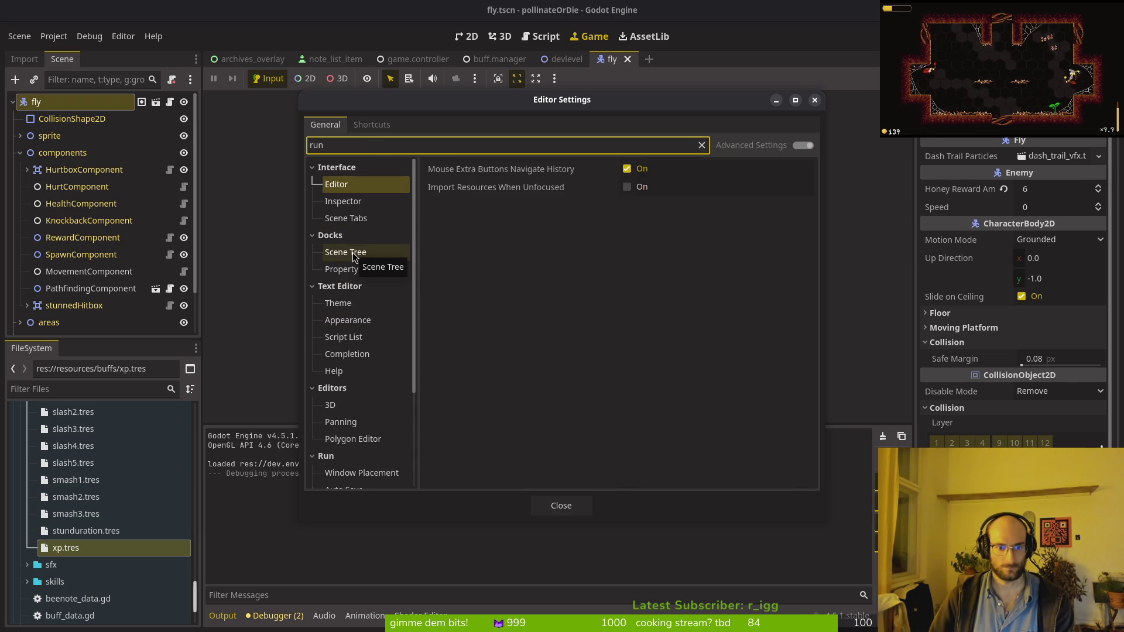
click(362, 473)
click(667, 188)
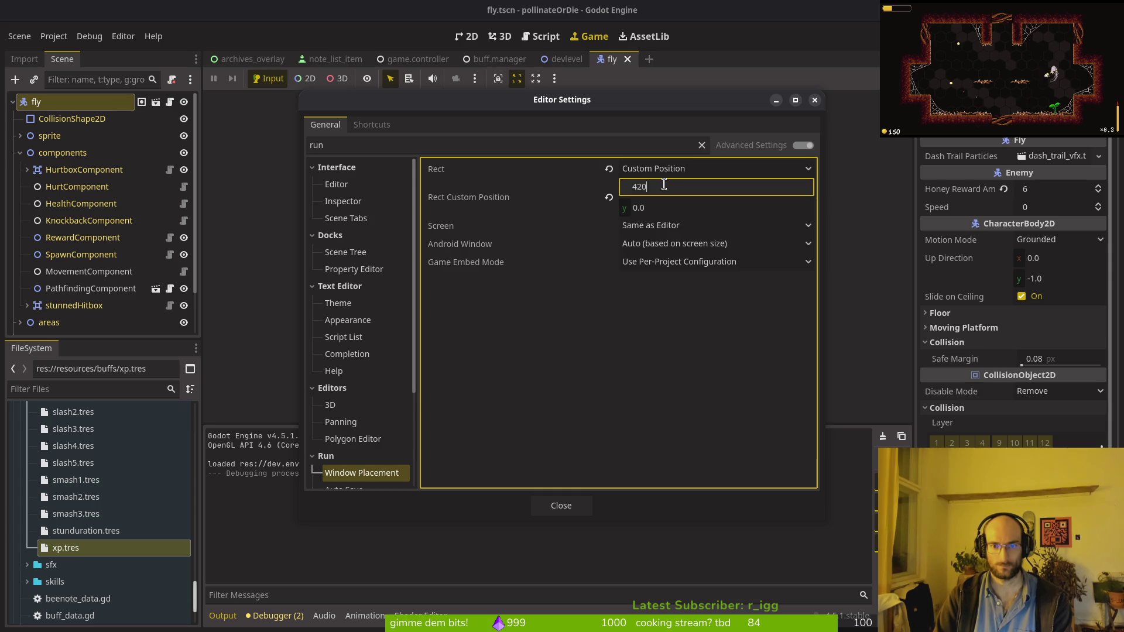
key(Tab)
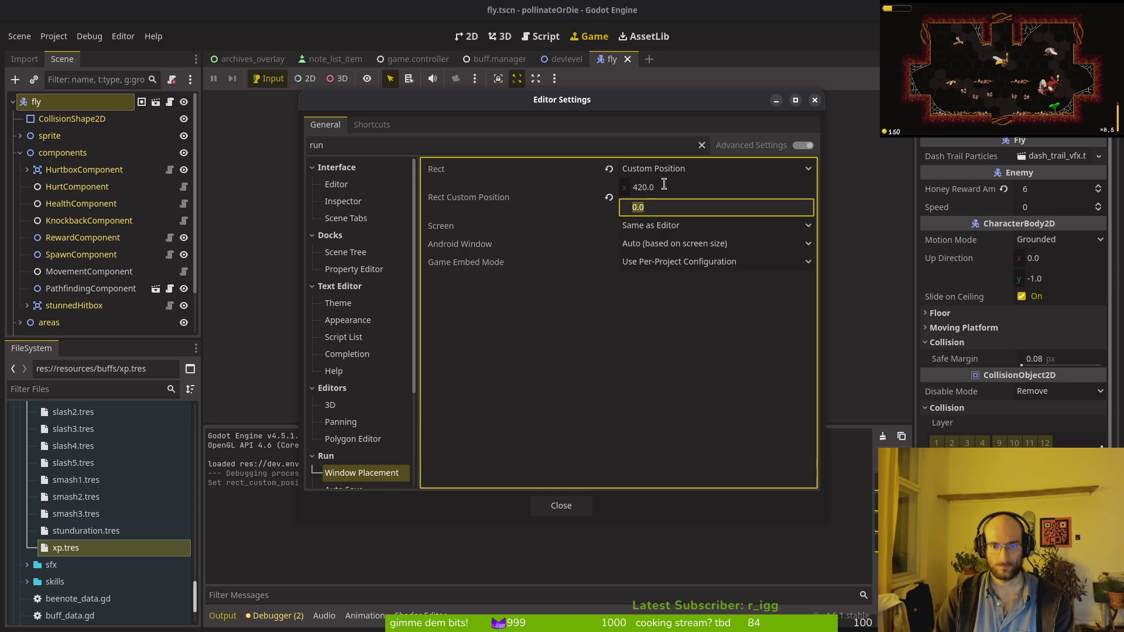
text(420)
key(Return)
click(581, 500)
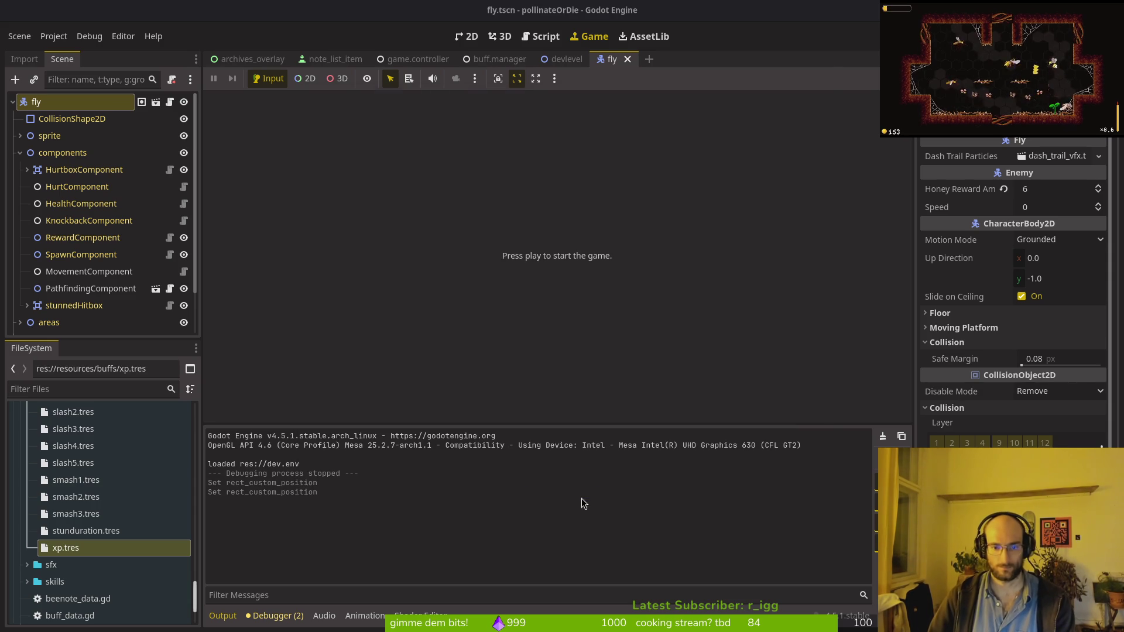
key(F5)
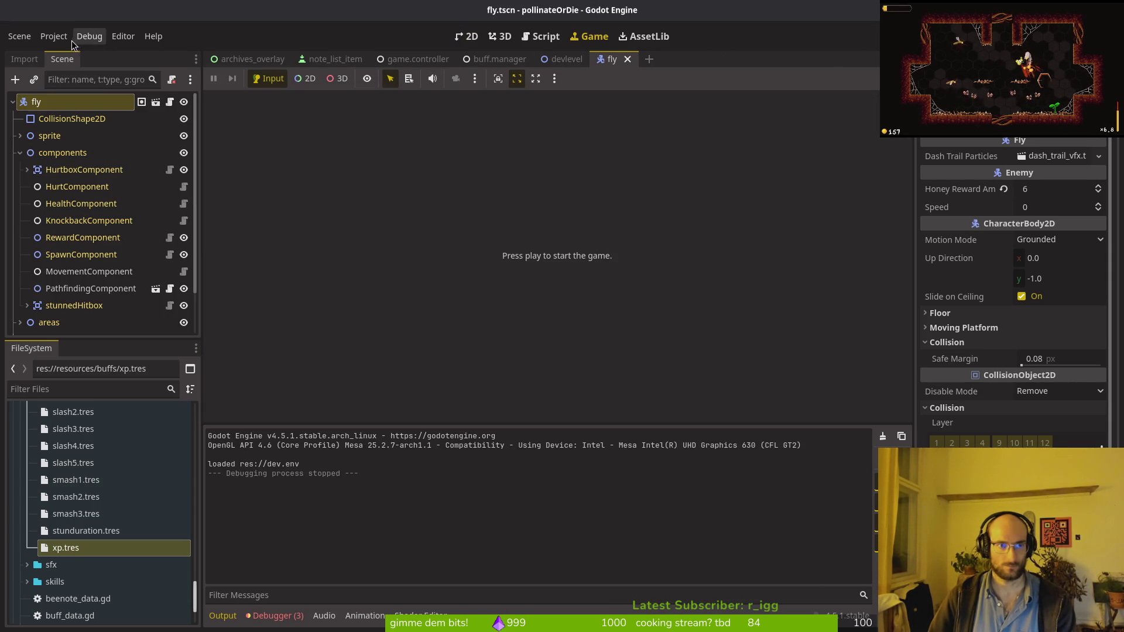
Change the Rect Custom Position to 500, 240.
click(123, 36)
click(140, 51)
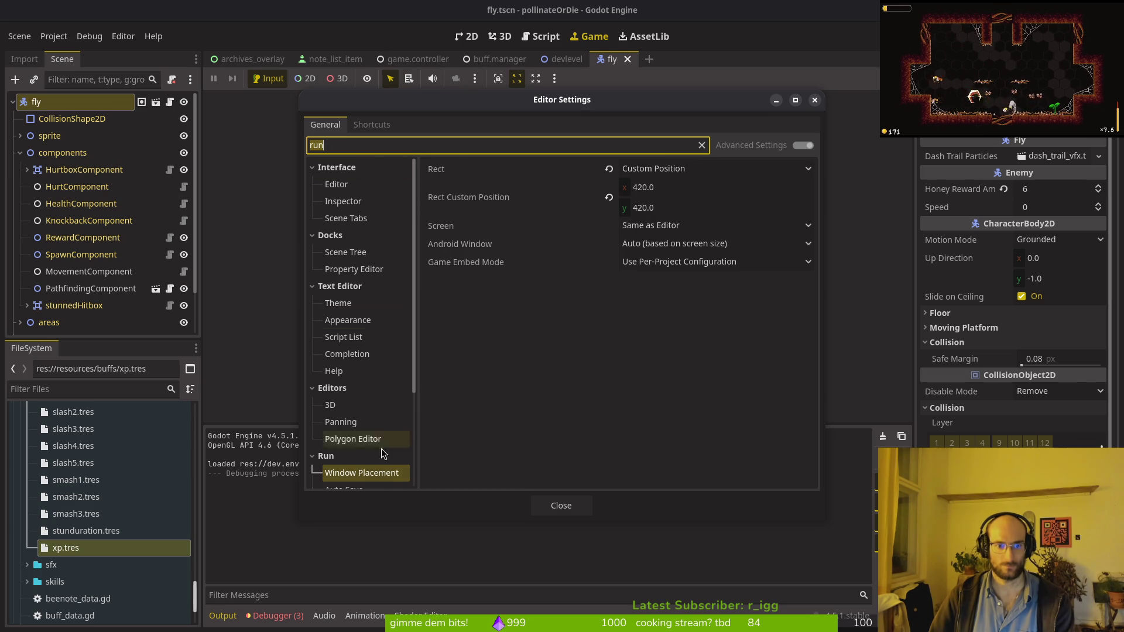
click(693, 208)
text(240)
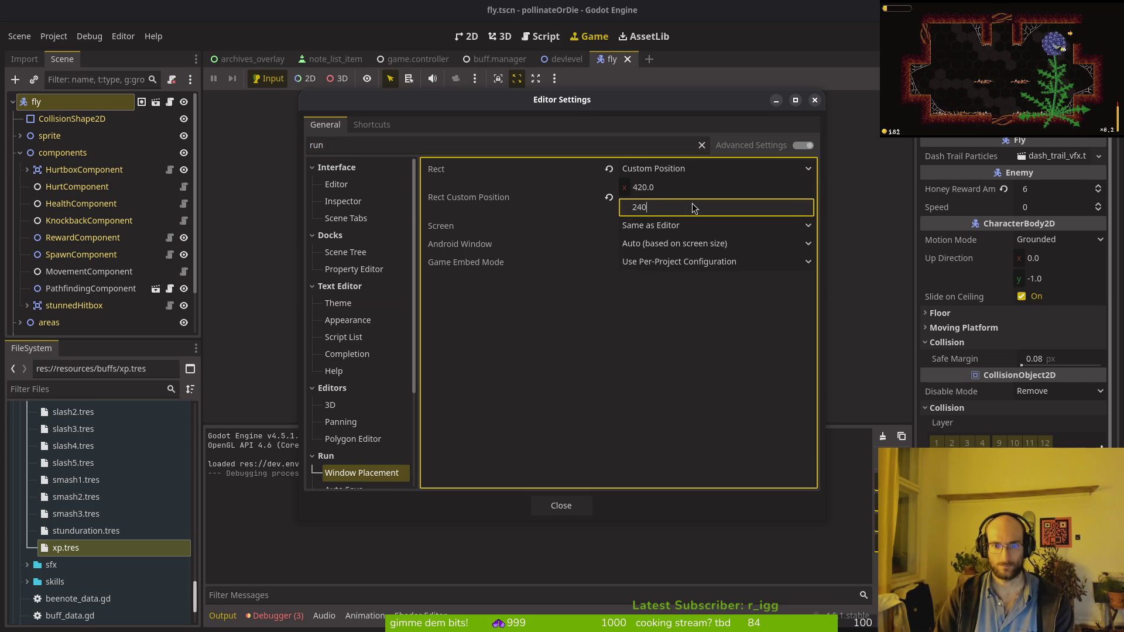
click(673, 188)
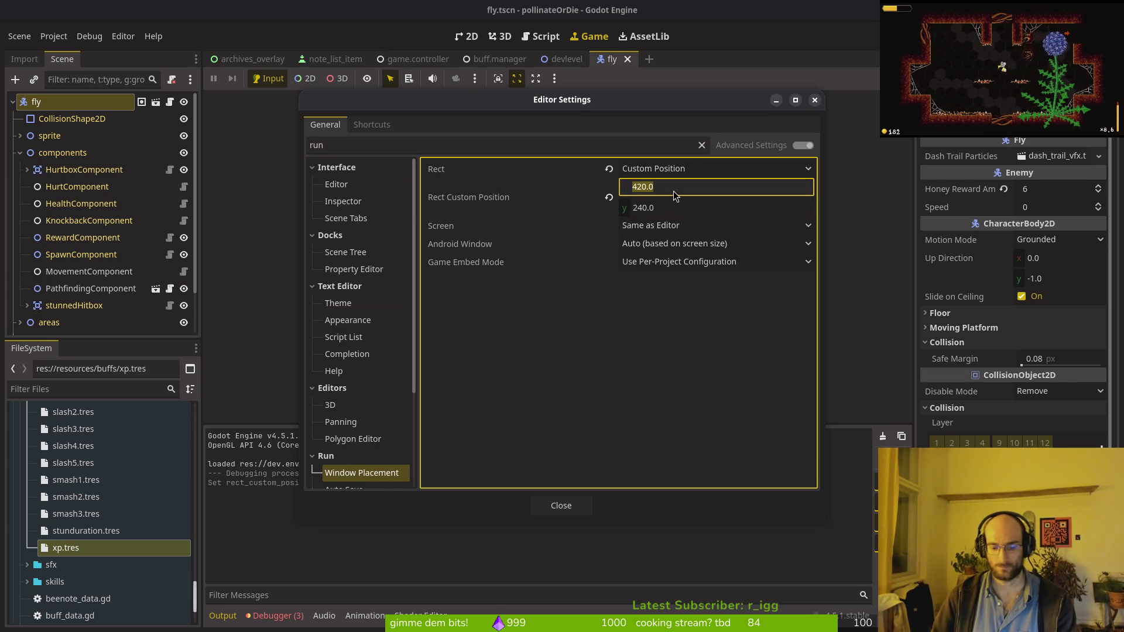
text(500)
key(Return)
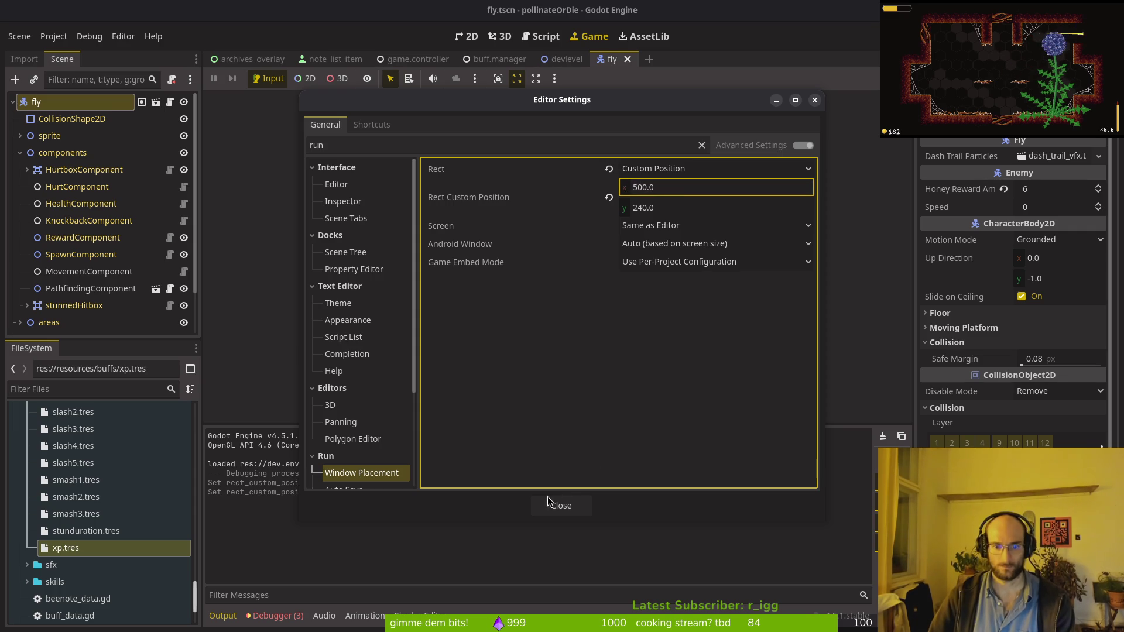
click(550, 505)
Launch the game and fly the bee into the right room to hit enemies.
key(F5)
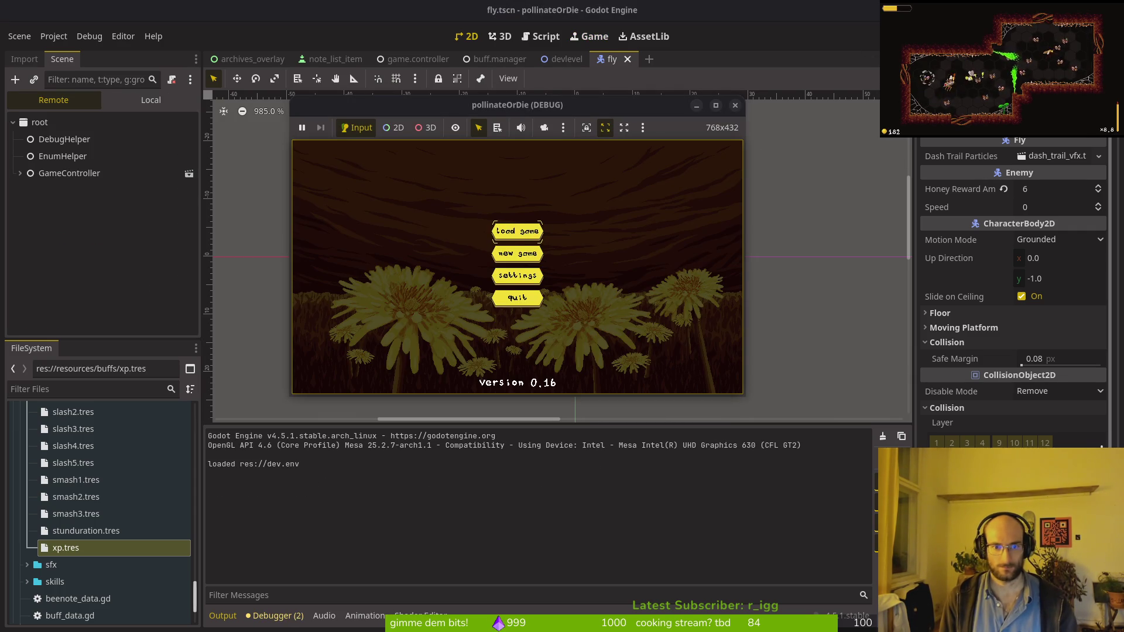
key(Return)
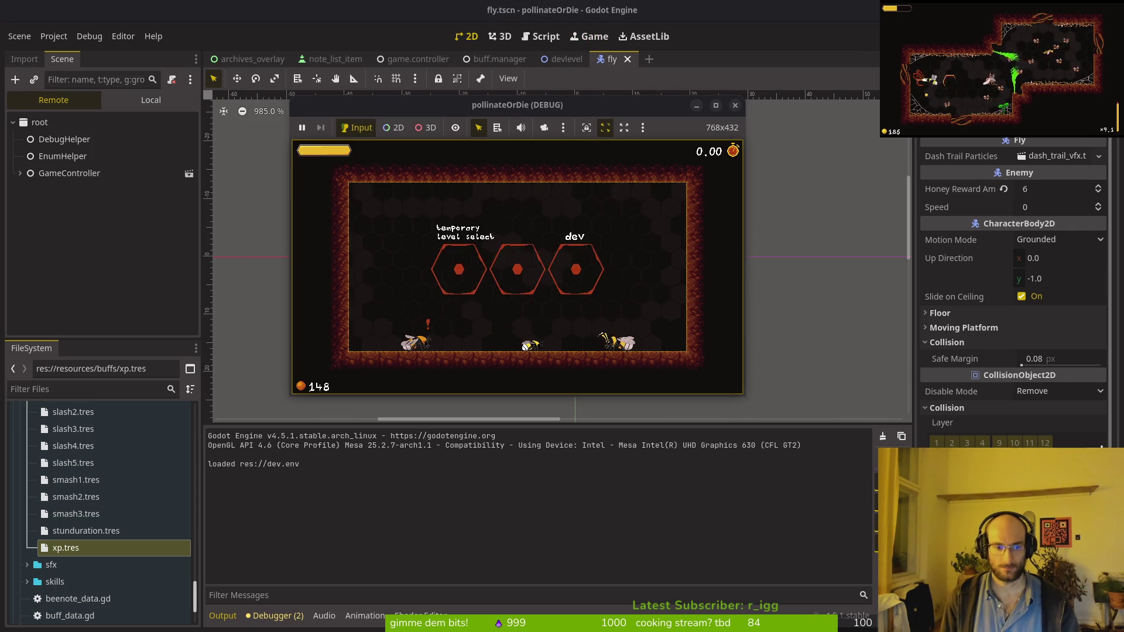
key(w)
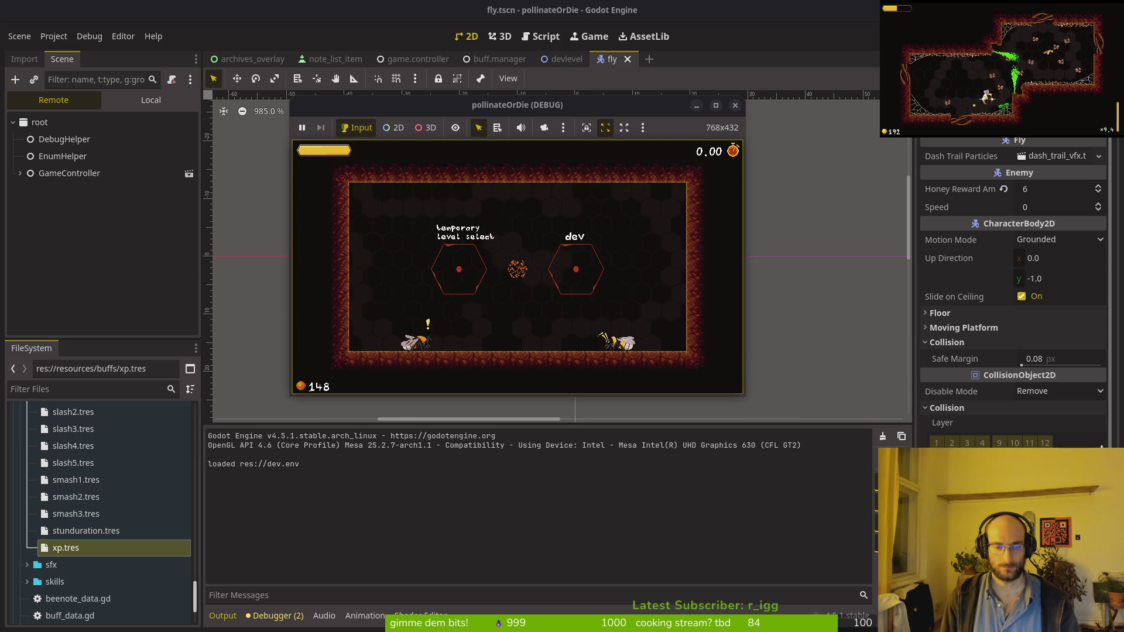
key(d)
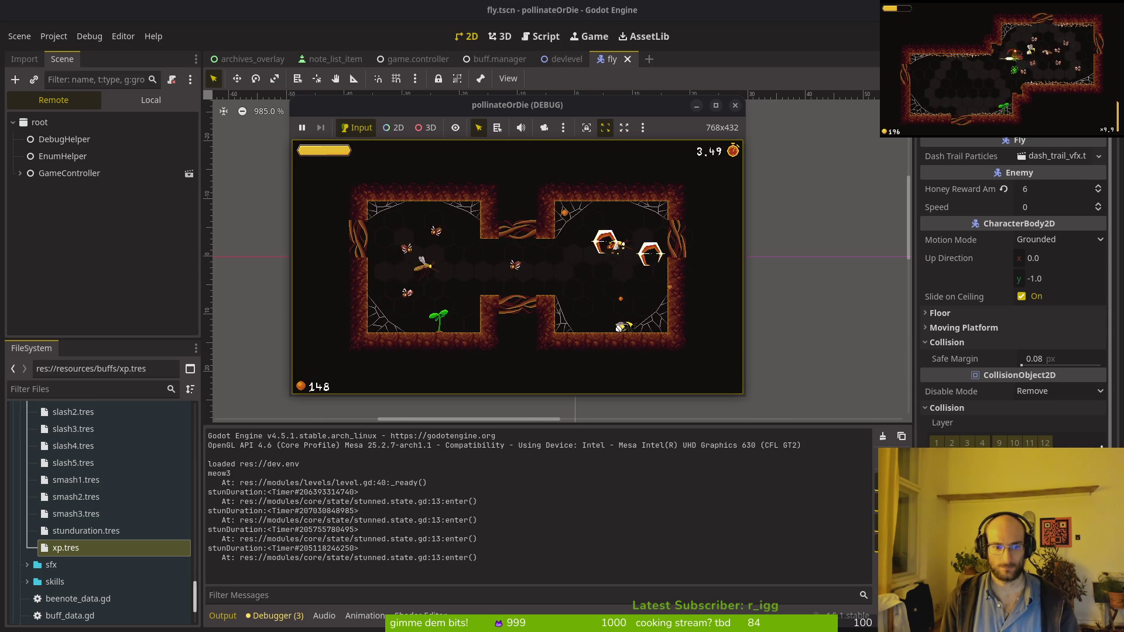
key(alt+Tab)
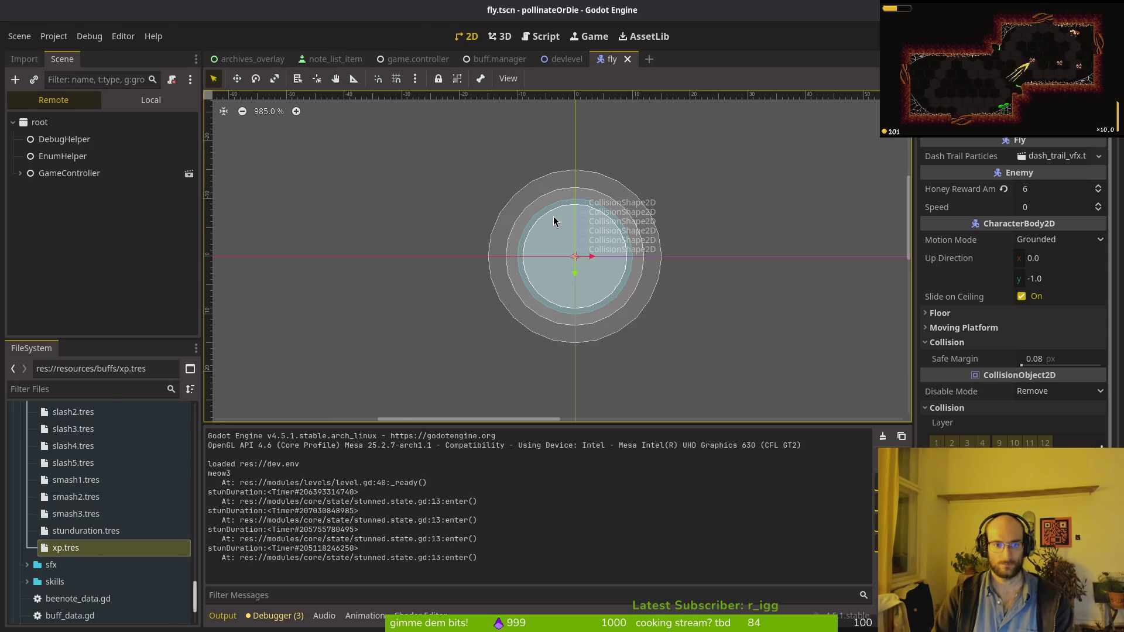
Append .wait_time to the stun_duration debug print and save the script.
key(alt+Tab)
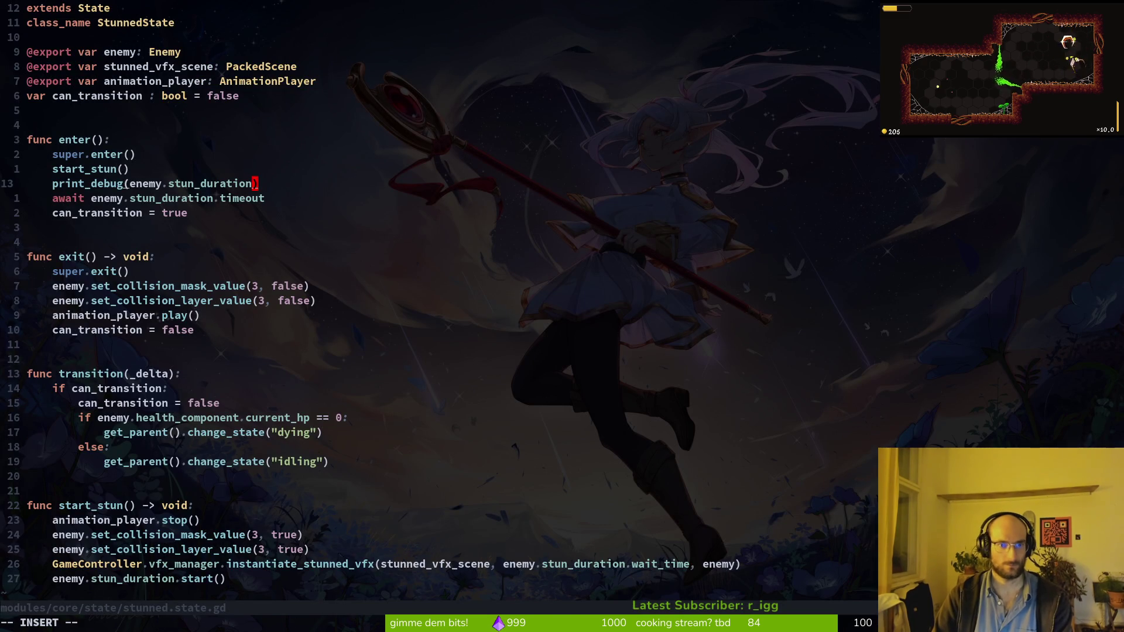
text(.wa)
key(Return)
key(Escape)
text(:w)
key(Return)
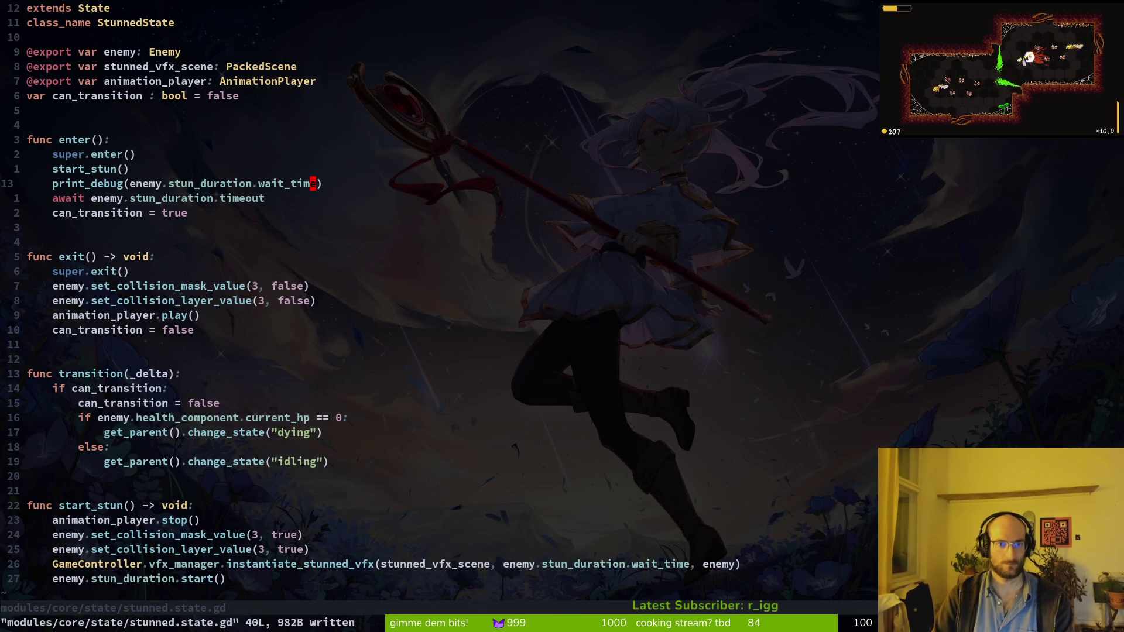
key(alt+Tab)
key(alt+Tab)
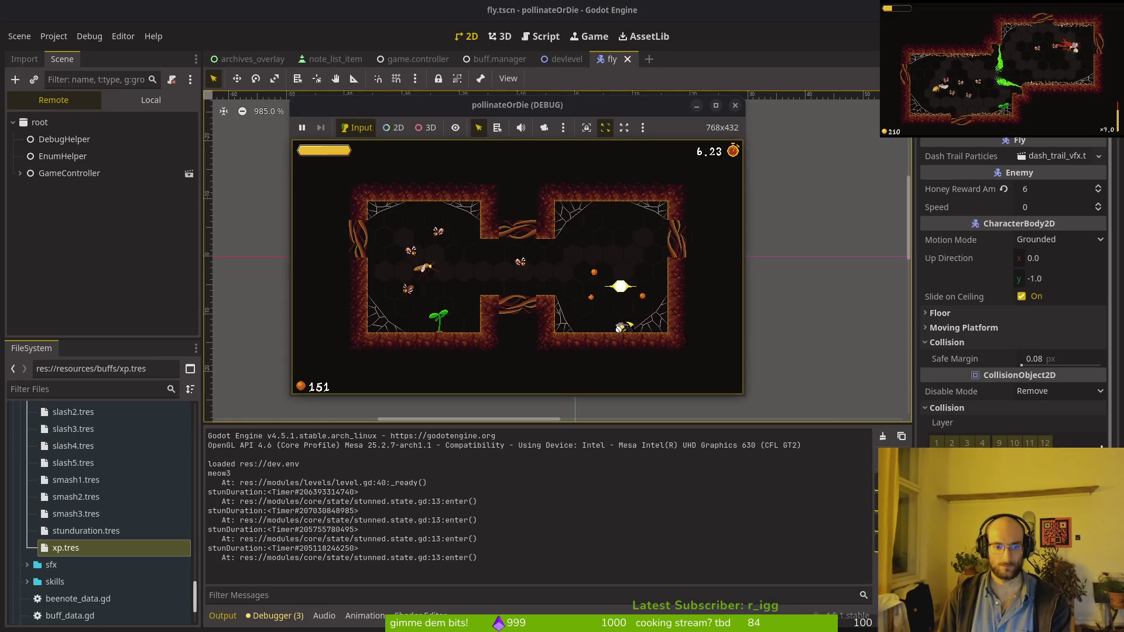
Attack and stun enemies with the bee so the output prints a 2.0 stun duration.
key(Up)
key(Left)
key(space)
key(Left)
key(Up)
key(space)
key(space)
key(Down)
key(Left)
key(space)
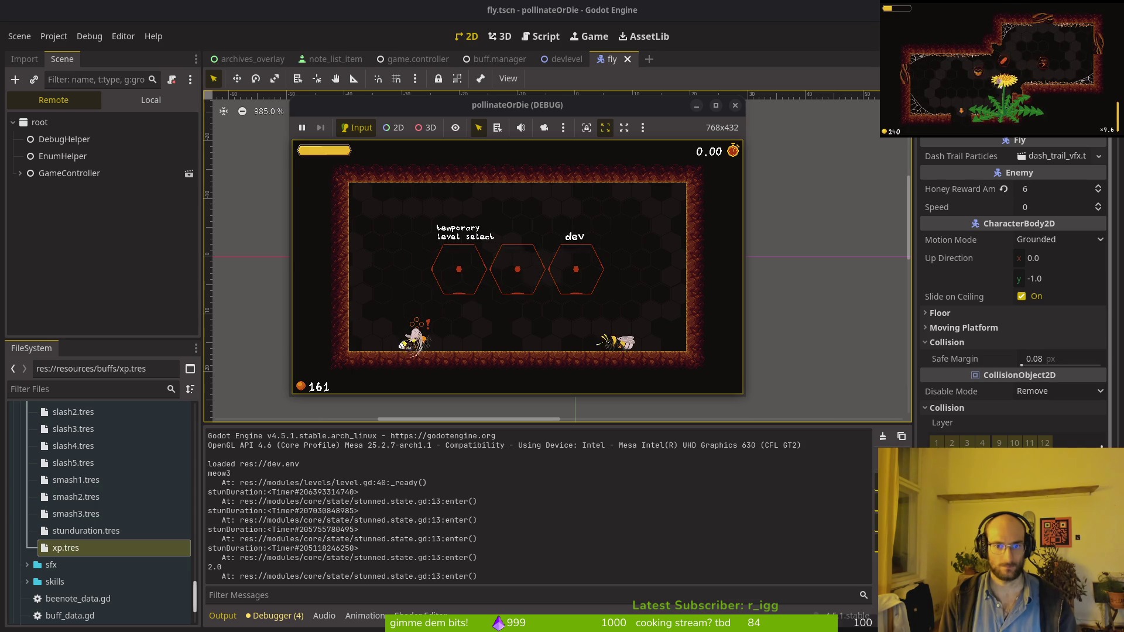
key(Right)
key(Left)
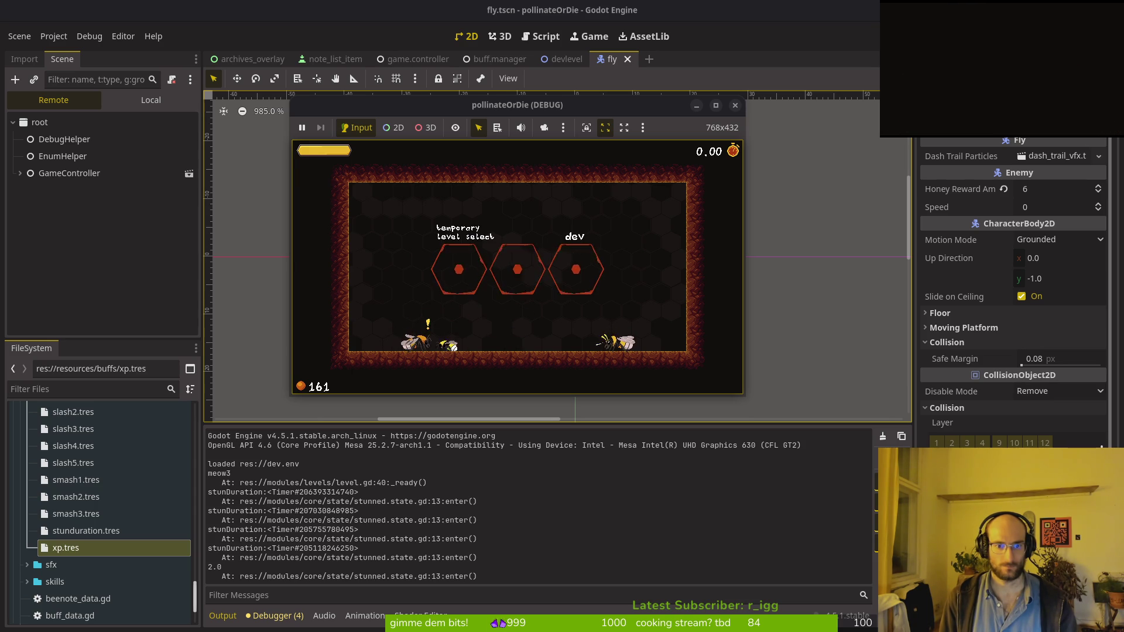
Browse the skill tree to slash damage and dash chains, then enter the middle level.
key(Tab)
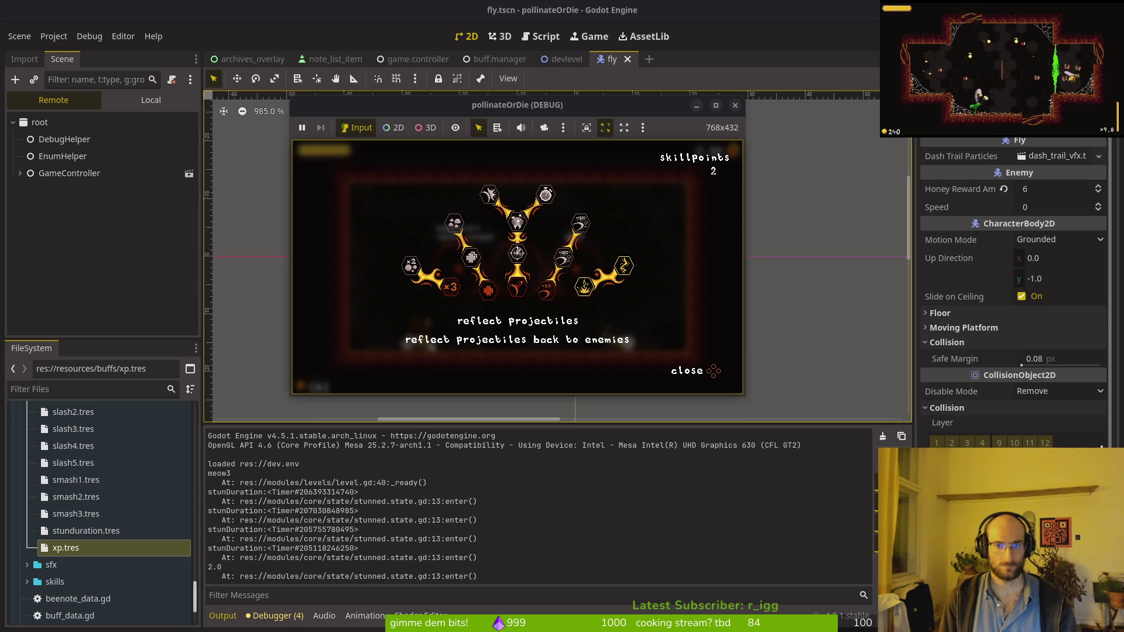
key(Down)
key(Right)
key(Right)
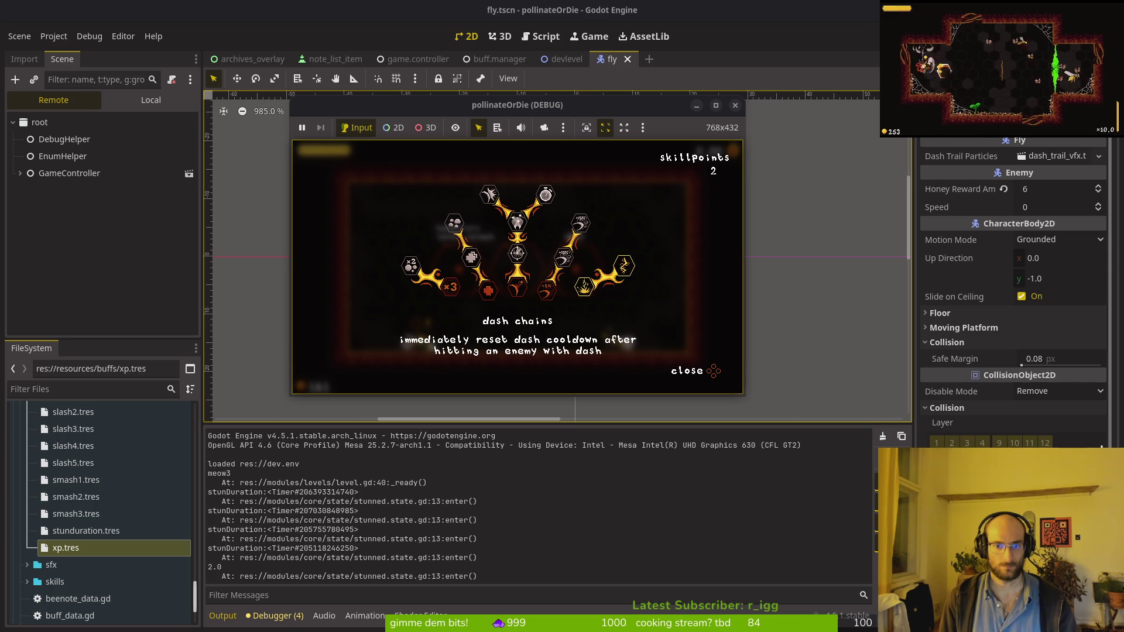
key(Tab)
key(Up)
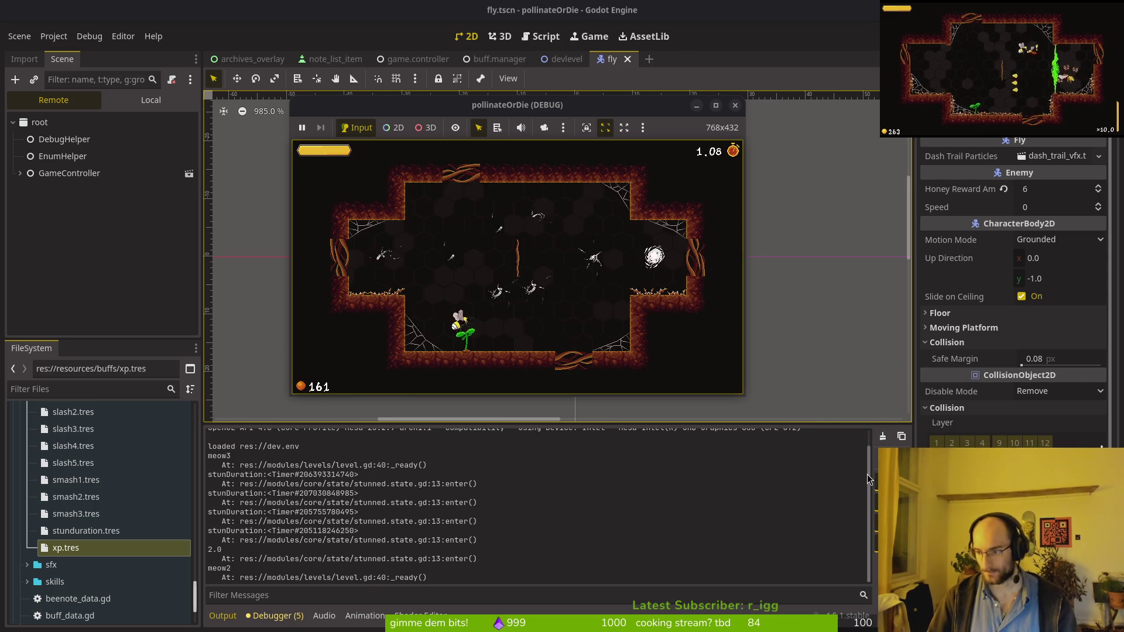
key(Up)
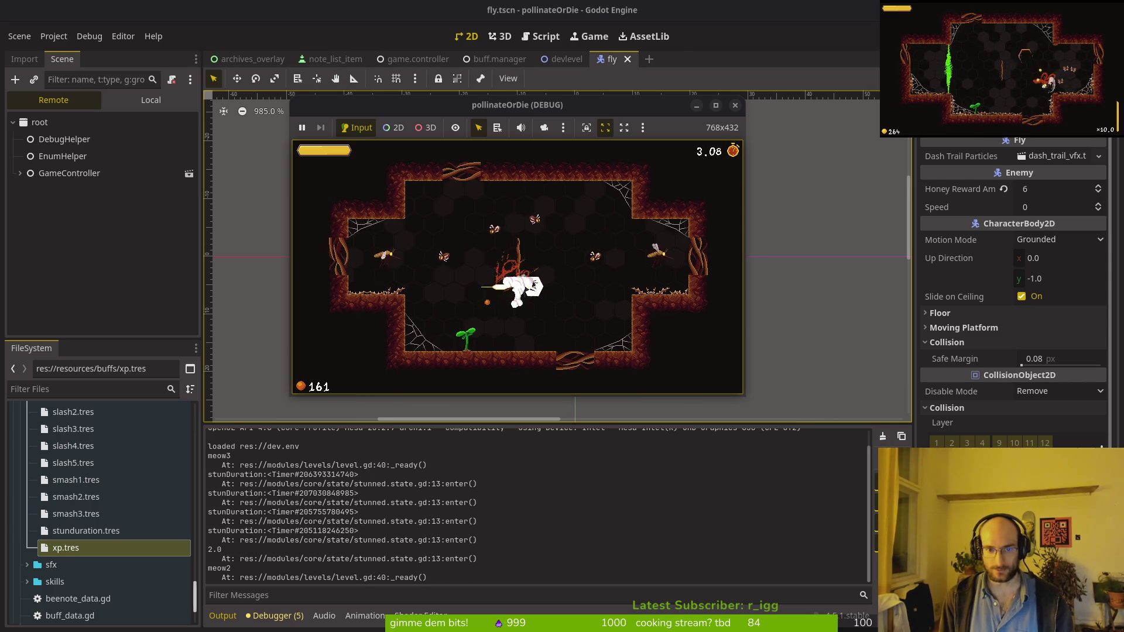
key(Right)
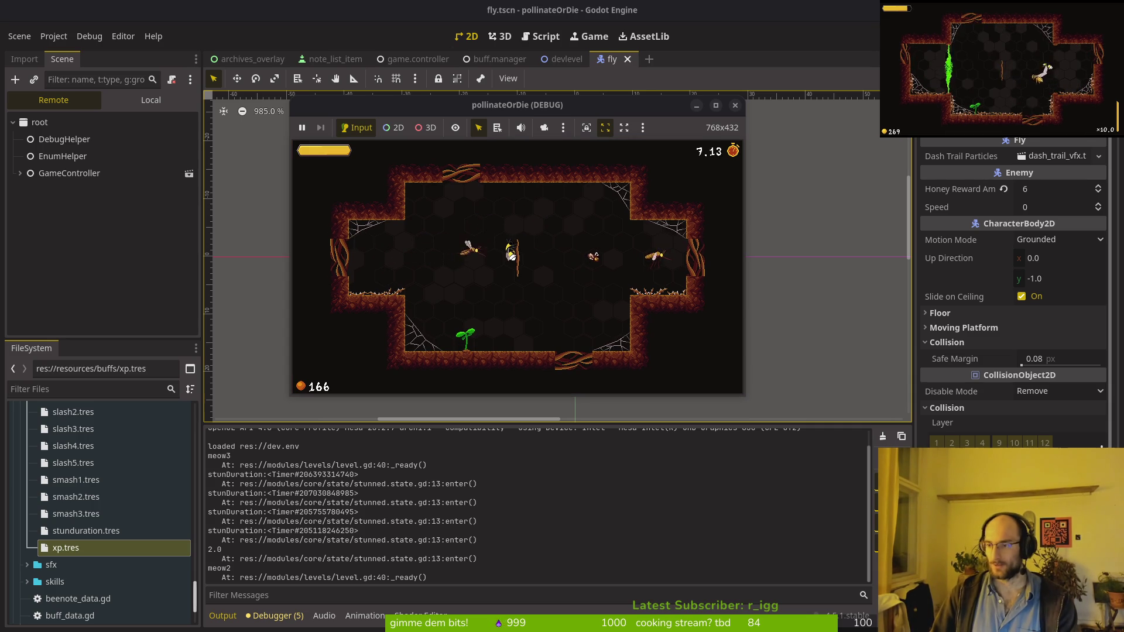
key(space)
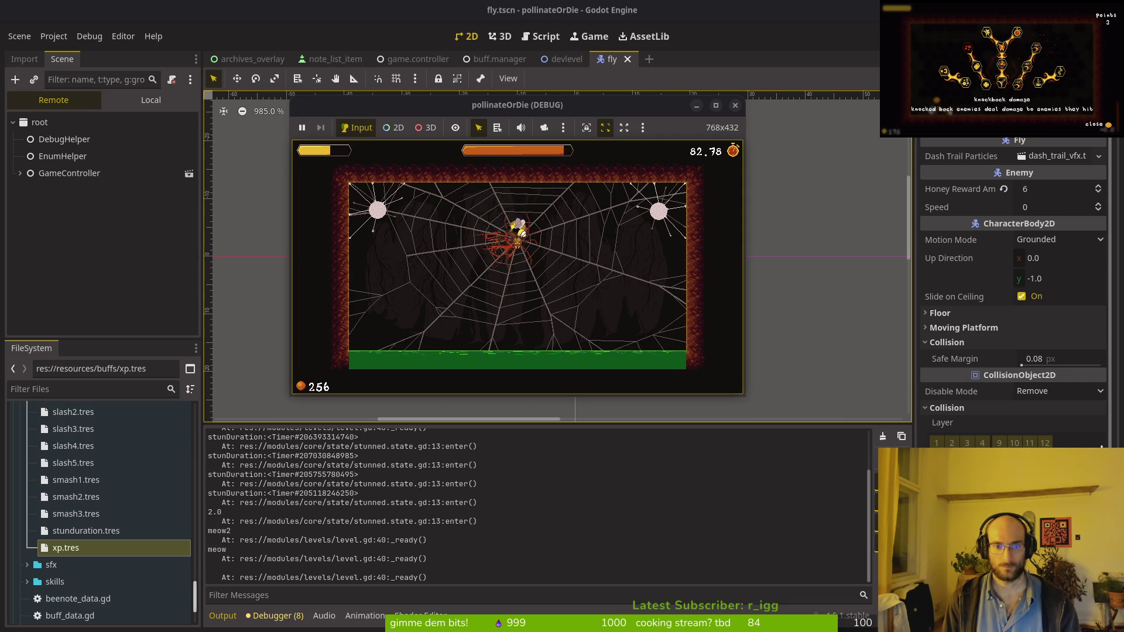
Quit to the main menu, restart, and pick the stun duration skill in the skill tree.
key(Escape)
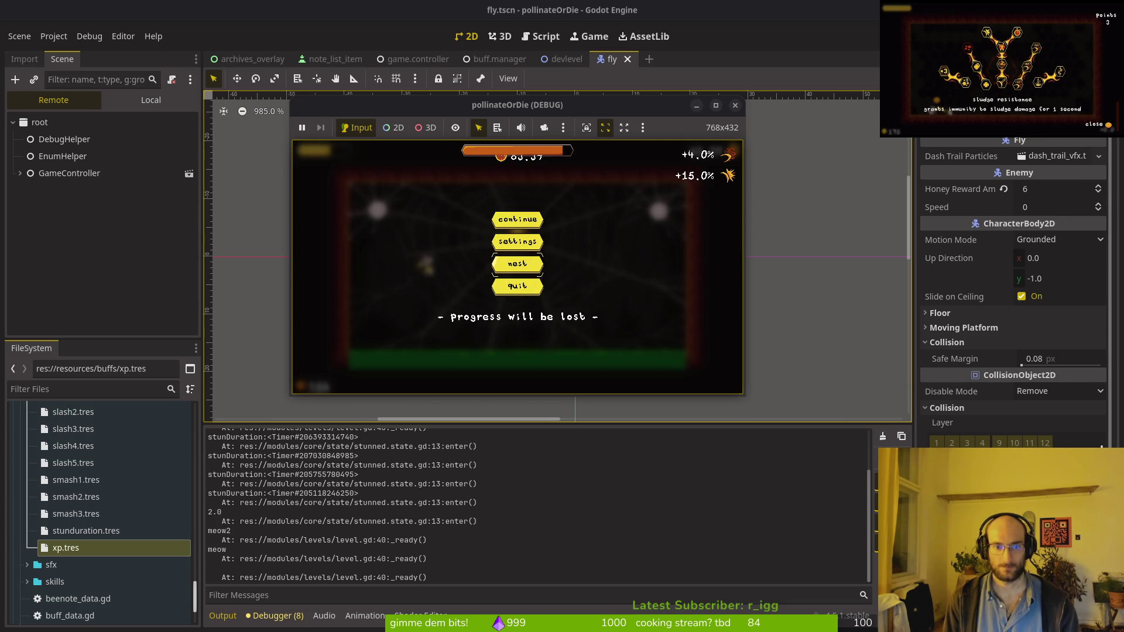
key(Return)
key(Return)
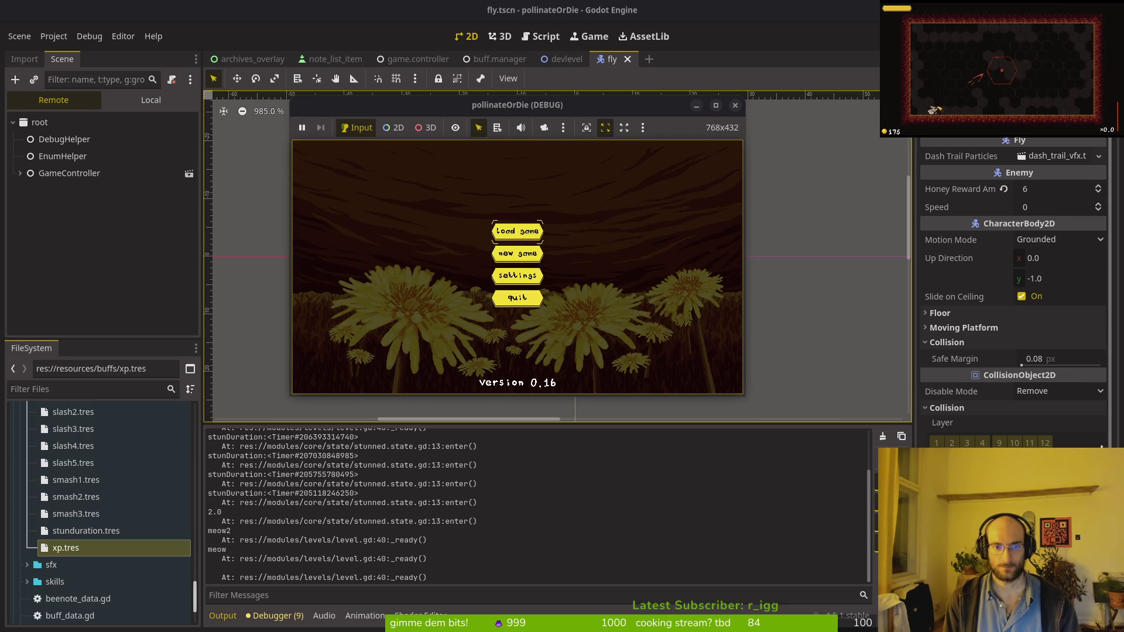
key(Return)
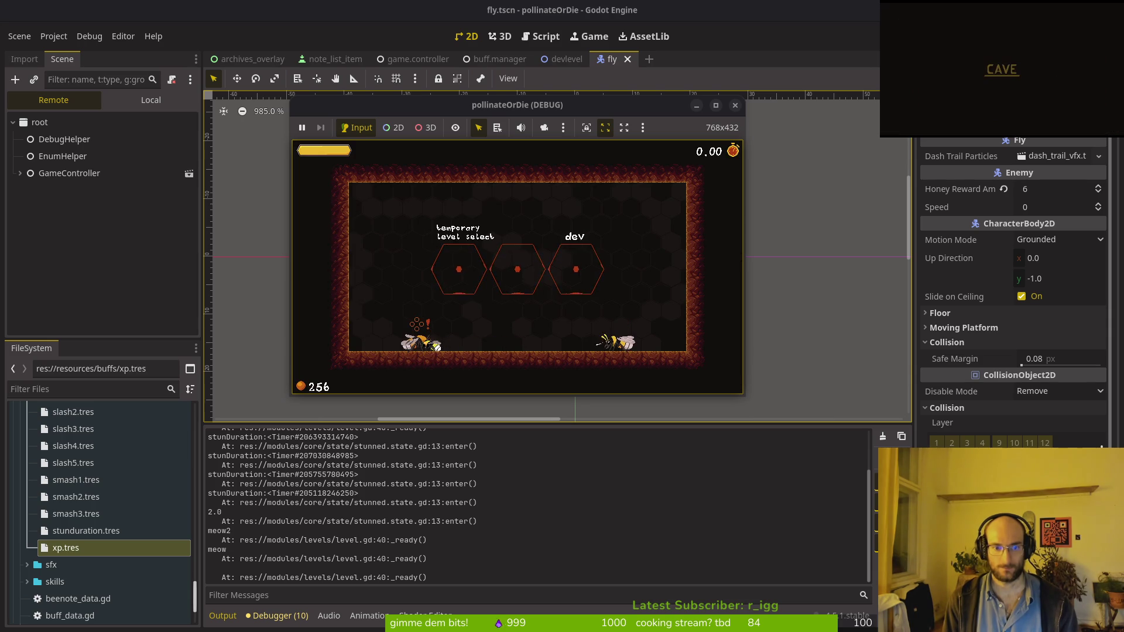
key(e)
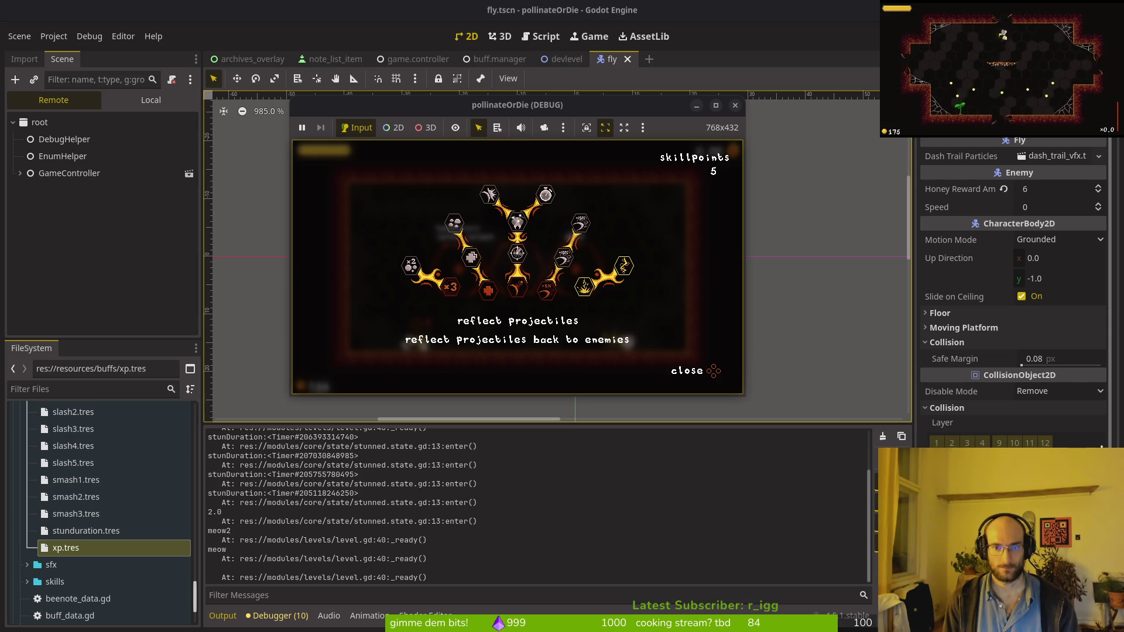
key(Up)
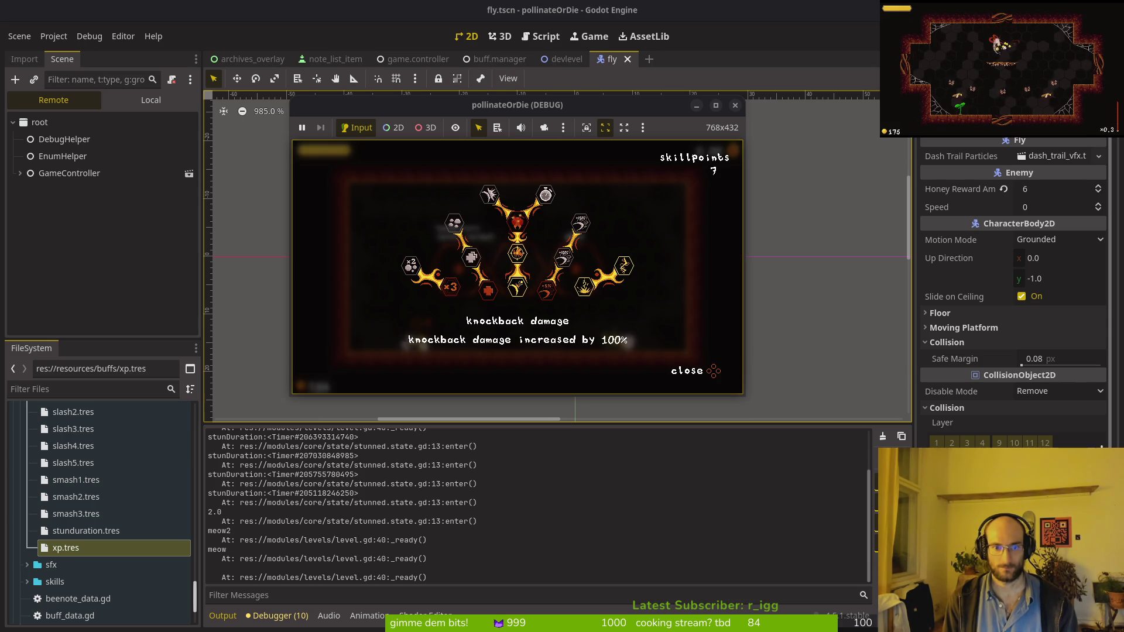
key(Down)
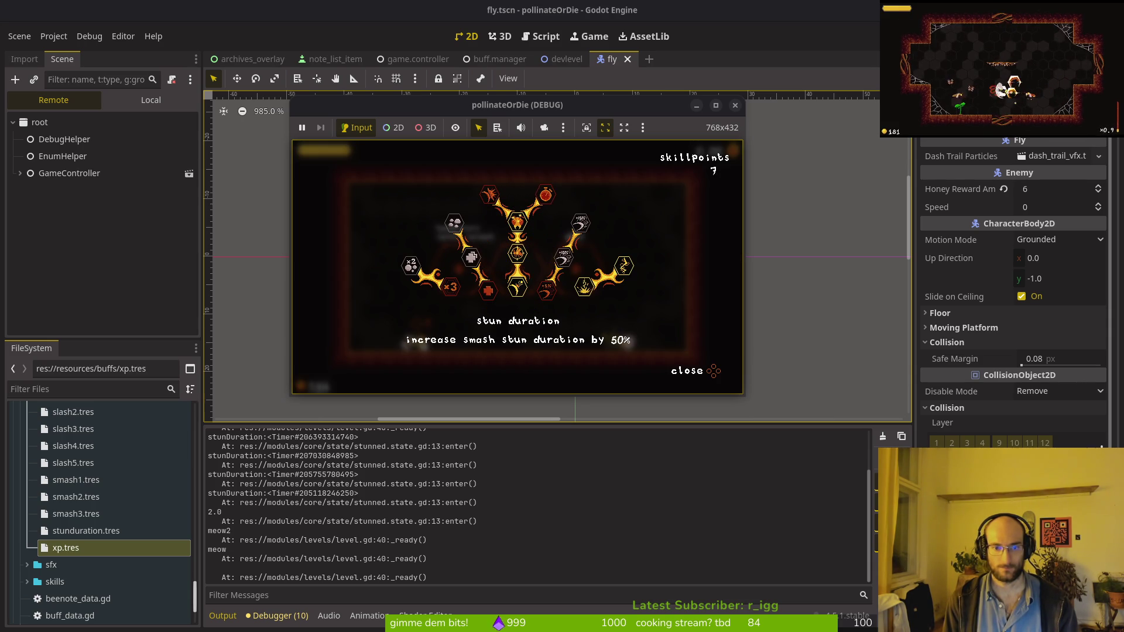
key(Escape)
Enter the middle level portal and slash enemies so stuns print 2.5.
key(Right)
key(Up)
key(Down)
key(x)
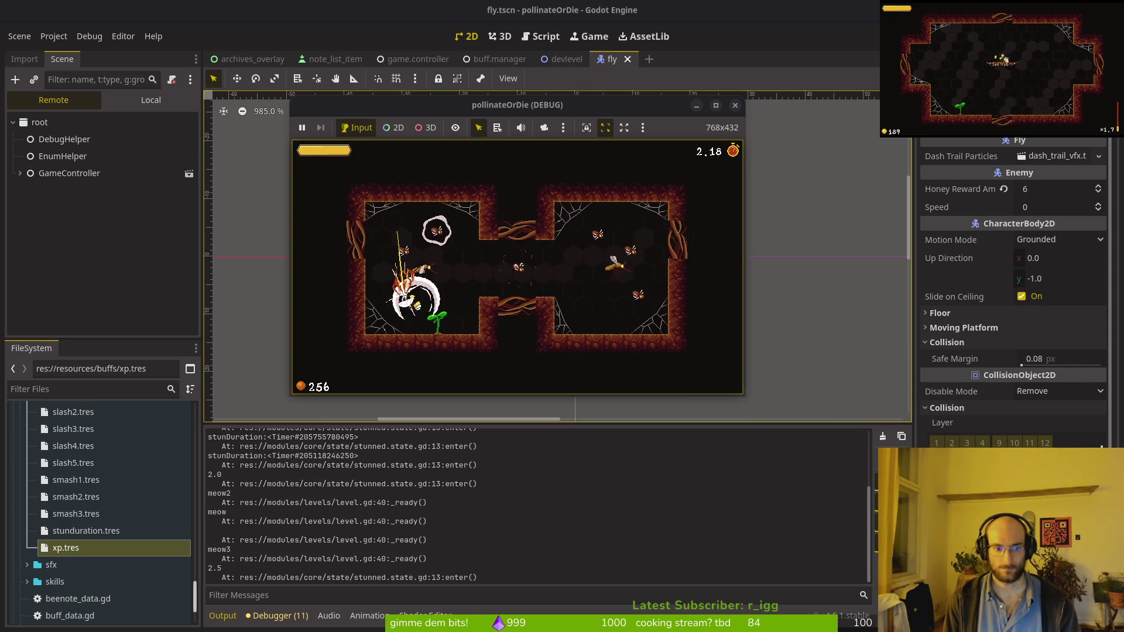
key(Up)
key(Down)
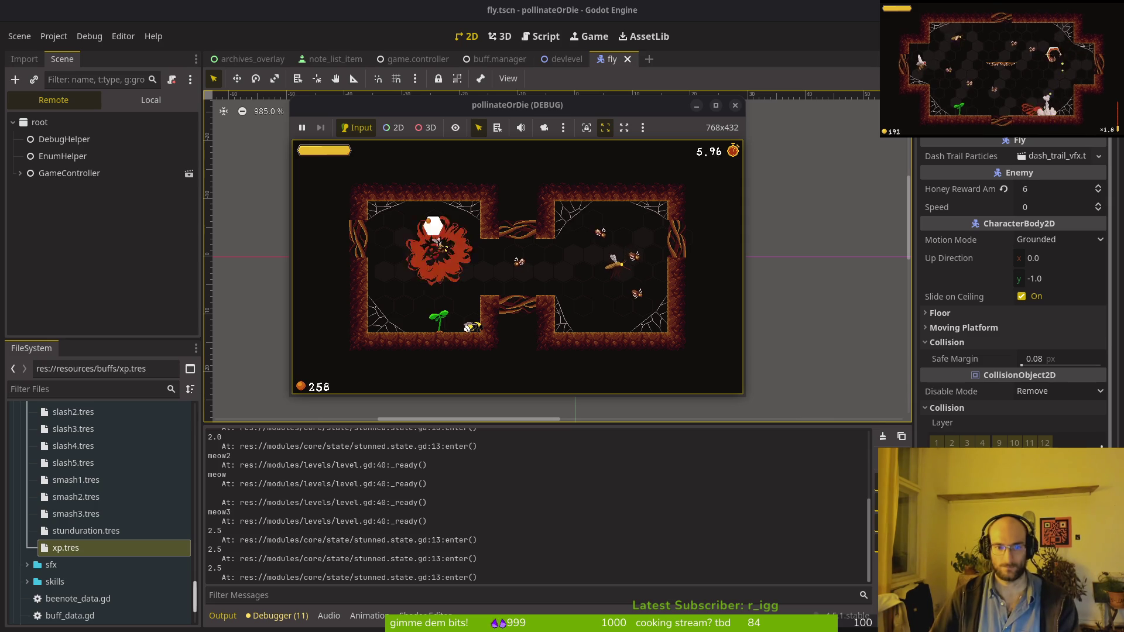
scroll(90, 488, up, 10)
scroll(91, 488, down, 10)
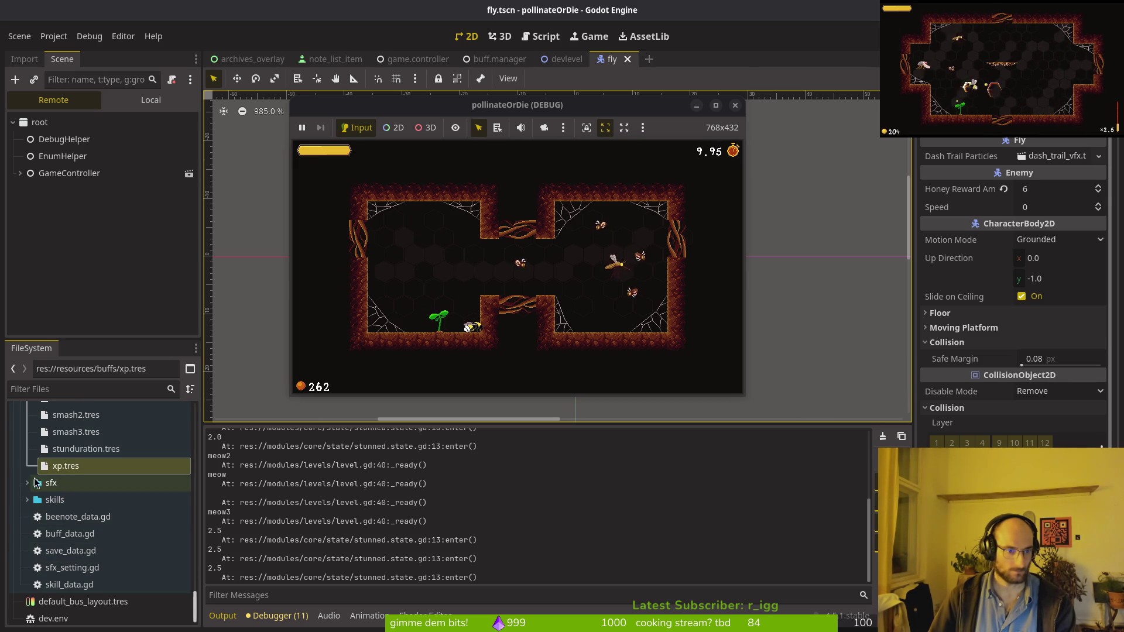
Scroll through the printed 2.5 stun values and open the stun_duration.tres skill resource.
click(38, 481)
scroll(86, 523, down, 3)
scroll(86, 523, up, 5)
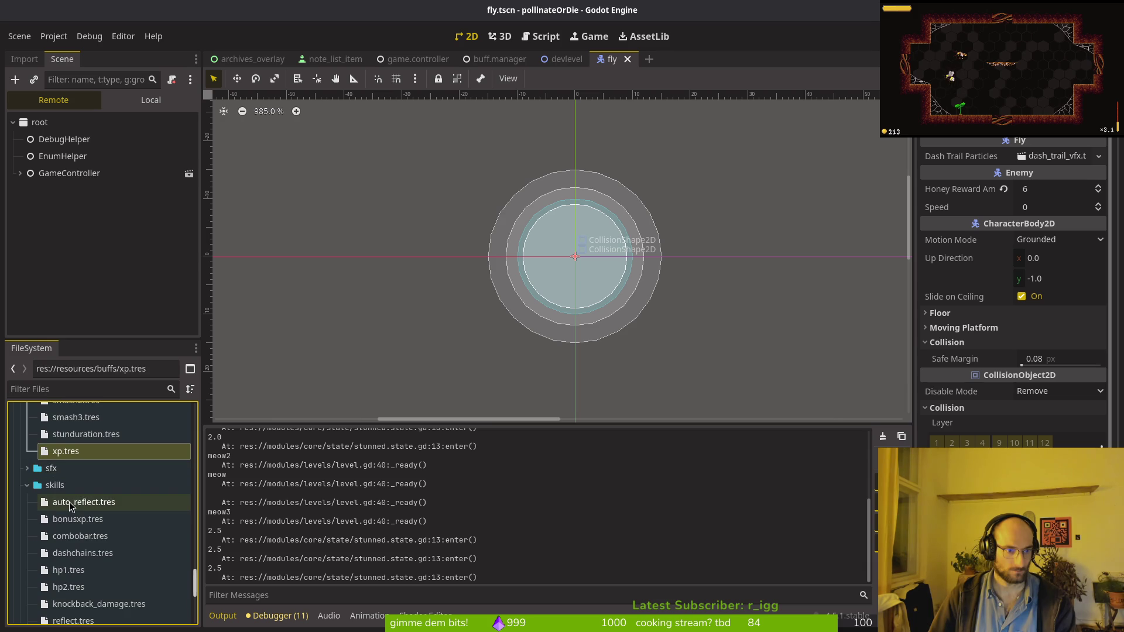
scroll(73, 508, down, 5)
click(81, 520)
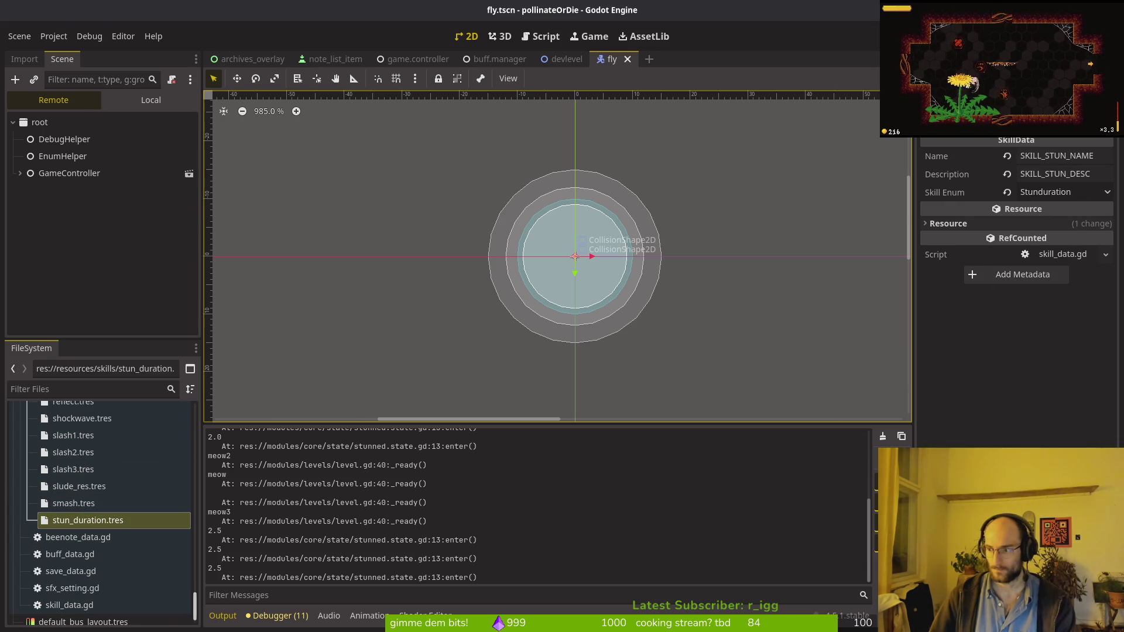
key(alt+Tab)
Open skill.manager.gd and scroll to the apply_skill_buffs cases (knockback 2.0, stun 1.25).
key(space)
key(f)
key(f)
text(skill)
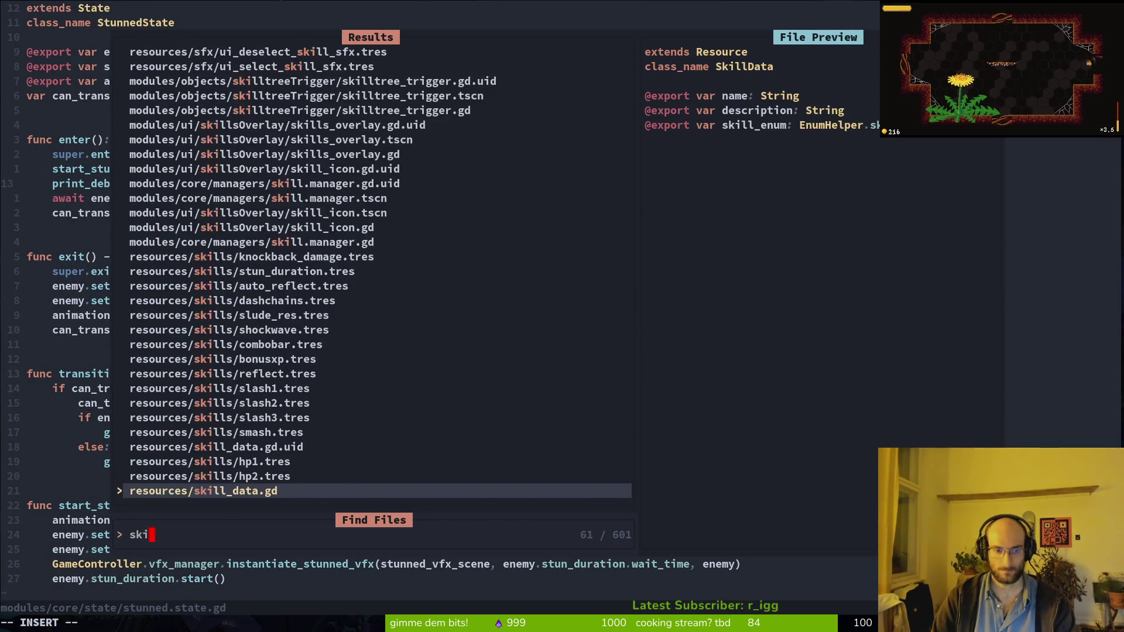
key(Return)
scroll(540, 337, down, 20)
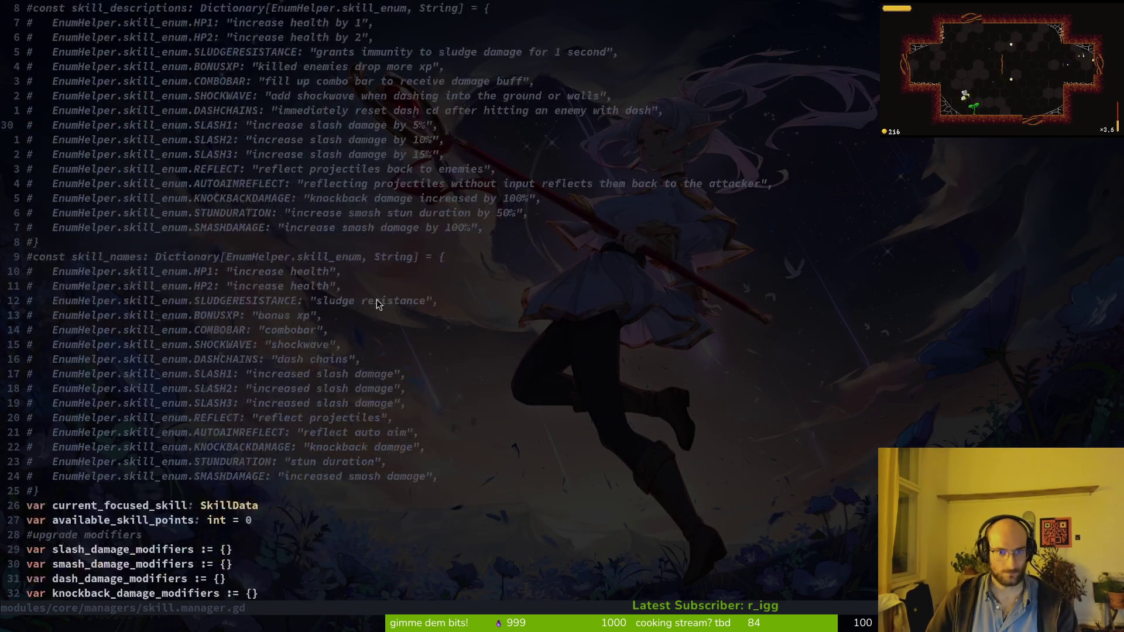
scroll(541, 337, down, 20)
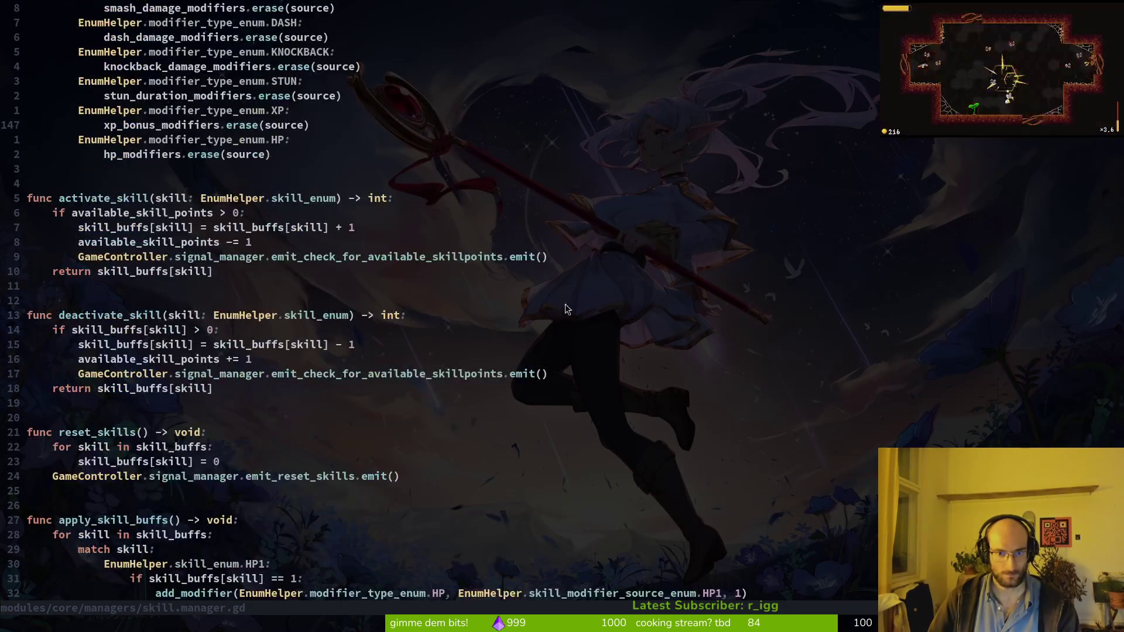
scroll(337, 391, down, 6)
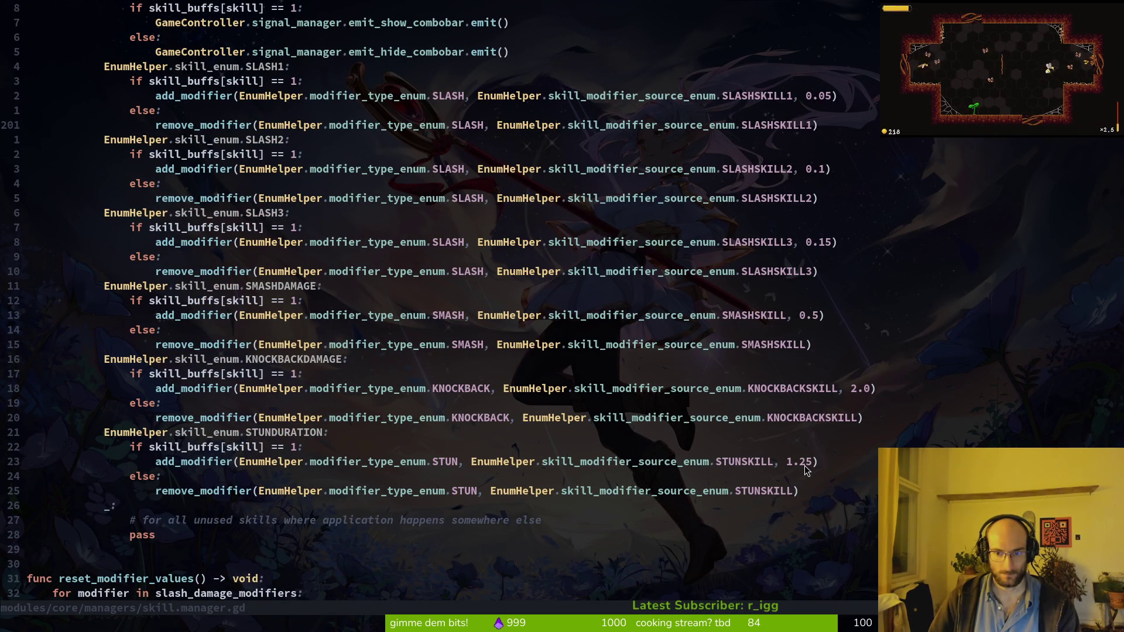
key(alt+Tab)
key(alt+Tab)
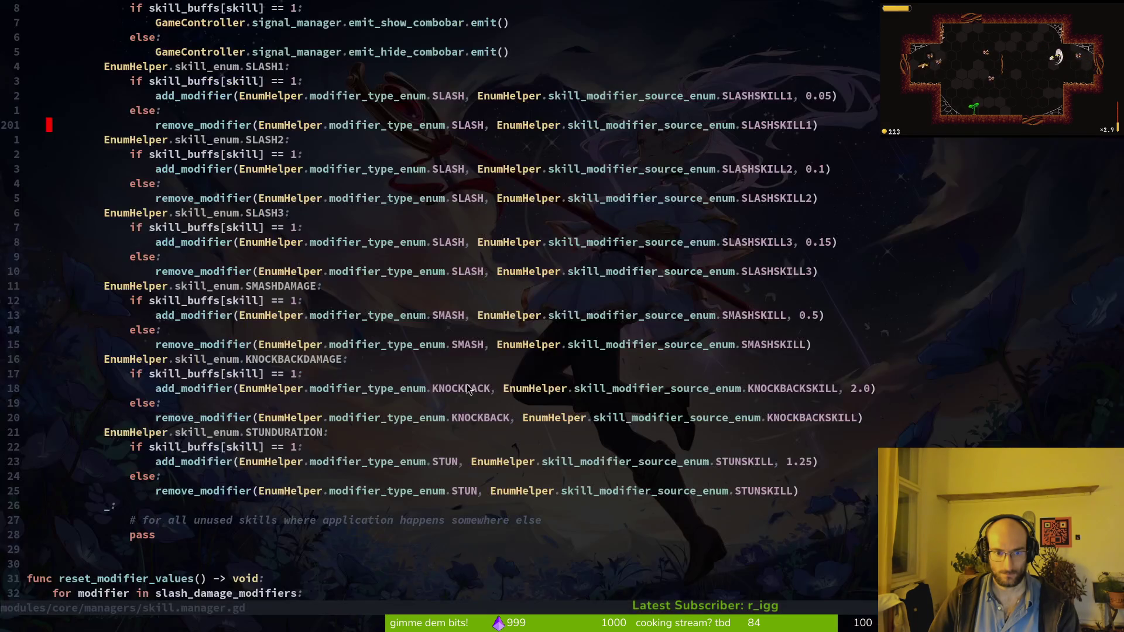
click(158, 256)
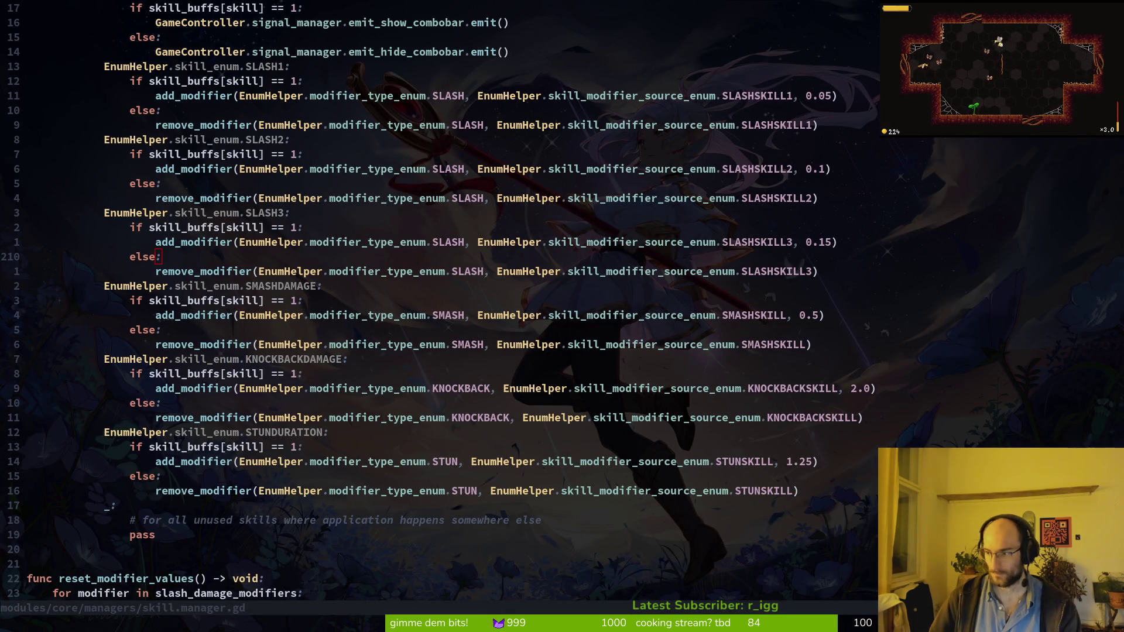
key(alt+Tab)
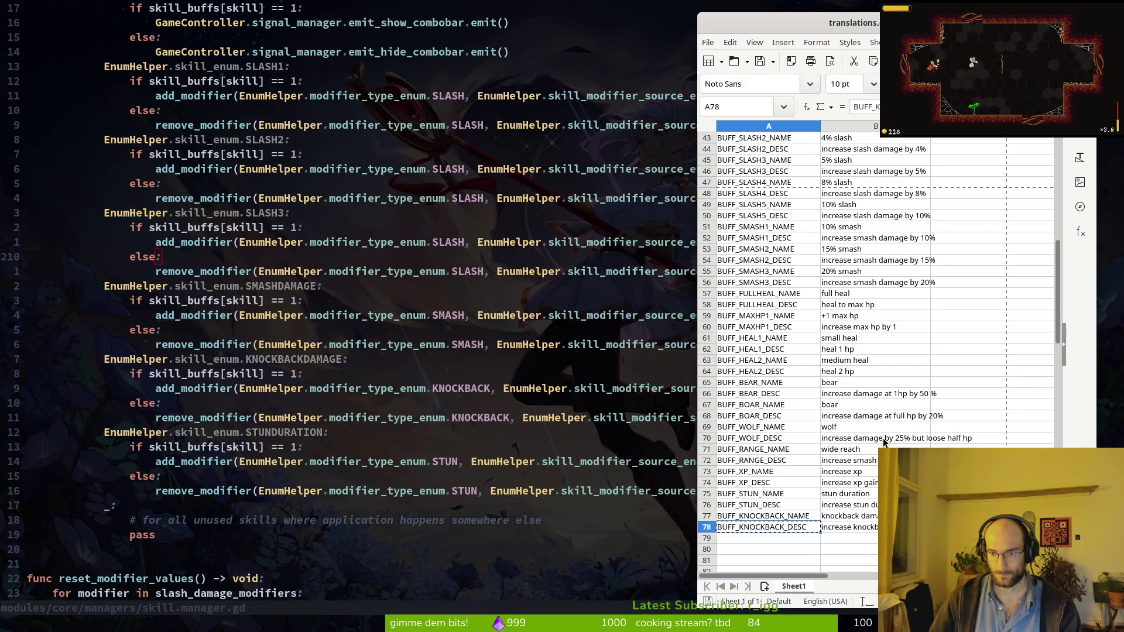
Change cell B118's SKILL_STUN_DESC from 50% to 25% stun duration increase.
scroll(896, 439, up, 4)
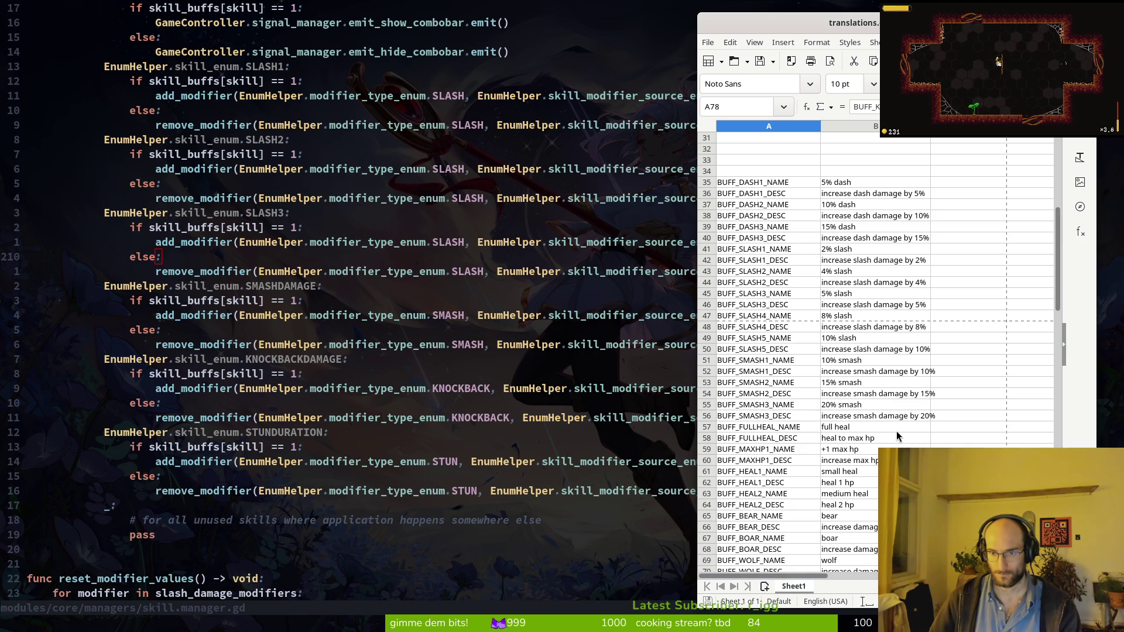
scroll(895, 422, up, 10)
scroll(903, 294, down, 20)
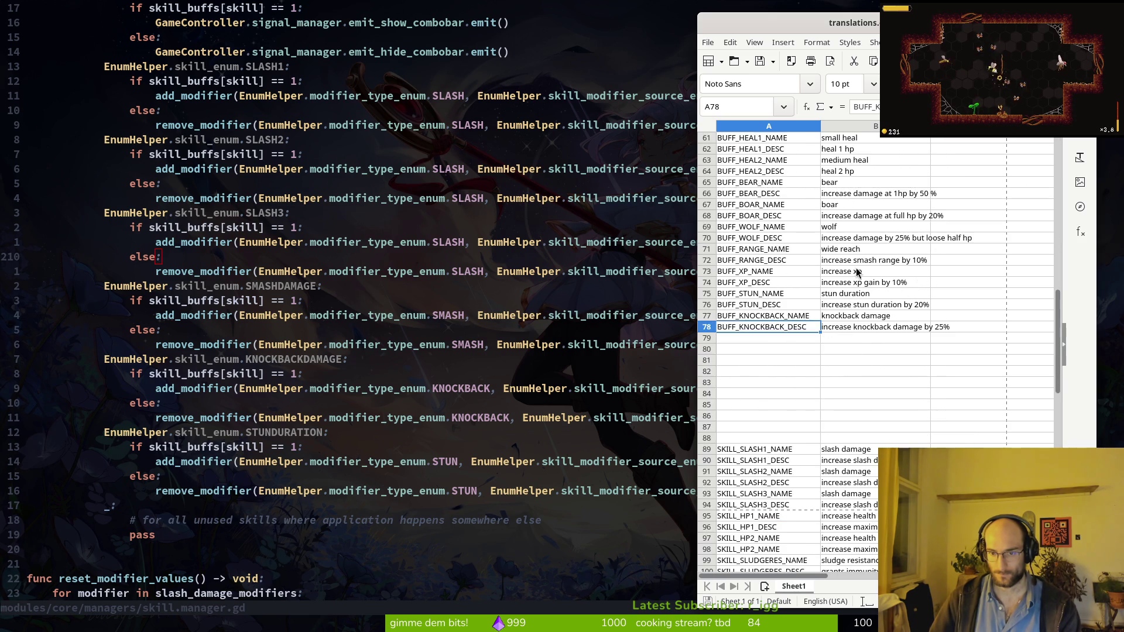
scroll(842, 330, down, 5)
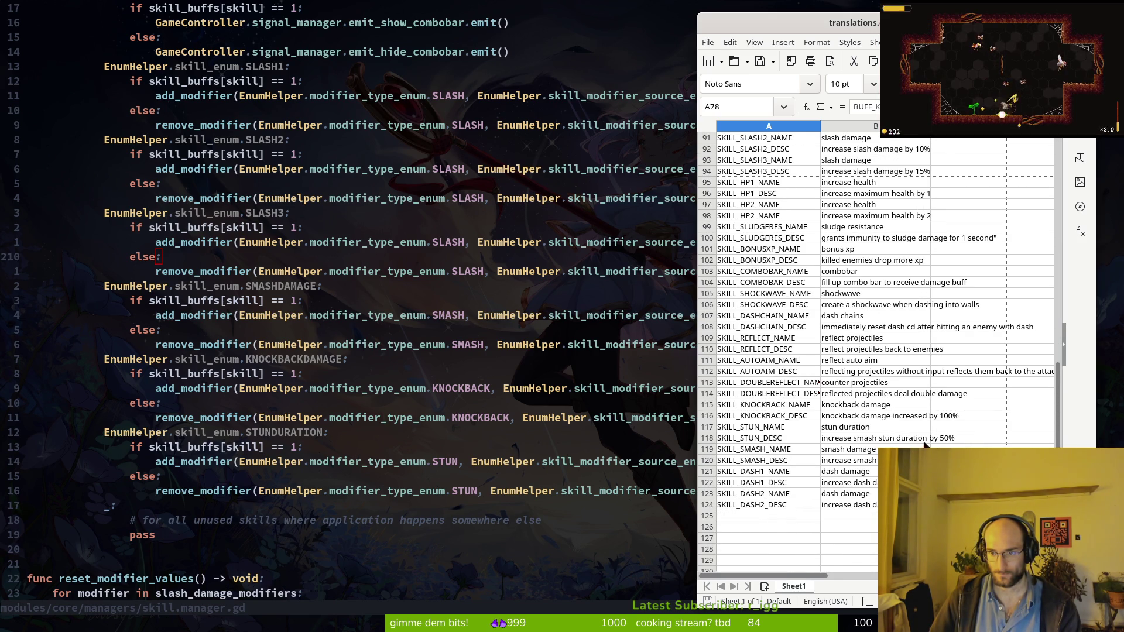
click(948, 439)
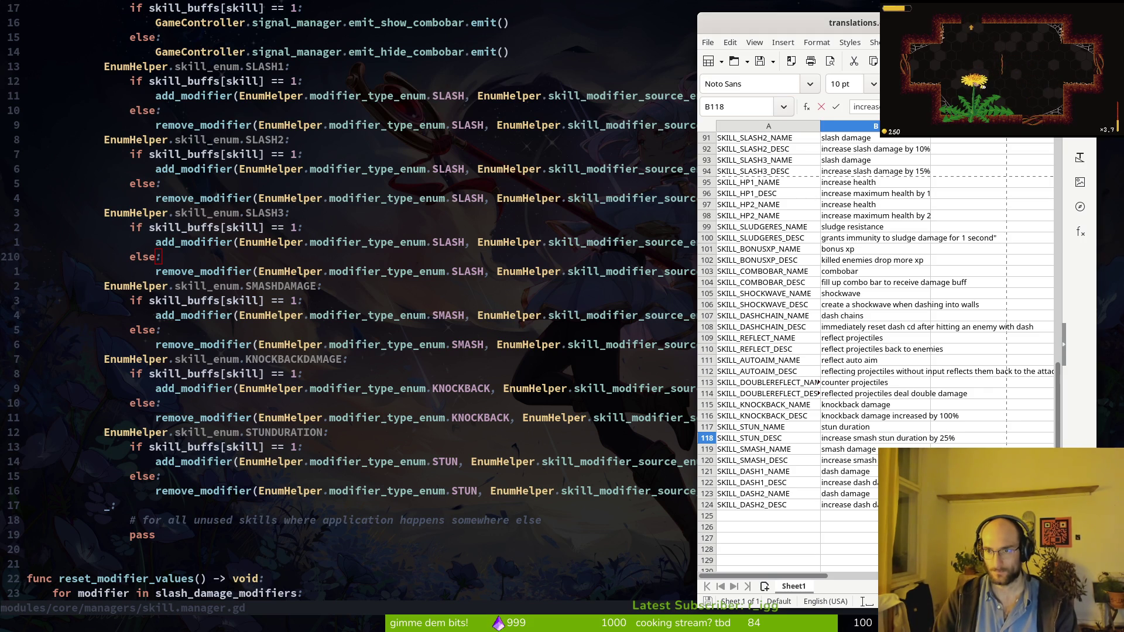
key(alt+Tab)
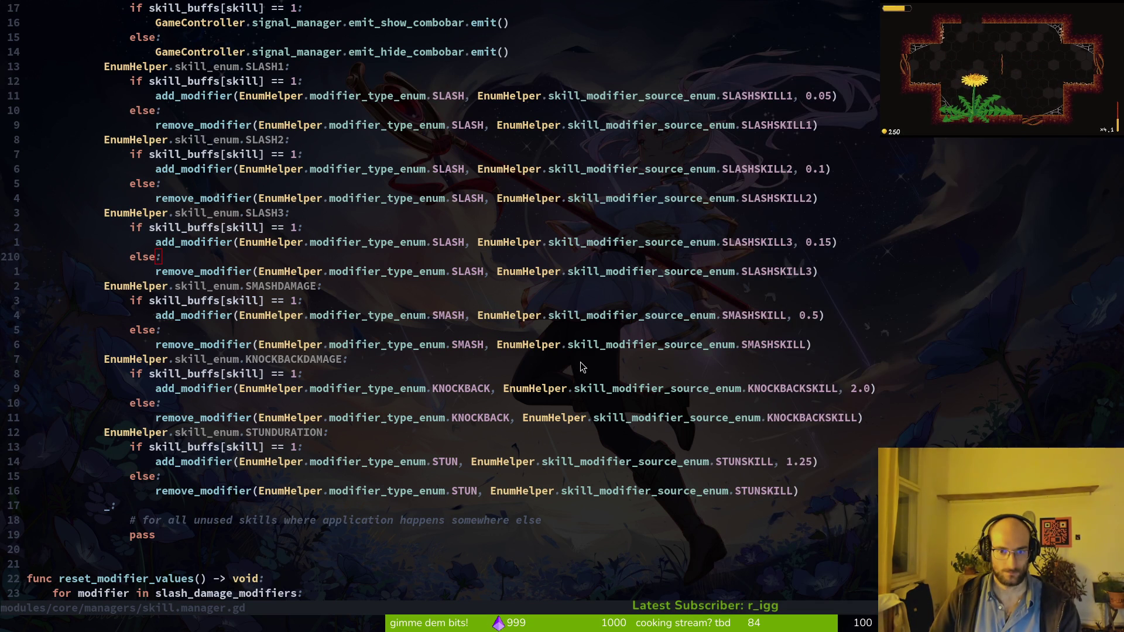
key(5)
key(j)
key(alt+Tab)
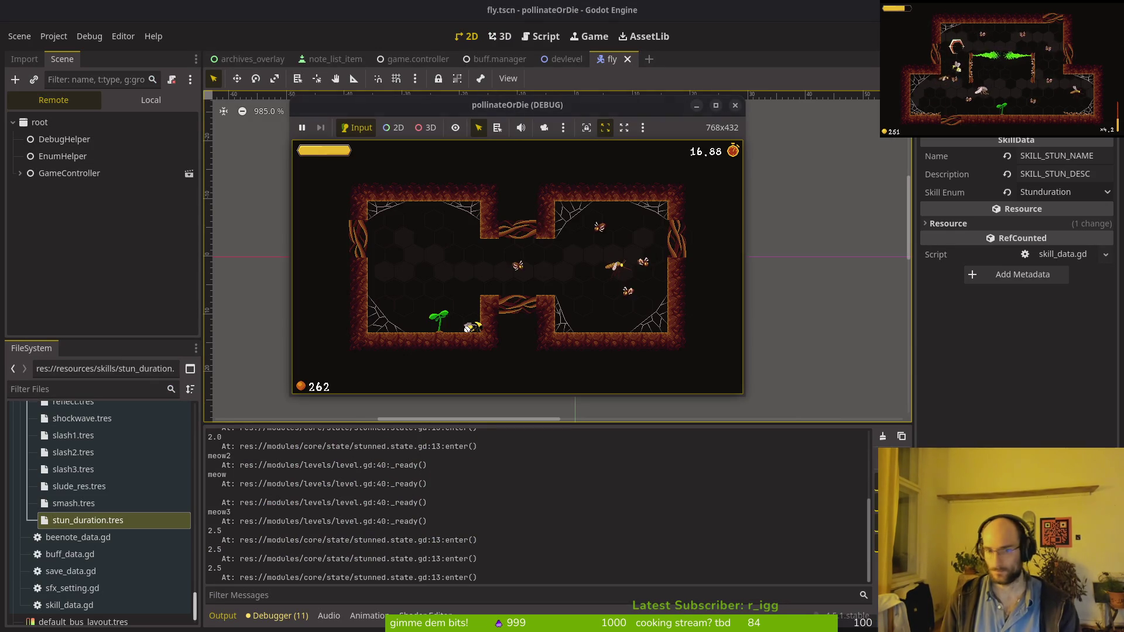
Fly the bee into the enemies and attack, with the game window maximized, until stun durations print 3.0.
key(Down)
key(Left)
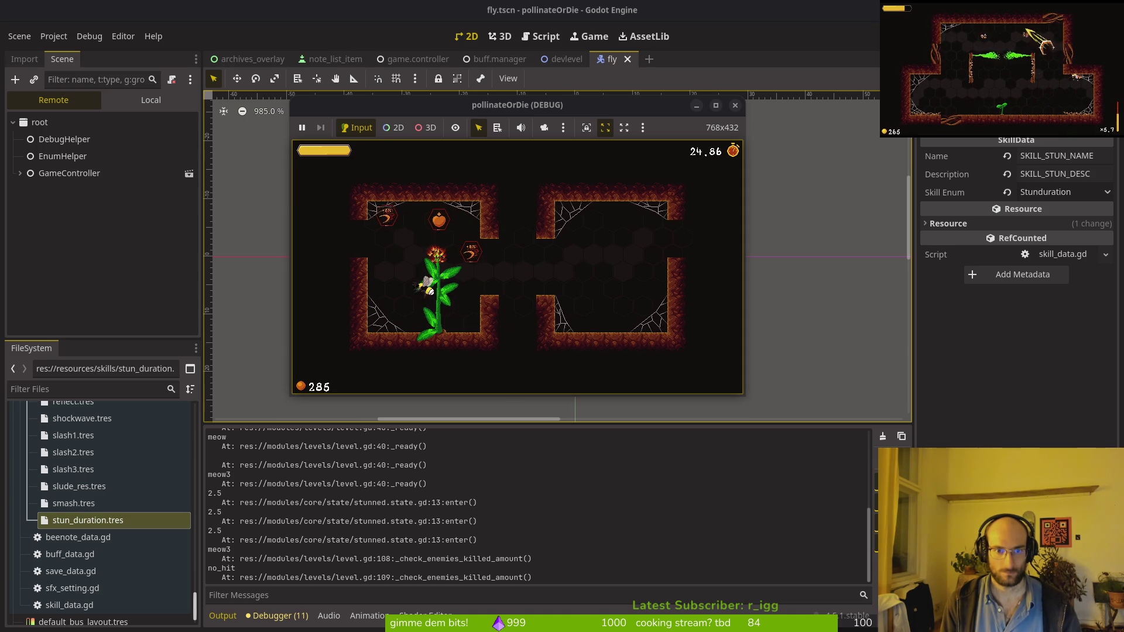
key(Up)
key(Right)
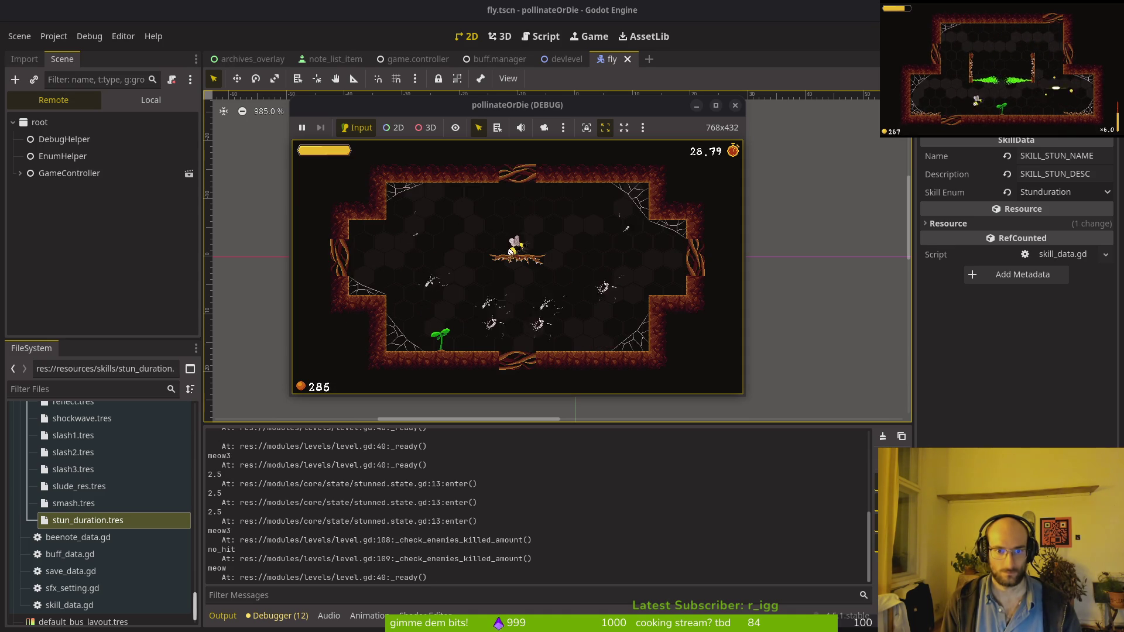
key(Down)
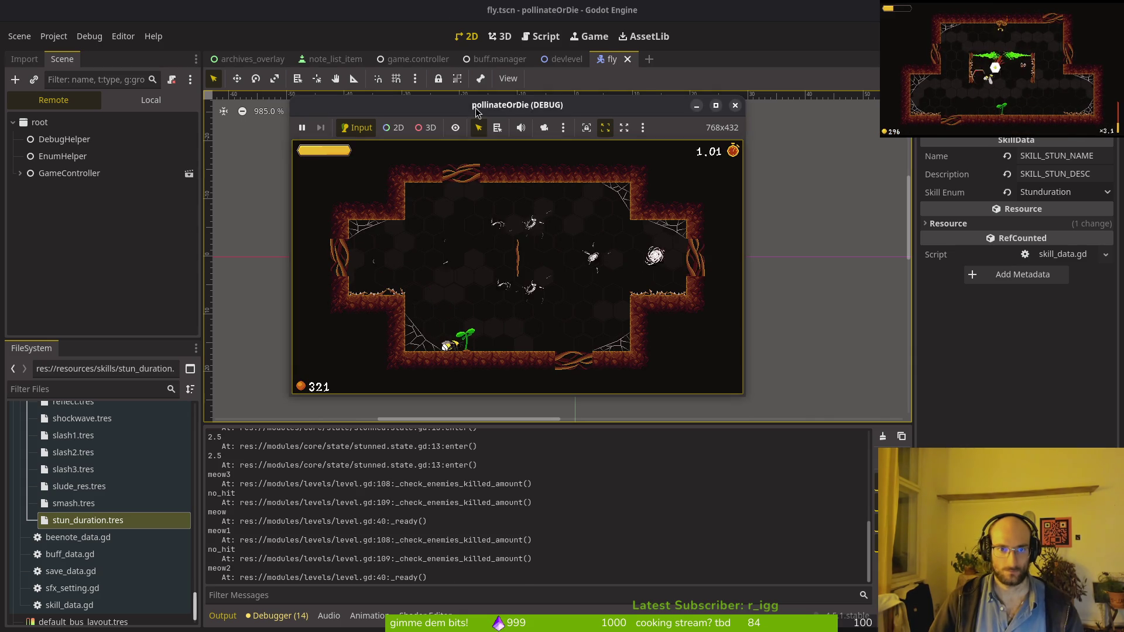
click(716, 104)
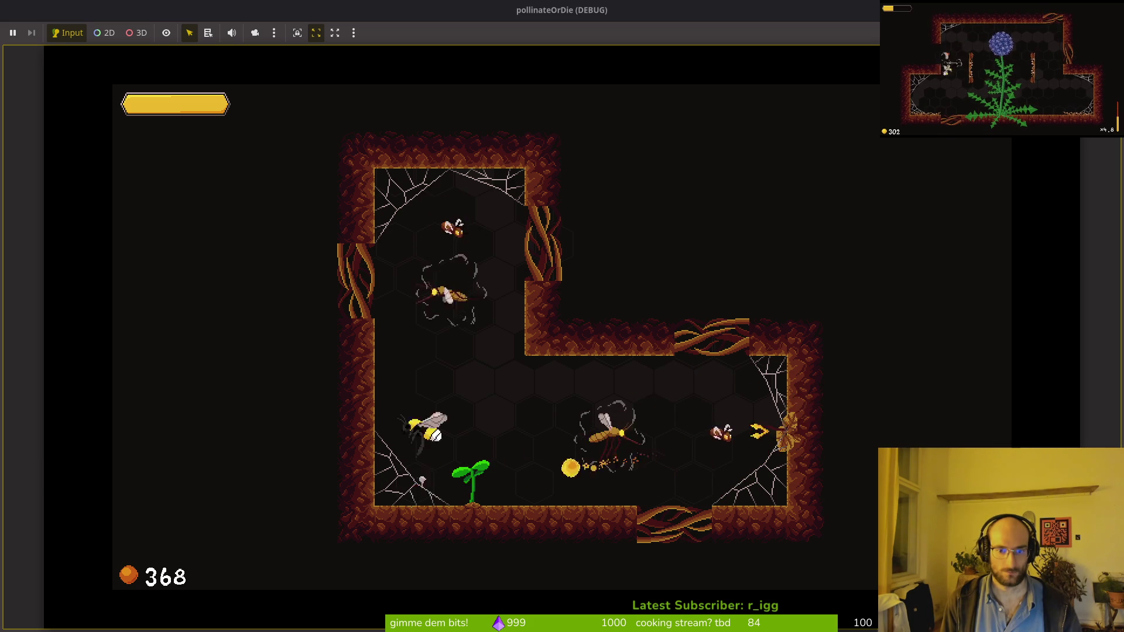
key(space)
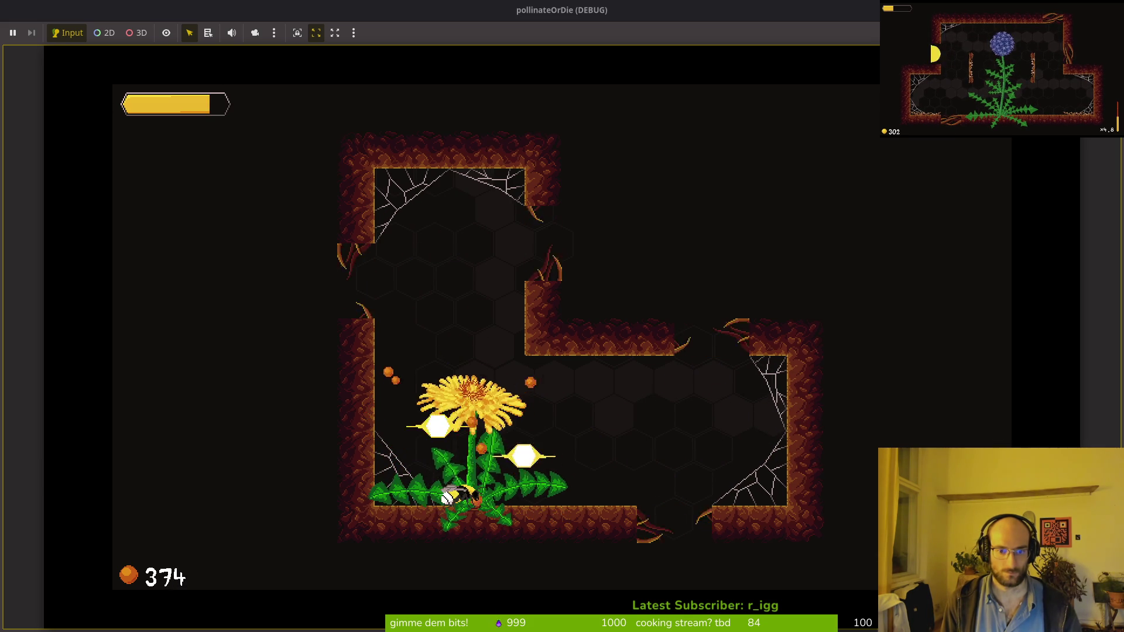
key(Left)
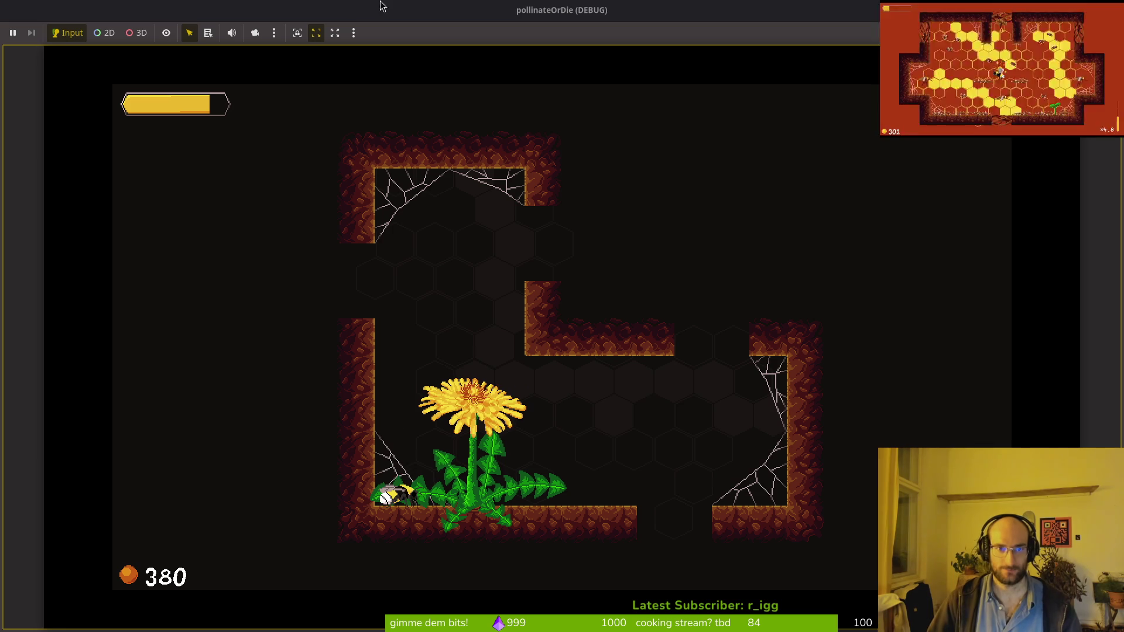
double_click(444, 13)
drag(498, 88, 500, 86)
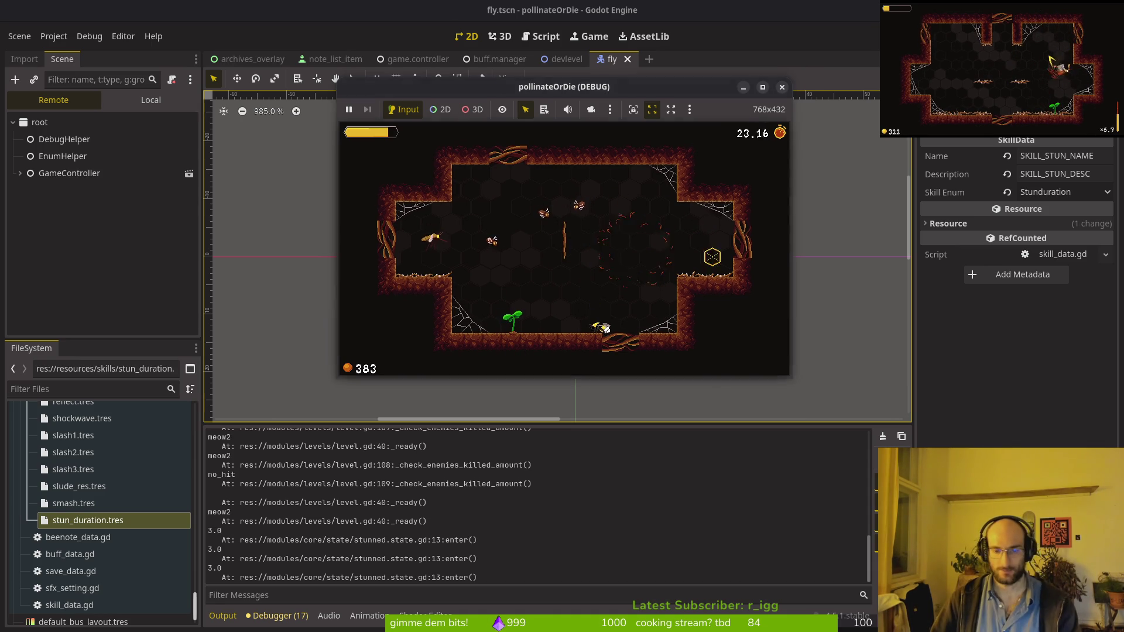
Stop the game and open buff.manager.gd via a 'BuffManager' file search, scrolling to get_modifier_value.
key(F8)
key(alt+Tab)
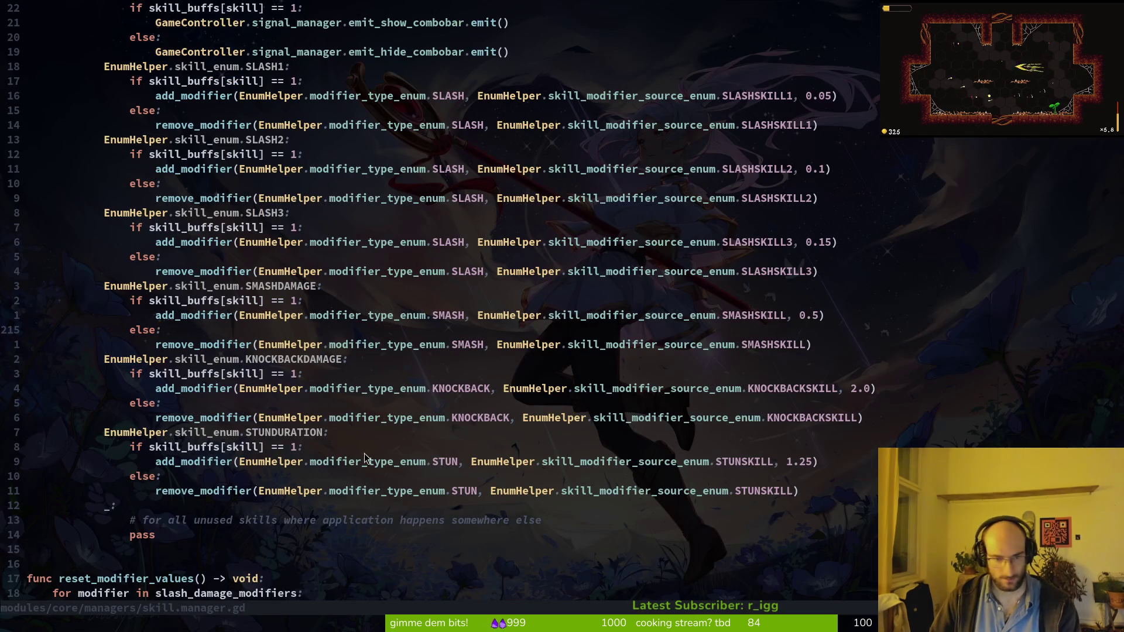
key(ctrl+p)
text(BuffManager)
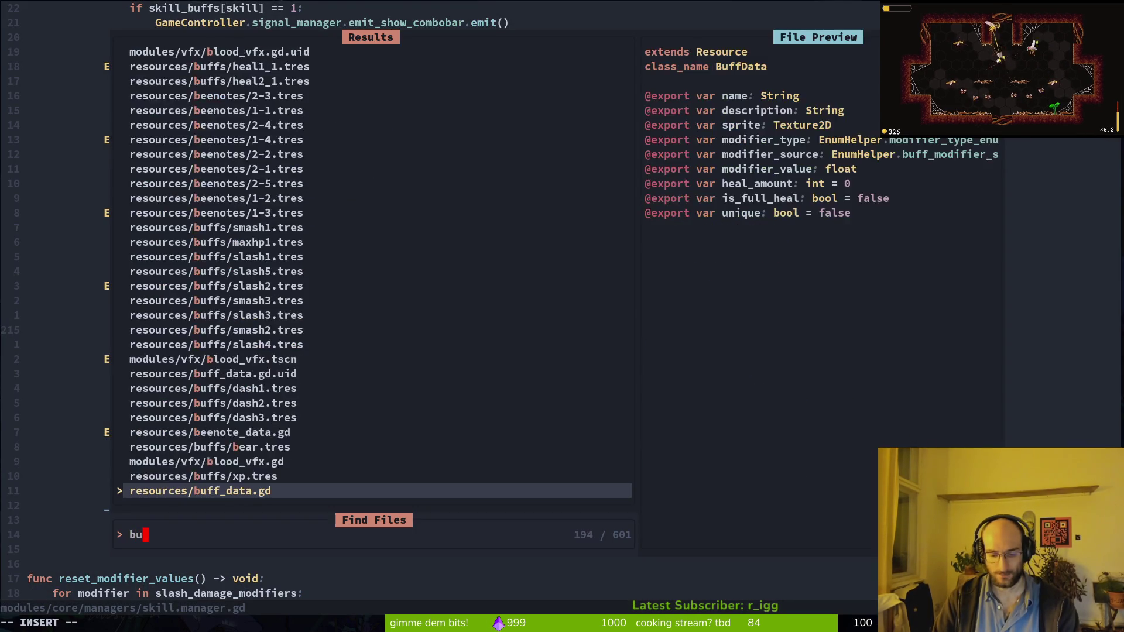
key(Return)
scroll(345, 378, down, 6)
scroll(346, 378, down, 7)
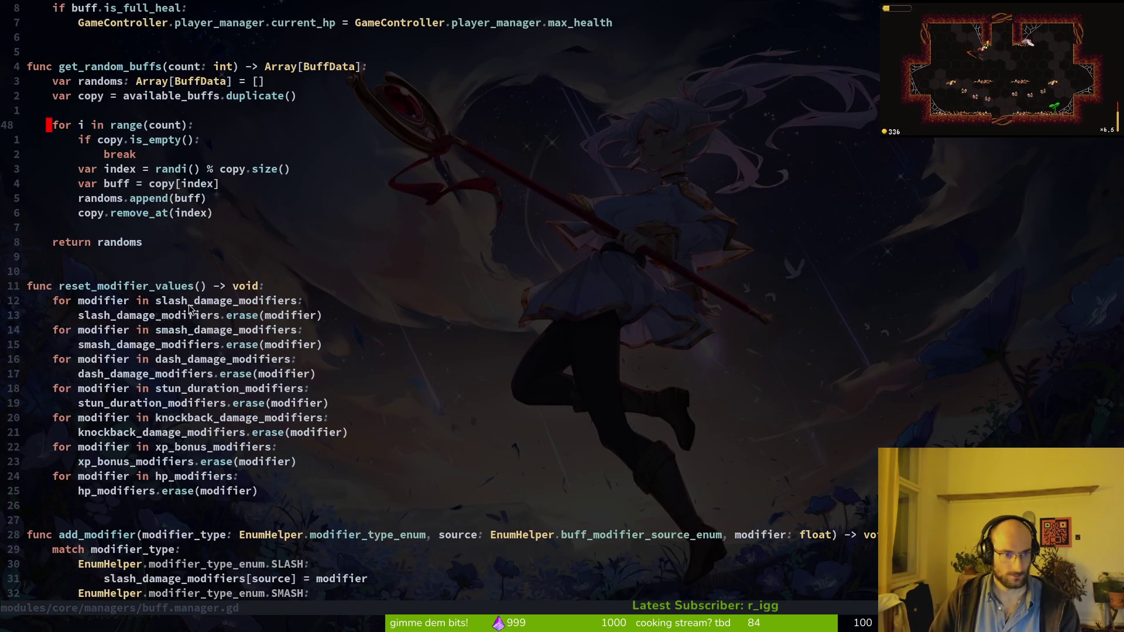
scroll(192, 381, up, 6)
scroll(151, 253, down, 13)
scroll(139, 300, down, 6)
scroll(135, 317, up, 4)
scroll(194, 339, down, 9)
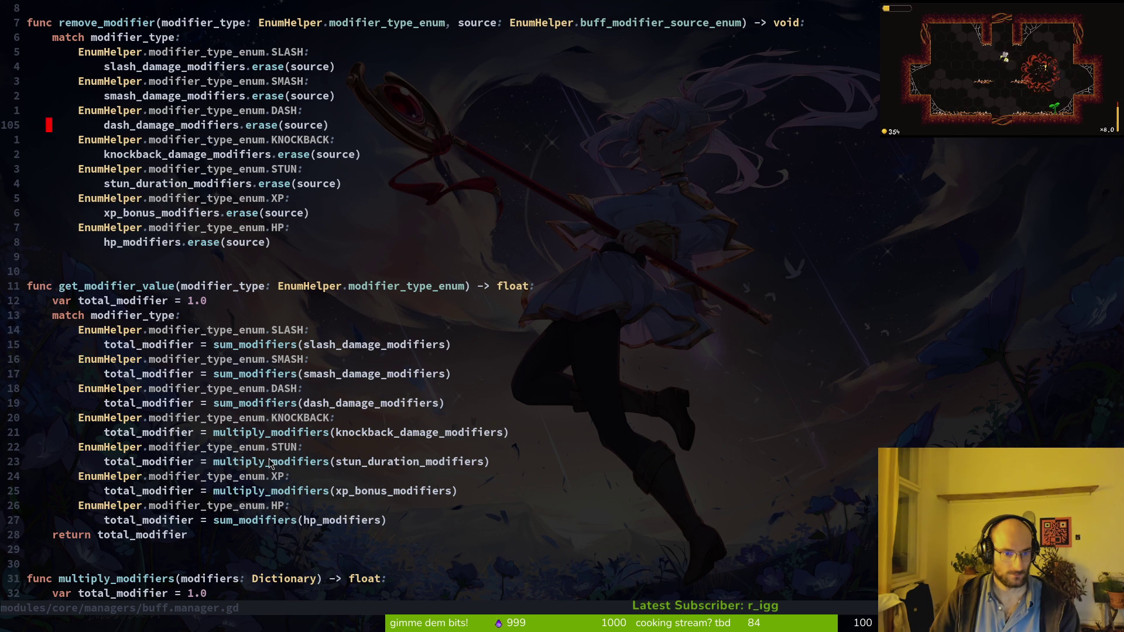
Highlight the STUN modifier line, then clear the selection and place the caret on the HP case.
drag(234, 453, 331, 464)
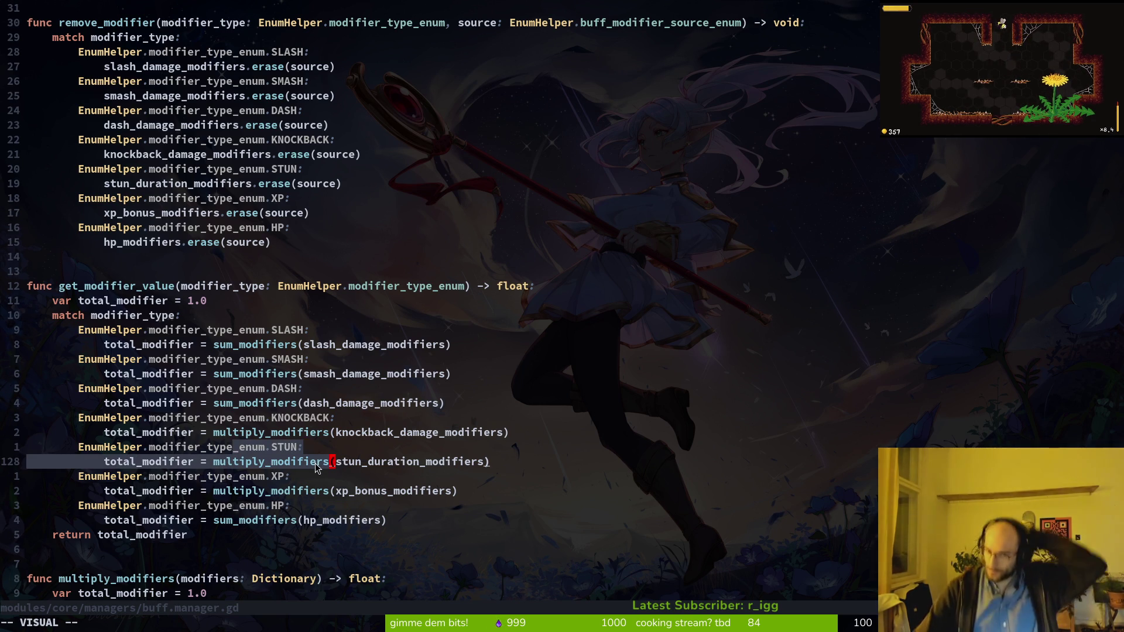
key(alt+Tab)
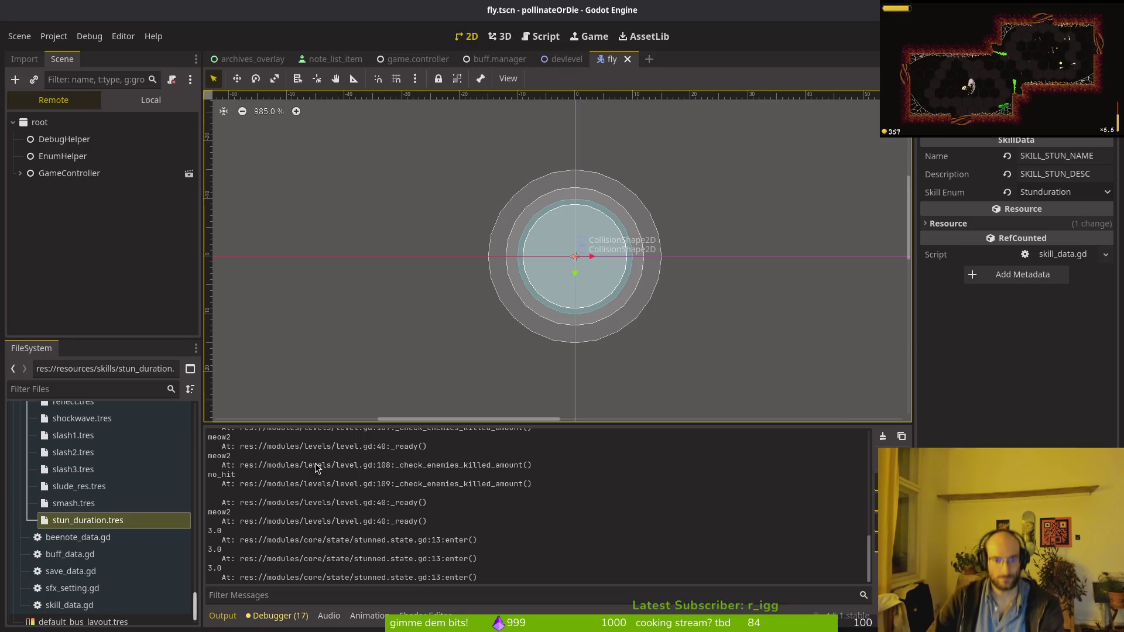
key(alt+Tab)
key(alt+Tab)
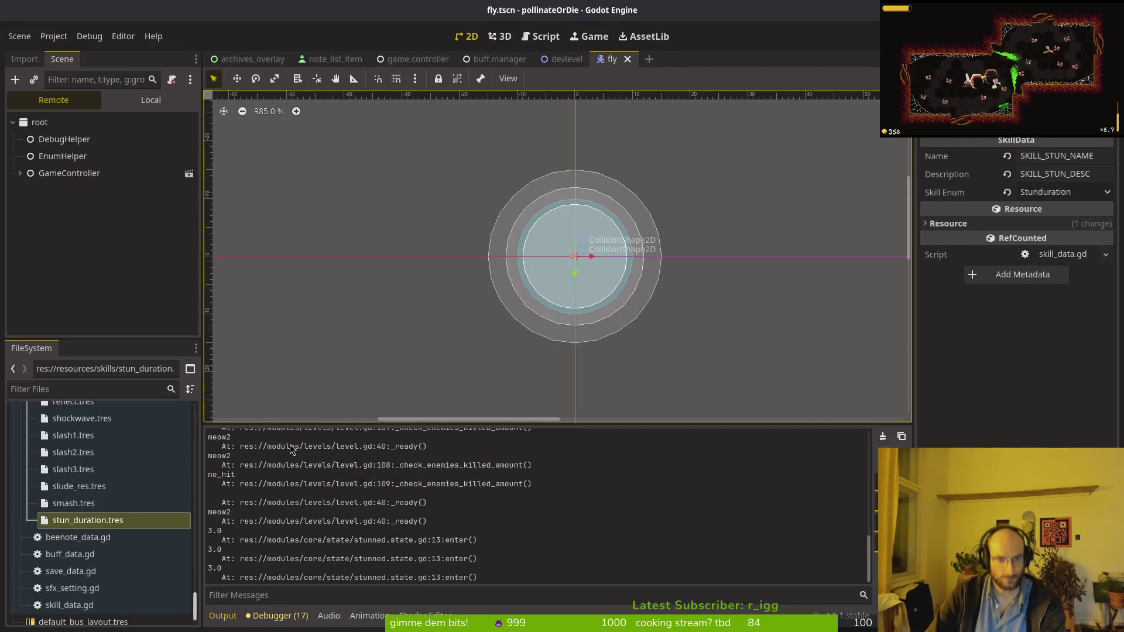
key(alt+Tab)
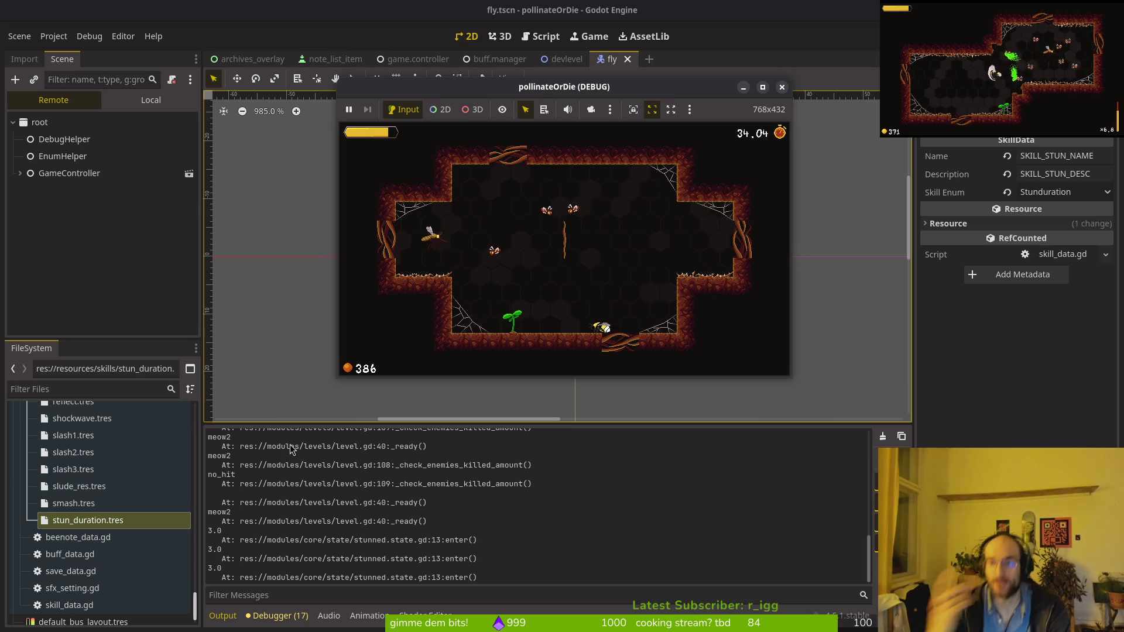
key(alt+Tab)
key(alt+Tab)
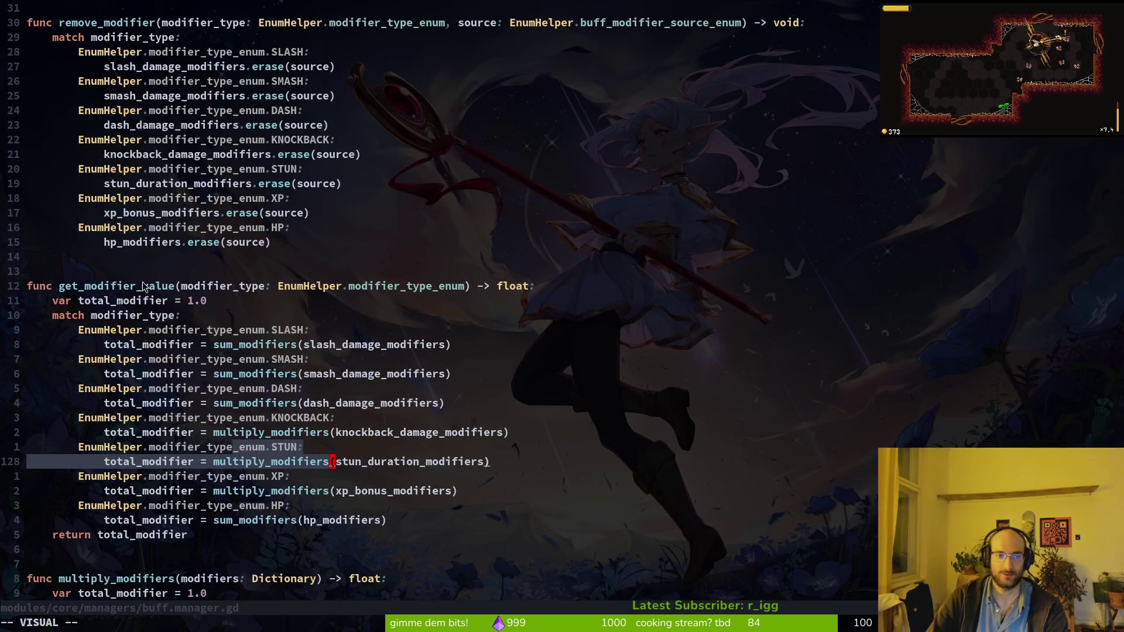
key(Escape)
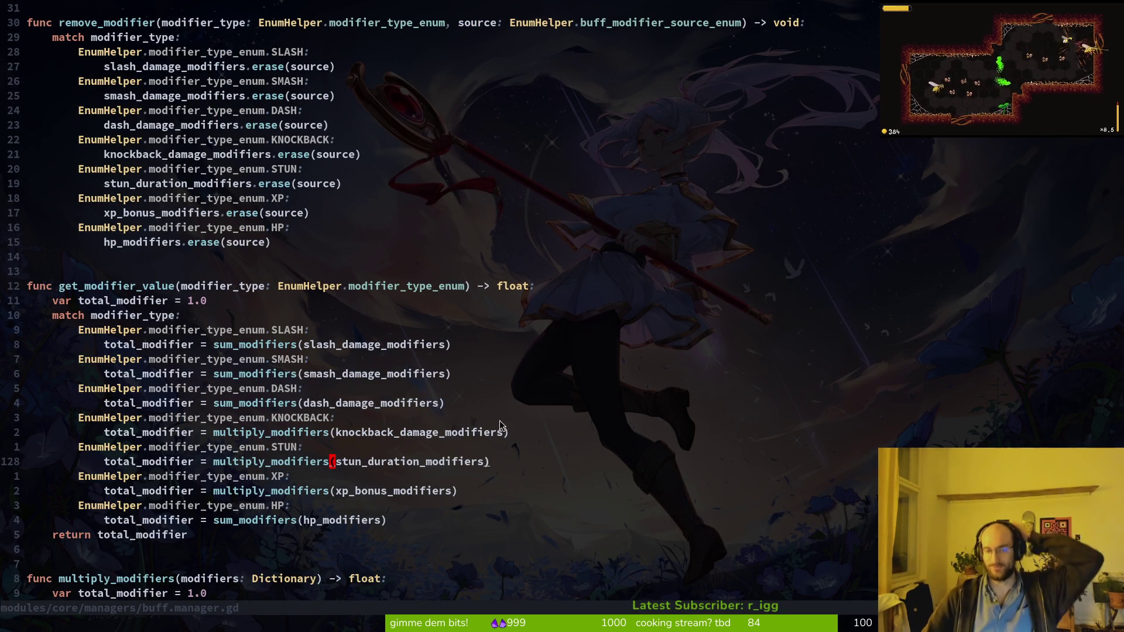
click(98, 511)
key(alt+Tab)
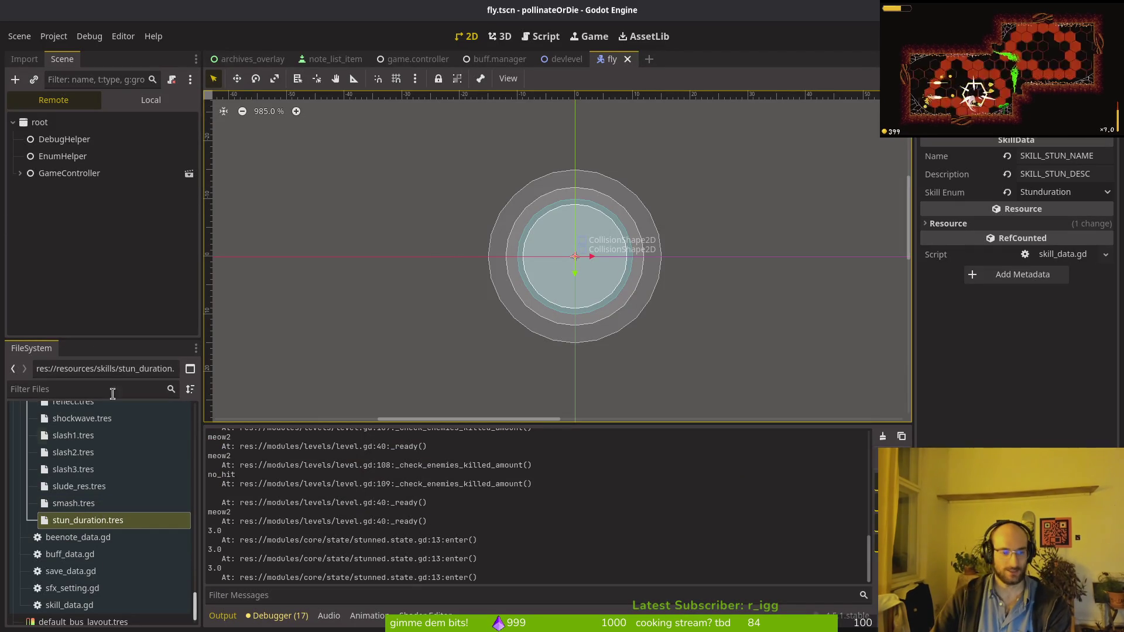
Open knockback_component.gd in Neovim through a 'knock' file search.
key(alt+Tab)
key(space)
key(f)
key(f)
text(k)
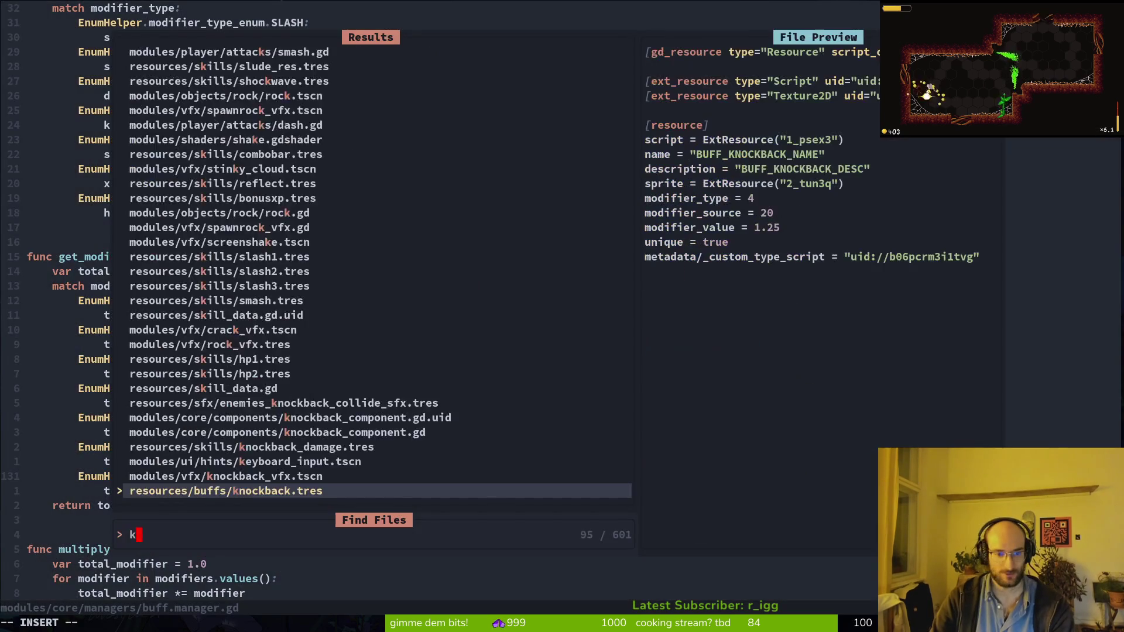
text(nock)
key(Up)
key(Up)
key(Up)
key(Return)
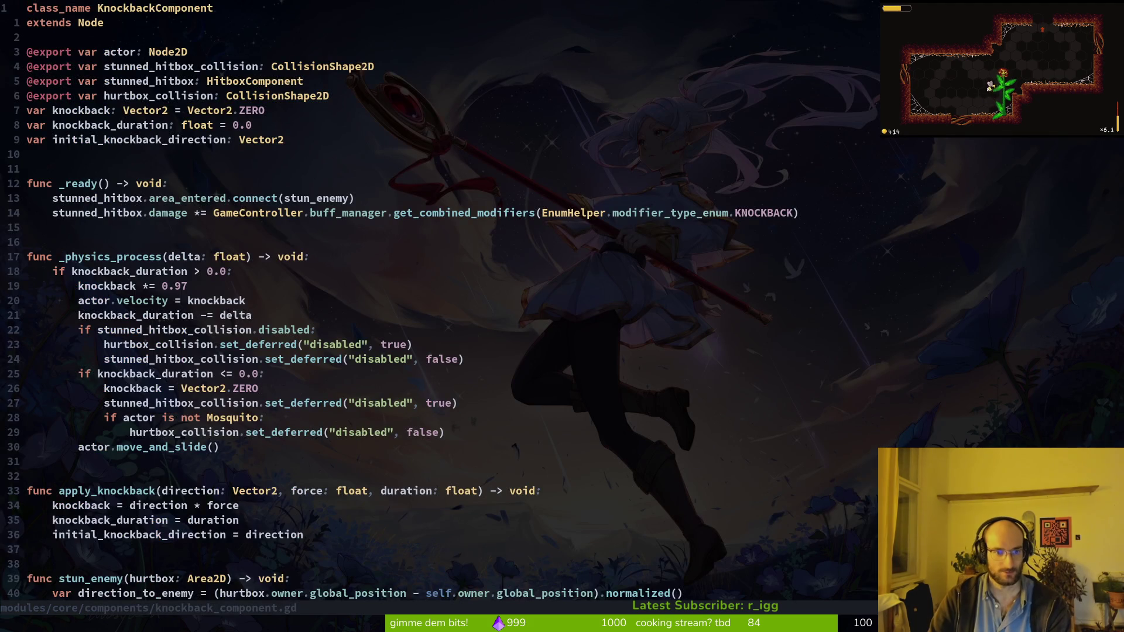
scroll(254, 324, down, 7)
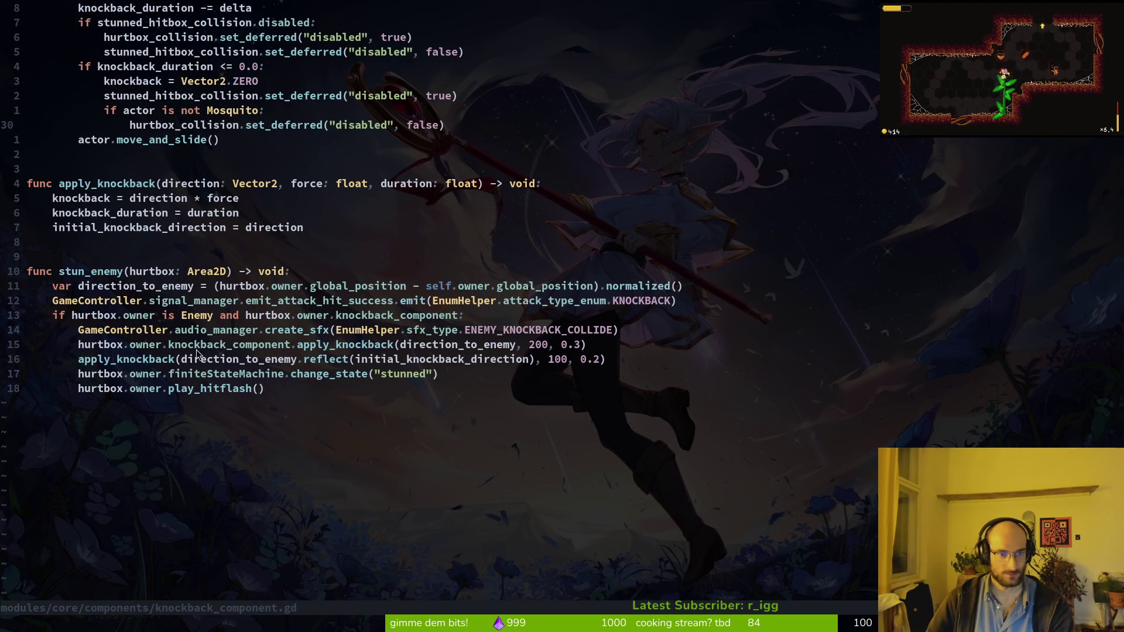
Look up the knockback resource files in Godot with a 'knoc' search, then dismiss it.
key(alt+Tab)
key(shift+alt+o)
text(knoc)
key(Escape)
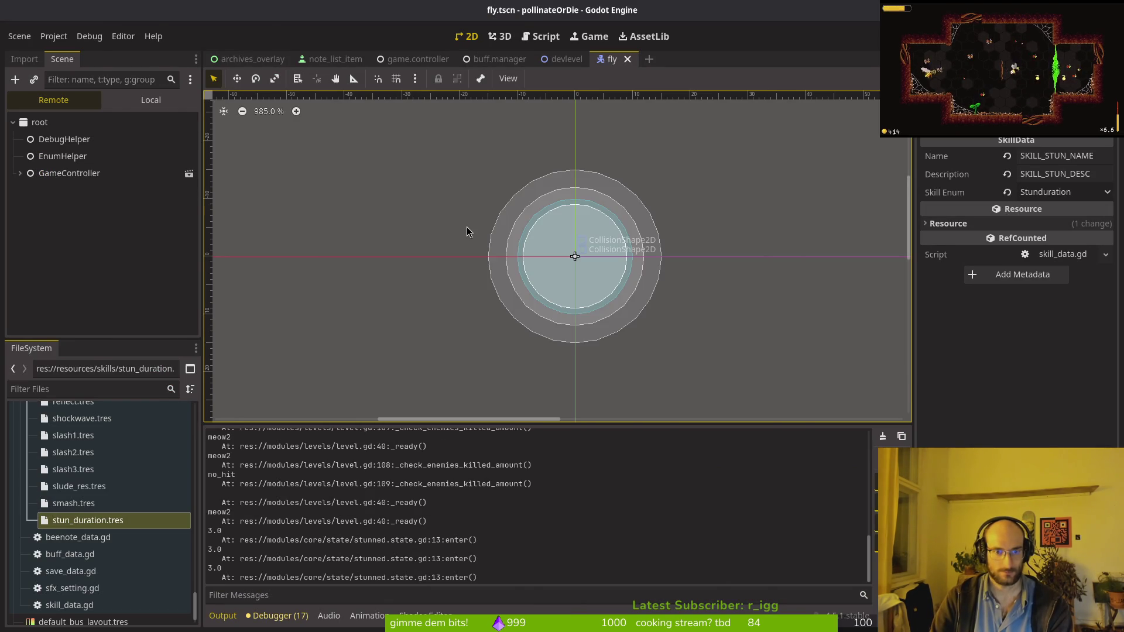
key(alt+Tab)
Check the end of enemy.gd, then return to knockback_component.gd.
key(ctrl+p)
text(enemy)
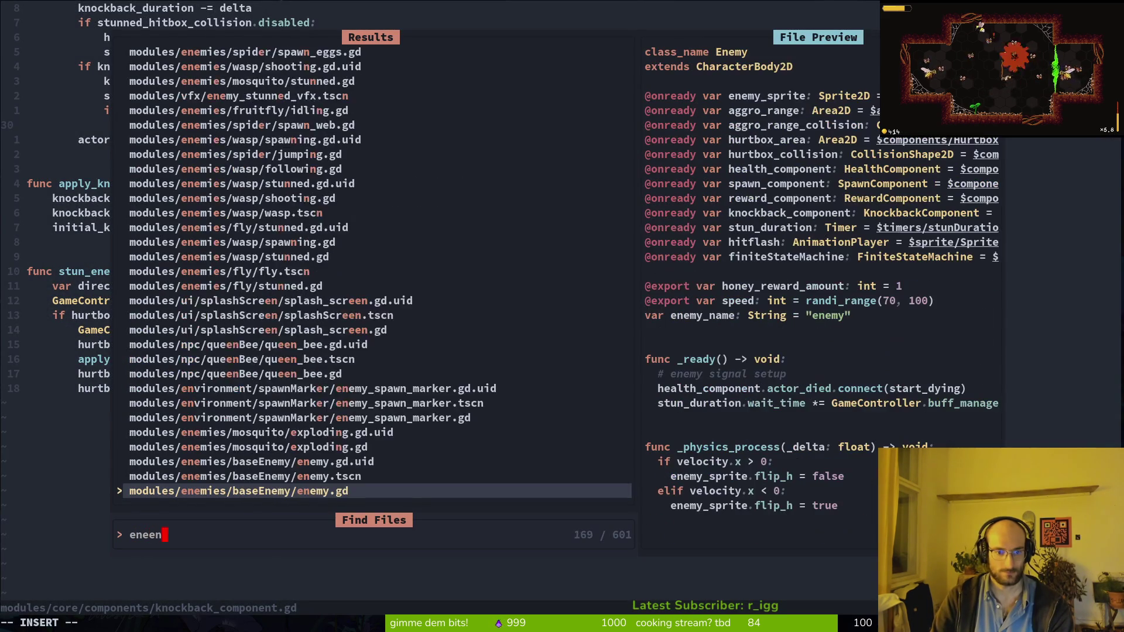
key(Return)
key(G)
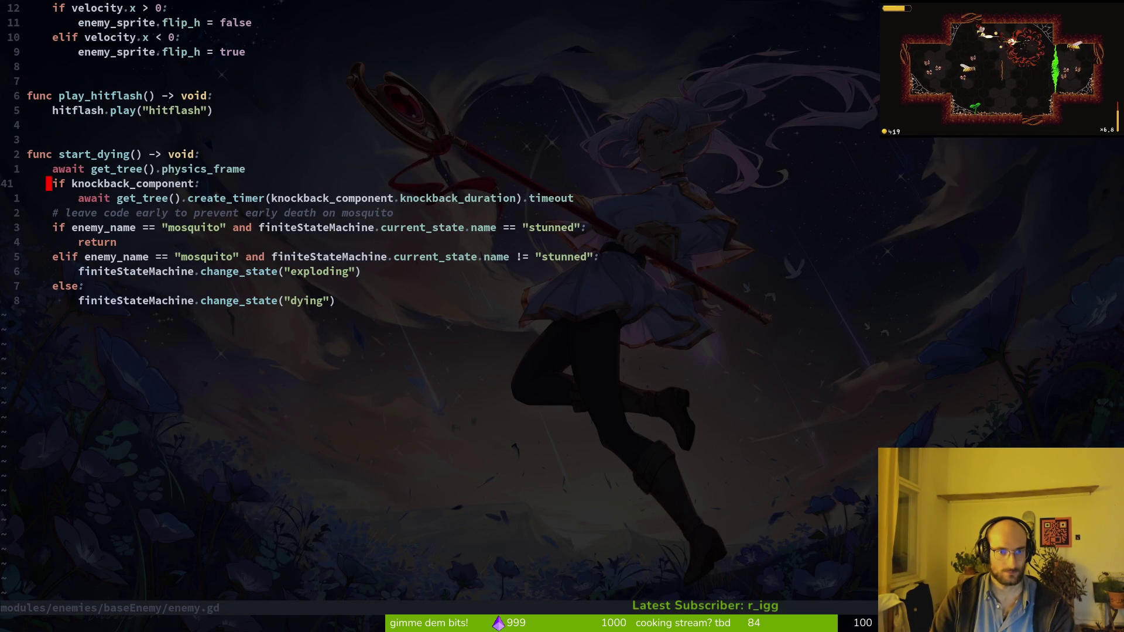
key(ctrl+6)
Save knockback_component.gd after trying and removing a blank line above direction_to_enemy.
key(j)
key(j)
key(j)
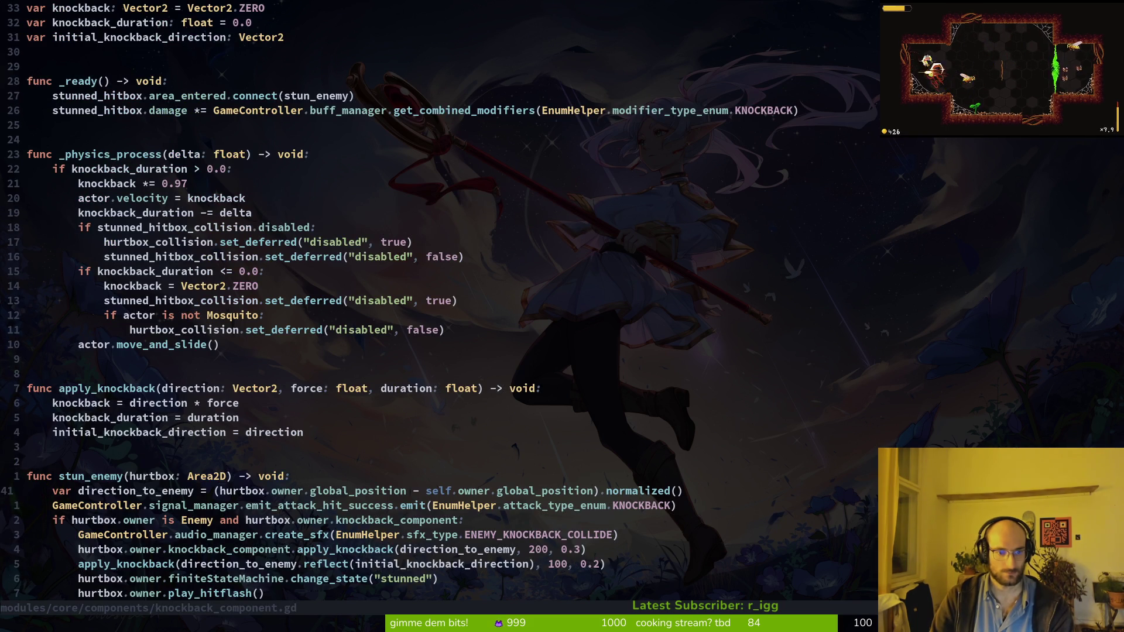
key(O)
key(d)
key(d)
text(:w)
key(Return)
Search the project for stun_enemy and jump to its connect call on line 14.
key(shift+g)
click(56, 461)
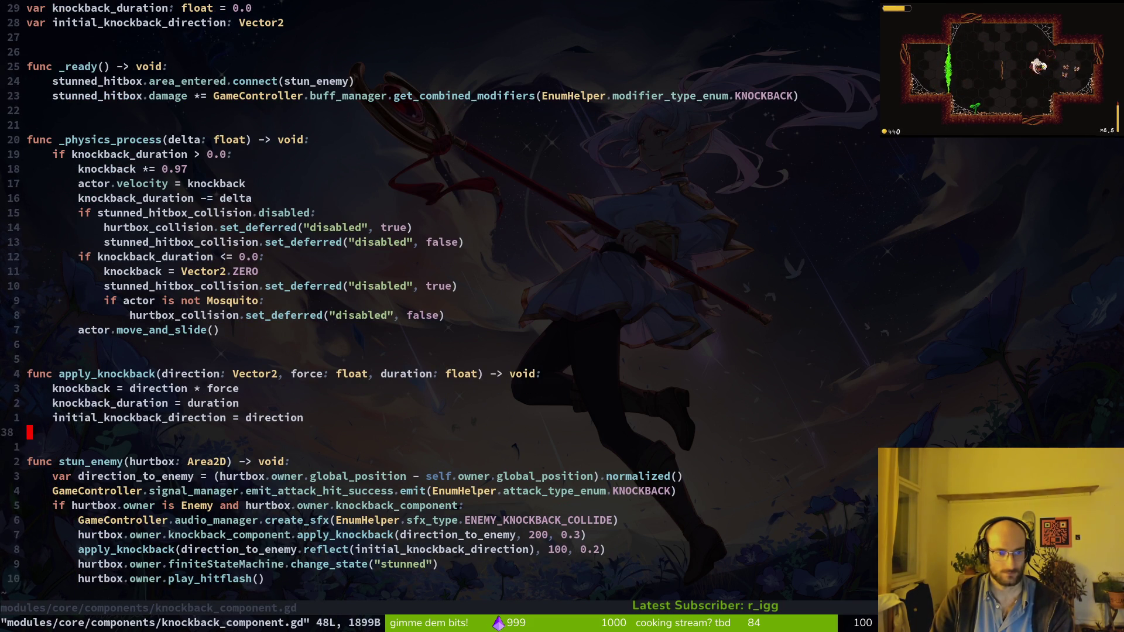
key(w)
key(v)
key(space)
key(s)
key(w)
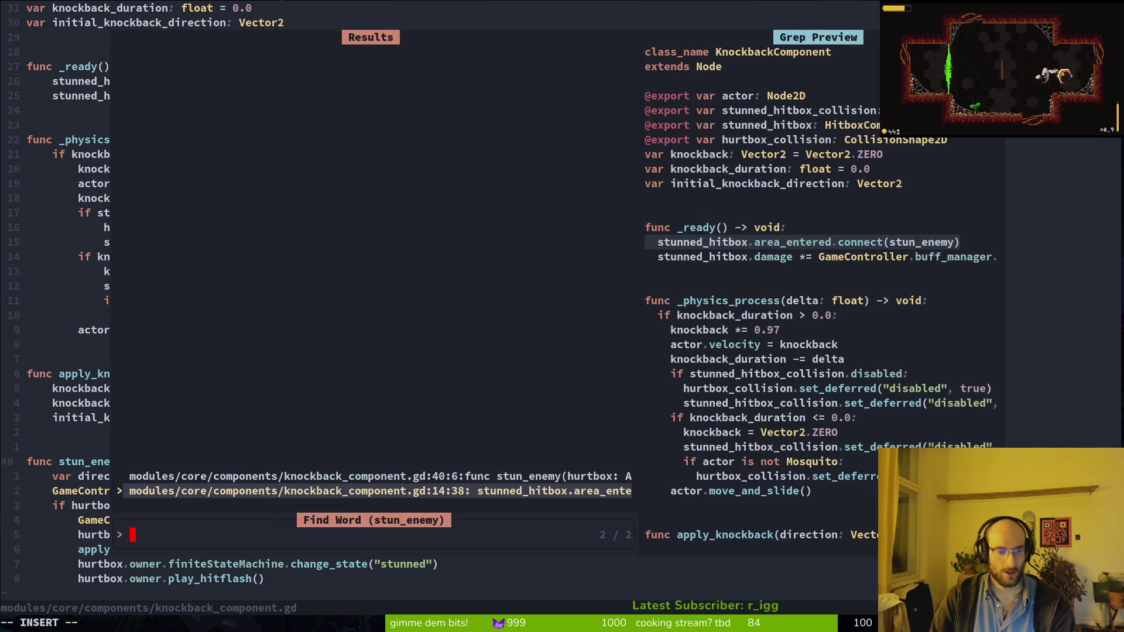
click(381, 476)
key(Down)
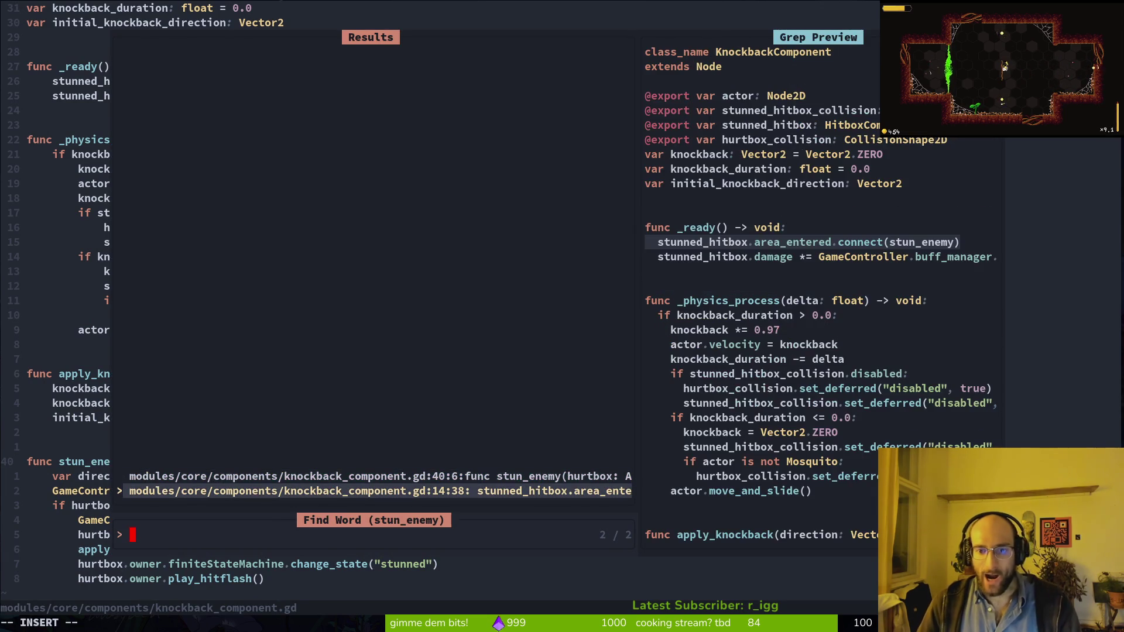
key(Return)
Save the file again, discarding a blank line and half-typed text below the connect call.
key(o)
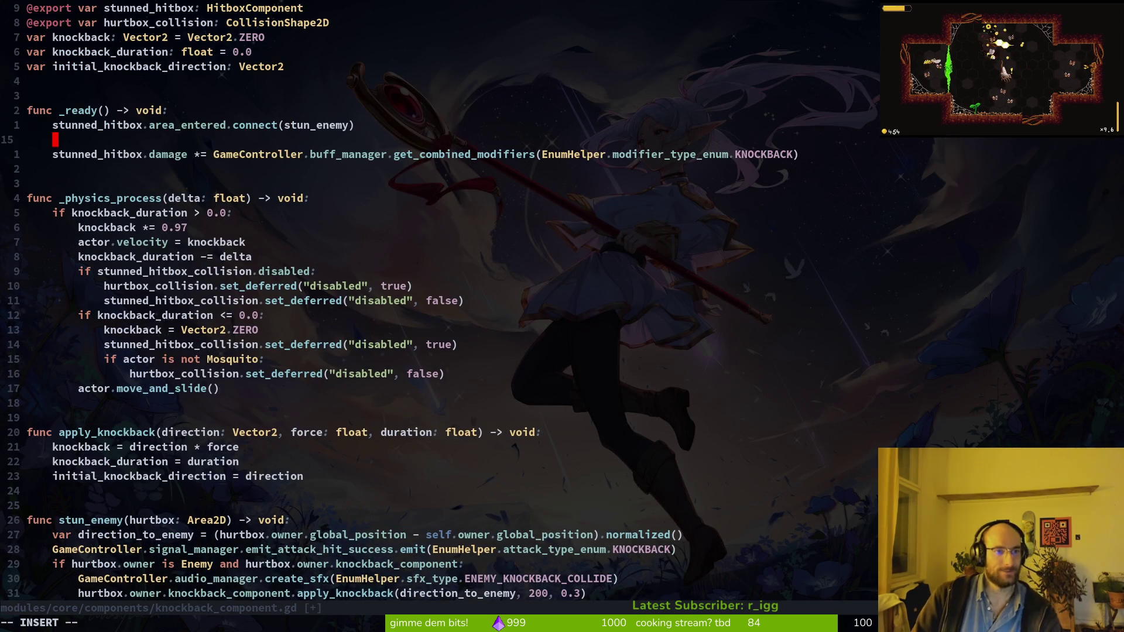
key(d)
key(d)
text(:w)
key(Return)
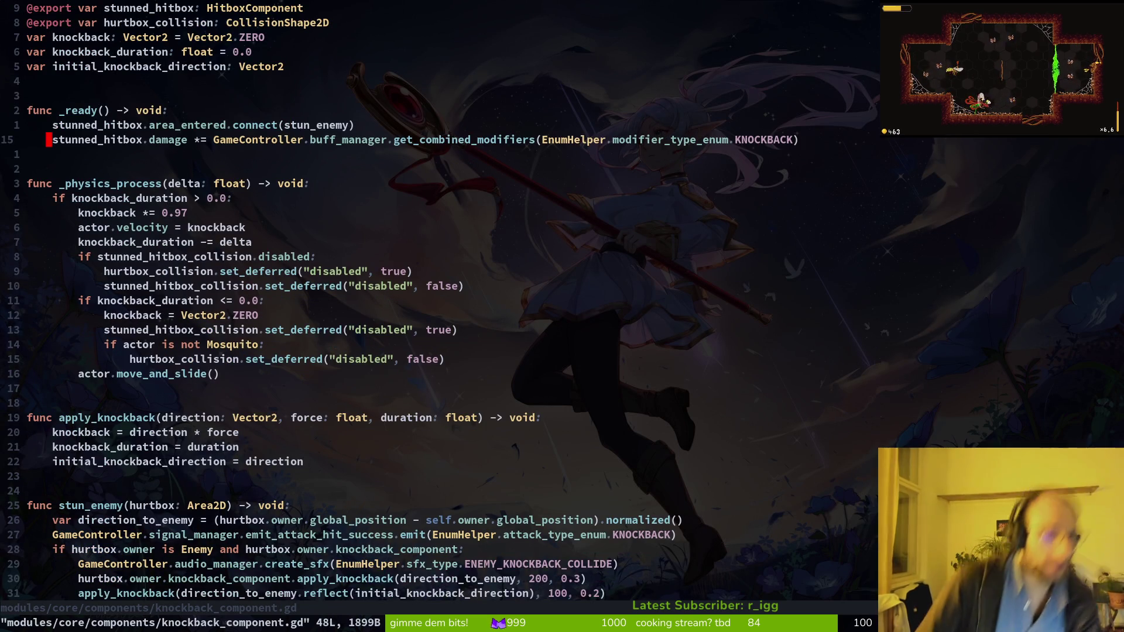
text(oprd)
key(BackSpace)
key(BackSpace)
key(BackSpace)
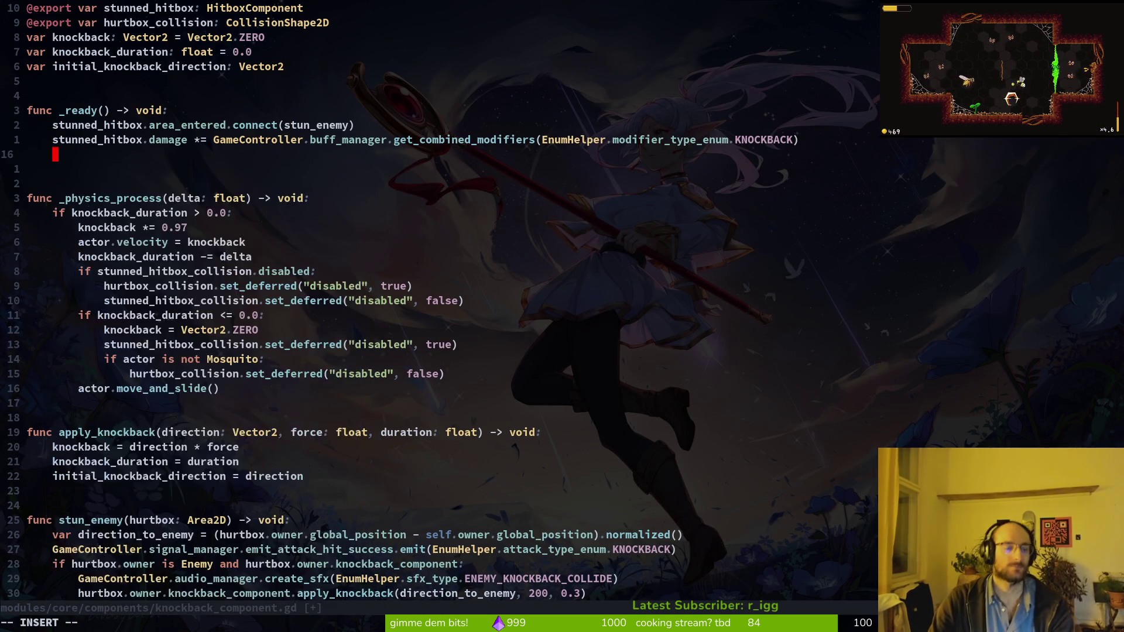
key(Escape)
Open slash.gd and copy its two DebugHelper.print_damage_values / print_debug lines.
key(space)
key(f)
key(f)
text(slash)
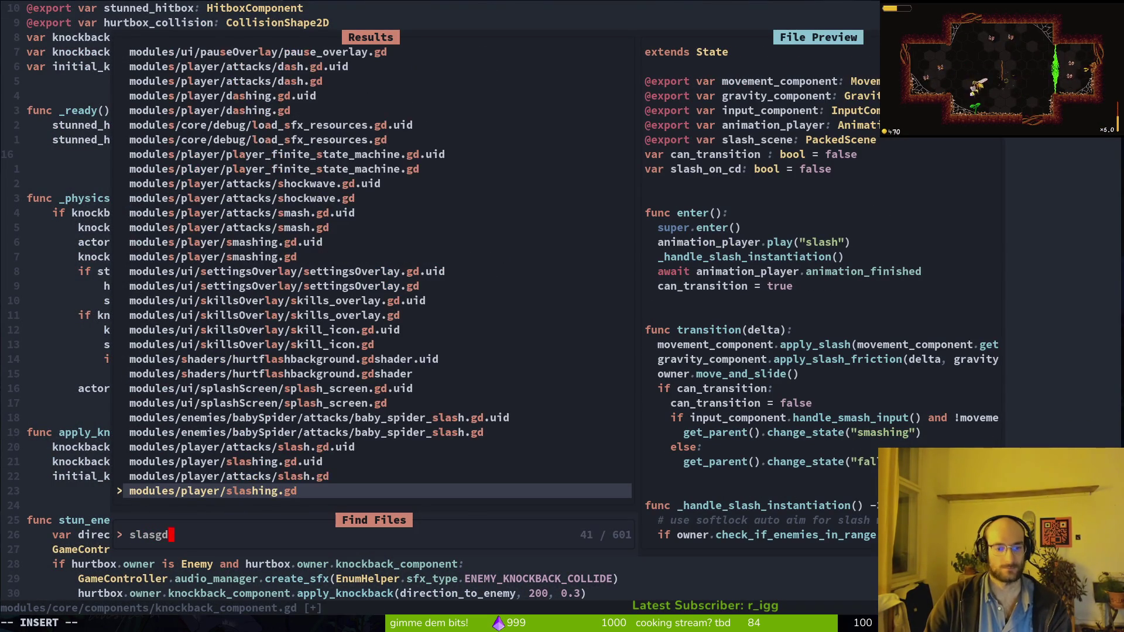
key(Return)
key(8)
key(j)
key(j)
key(V)
key(j)
key(y)
Paste the debug lines below the damage line, change hitbox_area to stunned_hitbox, and save.
key(ctrl+6)
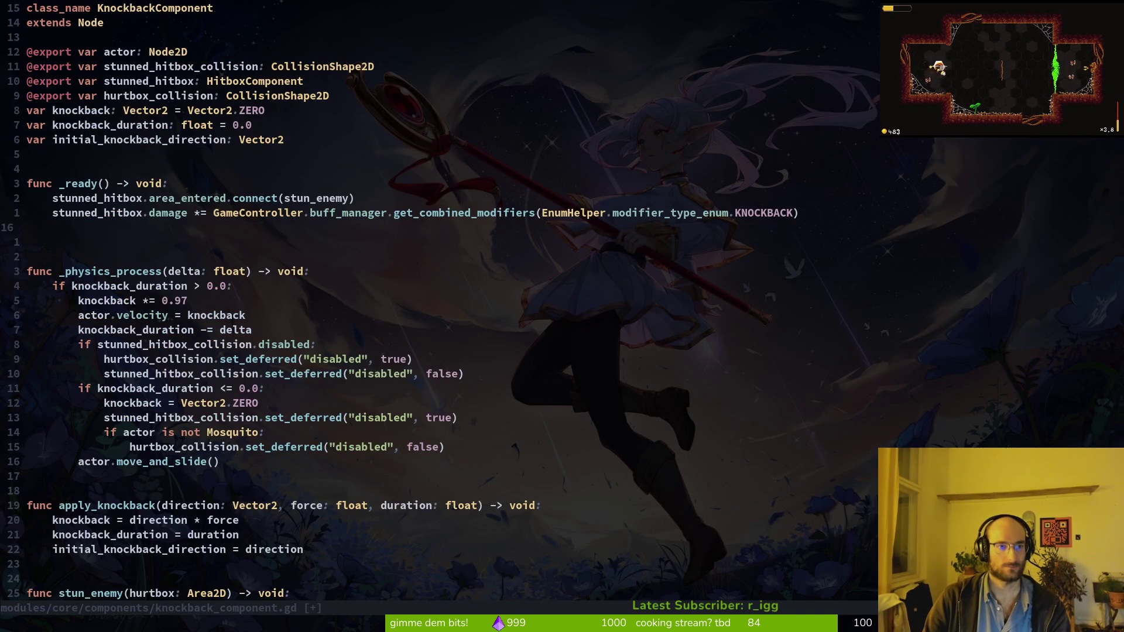
text(P:w)
key(Return)
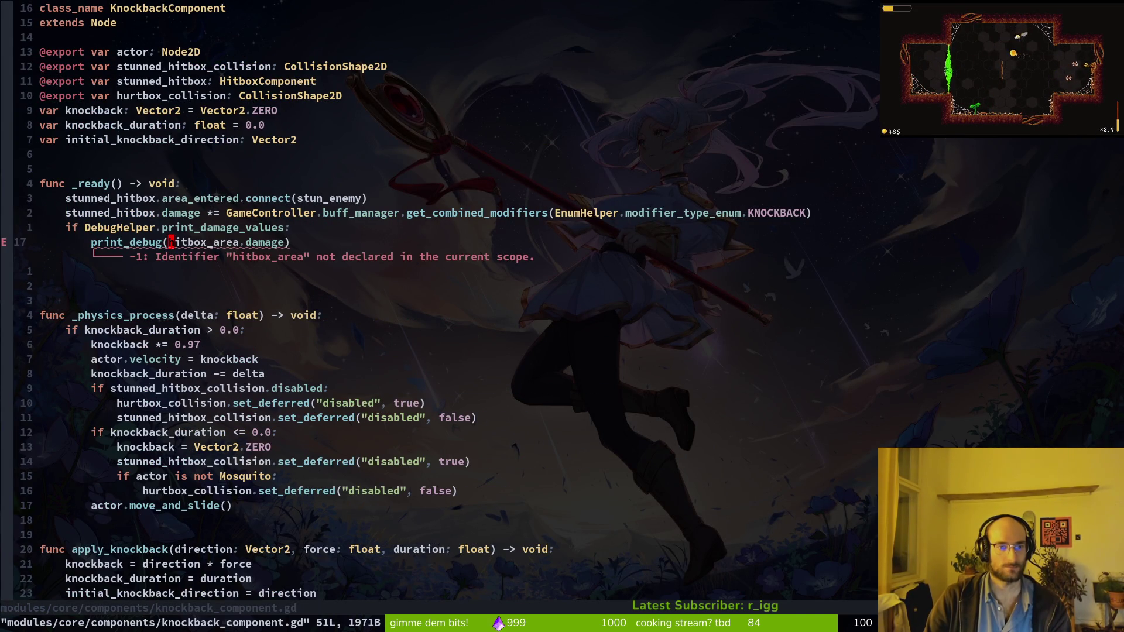
text(cwstunned_hitbox)
key(Escape)
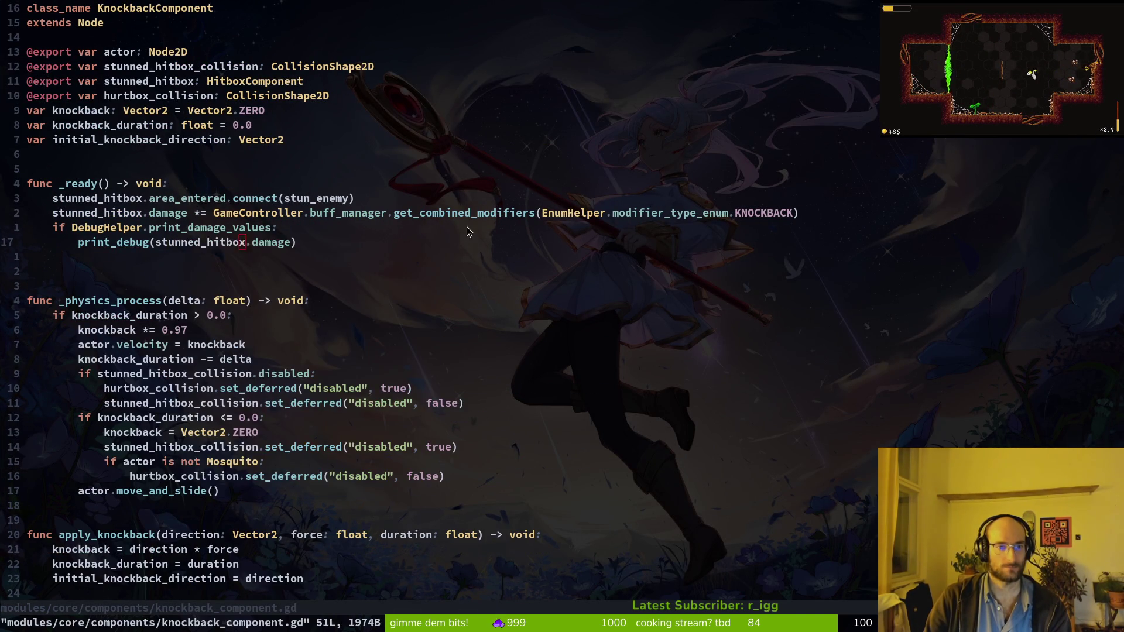
key(alt+Tab)
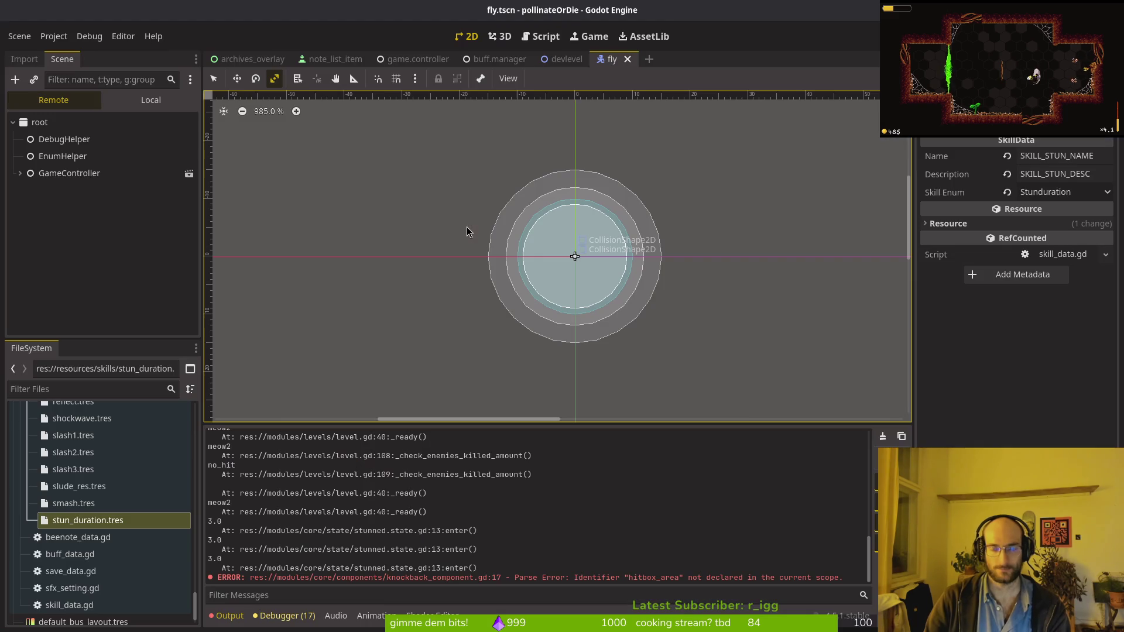
Launch the game, enter the level-select room, and browse the skill tree to knockback damage.
key(F5)
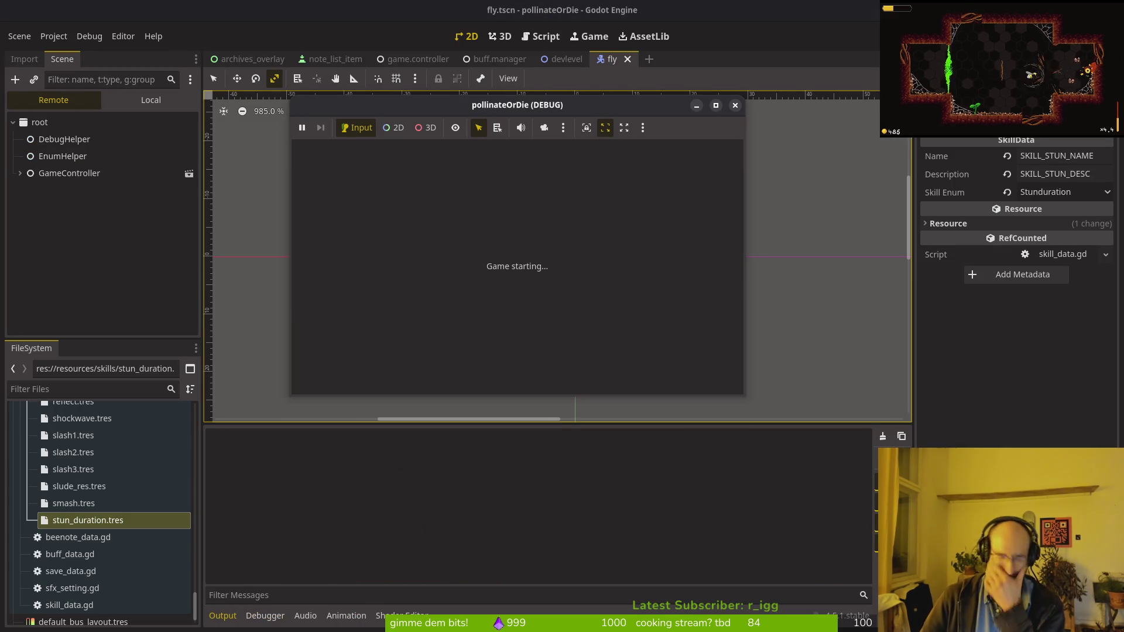
key(Return)
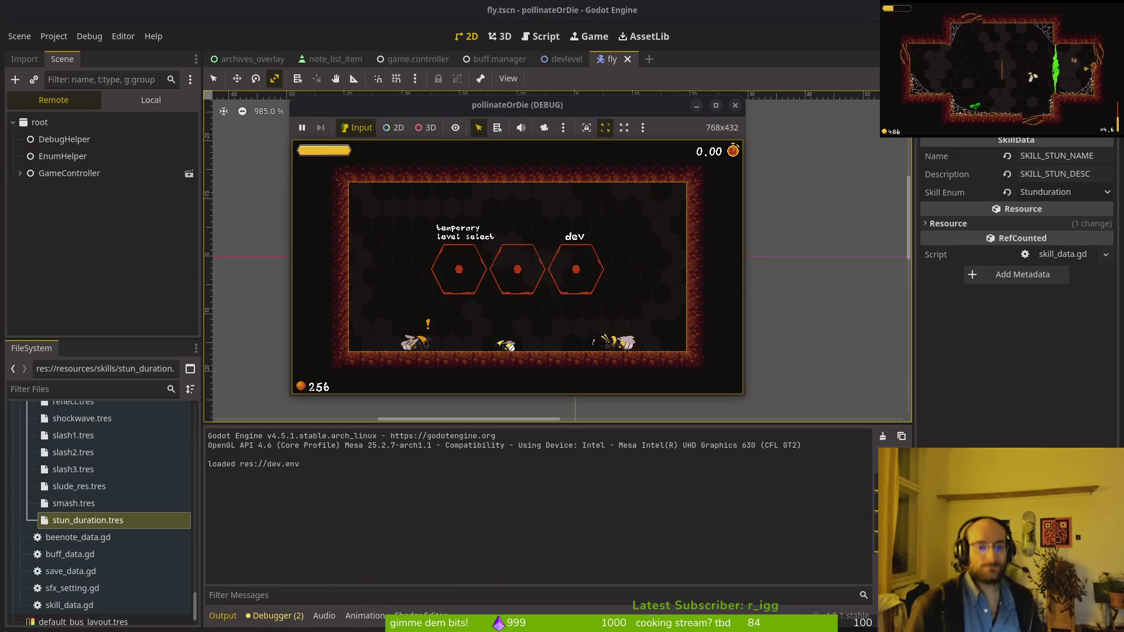
key(e)
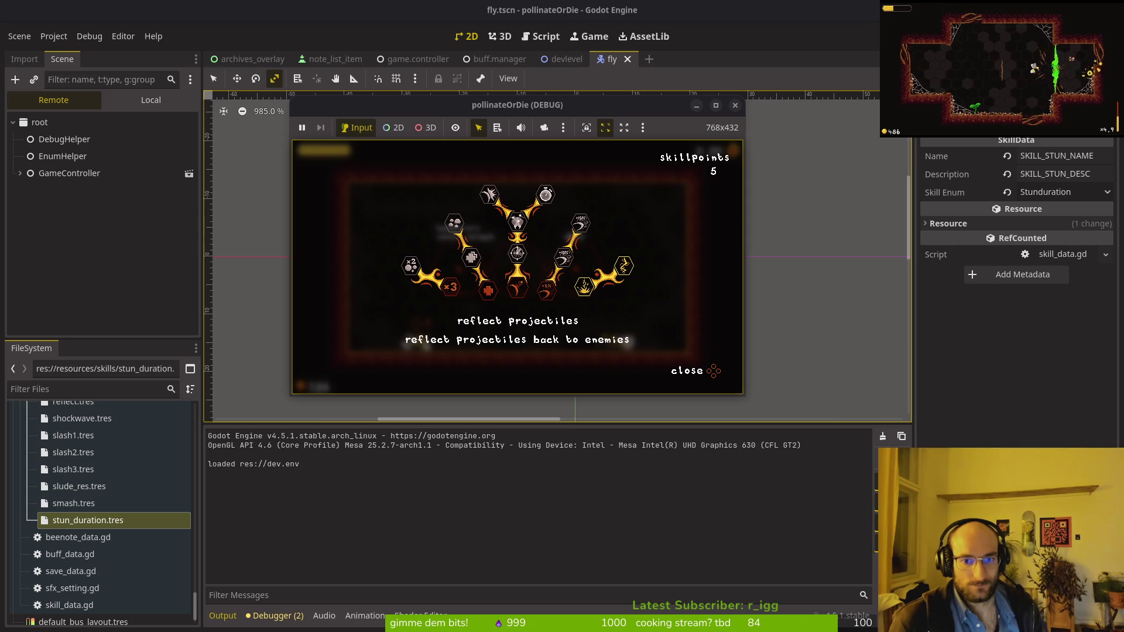
key(Up)
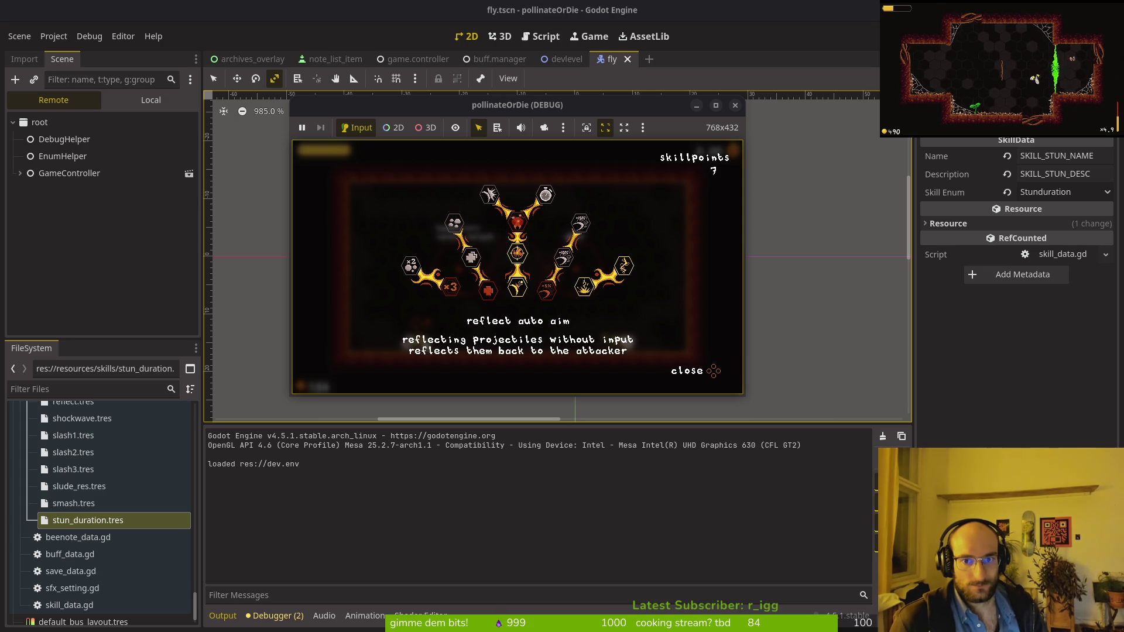
key(Up)
key(Return)
key(Down)
key(Up)
key(Down)
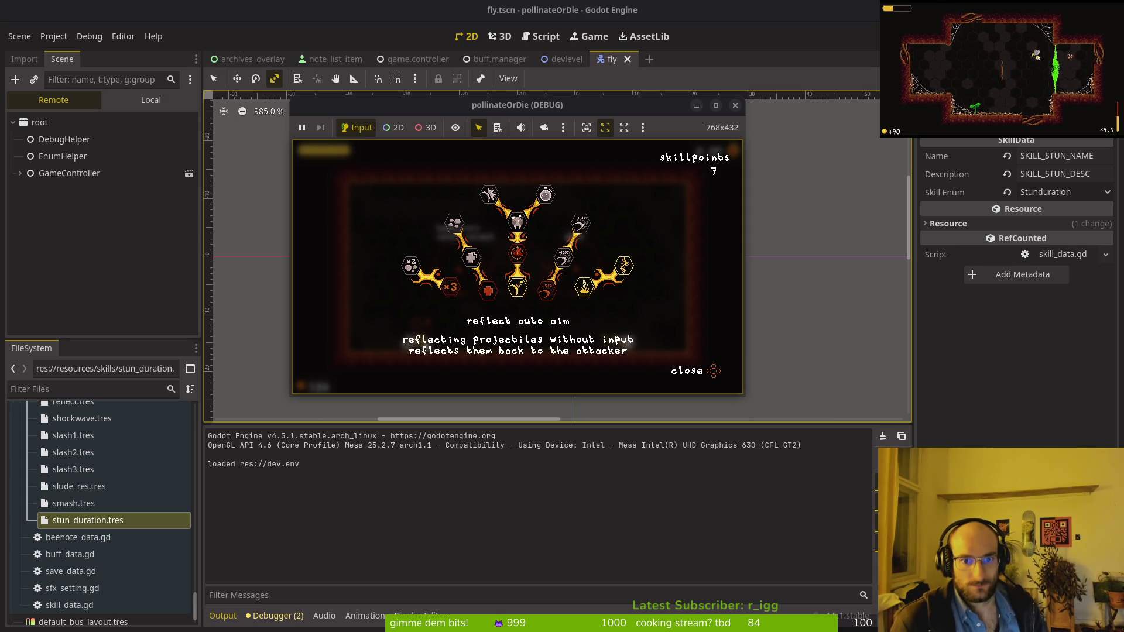
With the game window maximized, buy the knockback damage skill and close the skill tree.
double_click(559, 103)
key(Up)
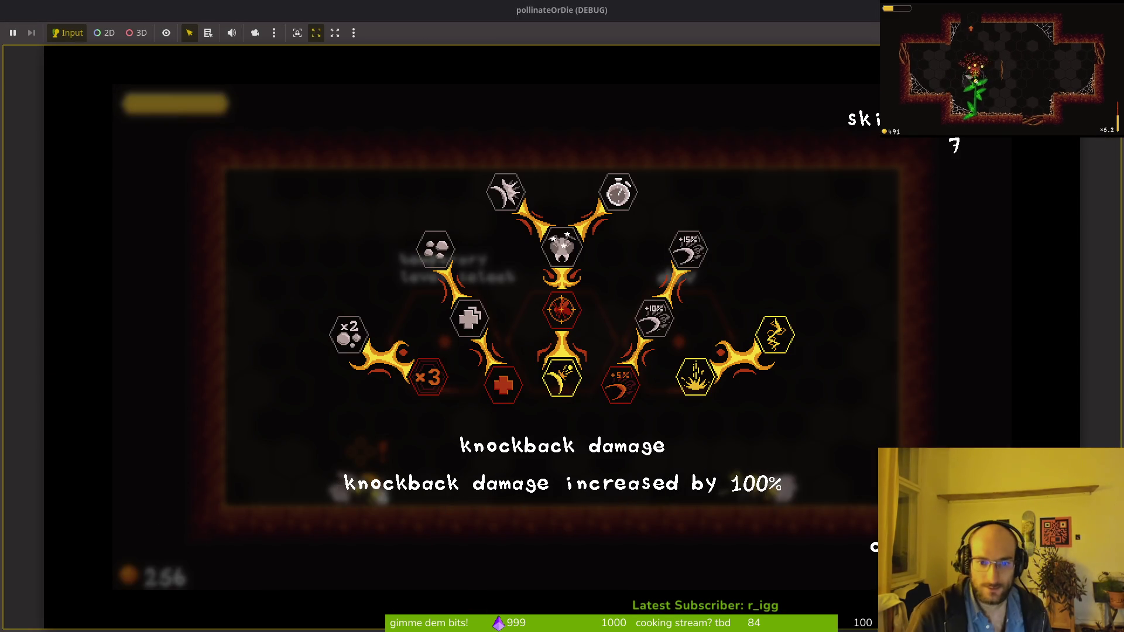
key(Down)
key(Up)
key(Return)
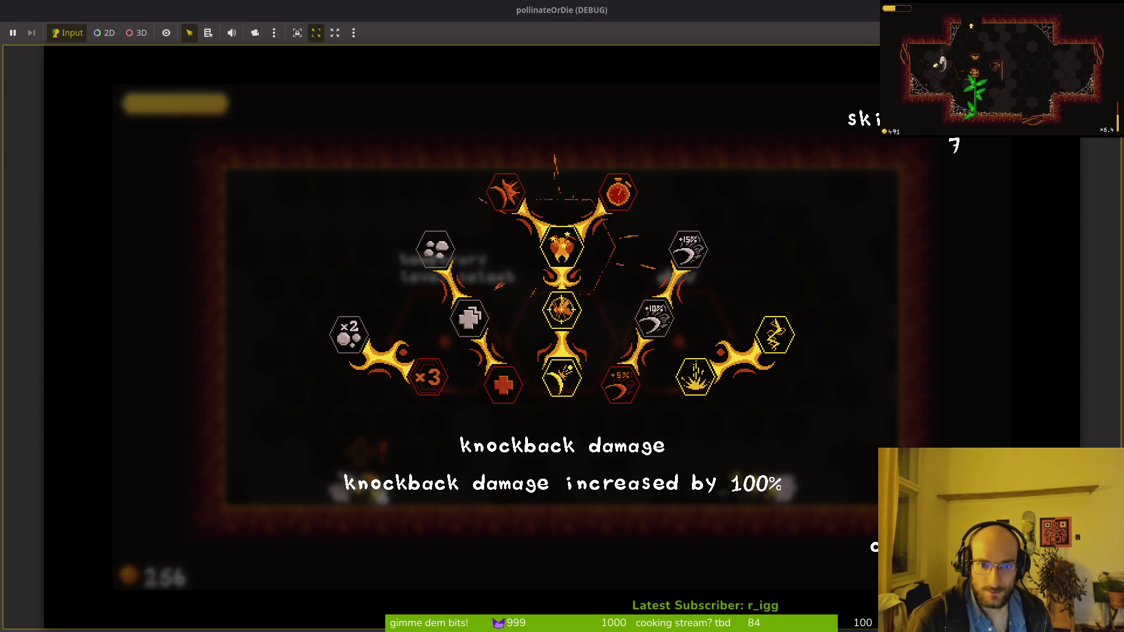
key(Up)
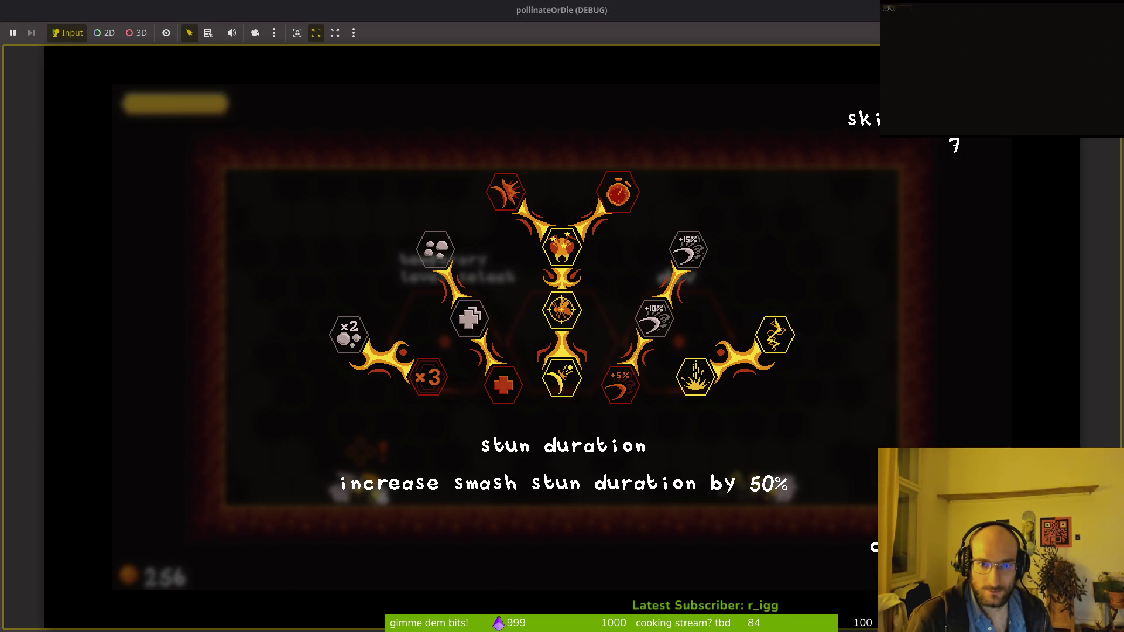
key(Escape)
Restart the game, load the saved game, then stop the run and return to Vim.
key(alt+Tab)
key(d)
key(d)
key(alt+Tab)
key(F5)
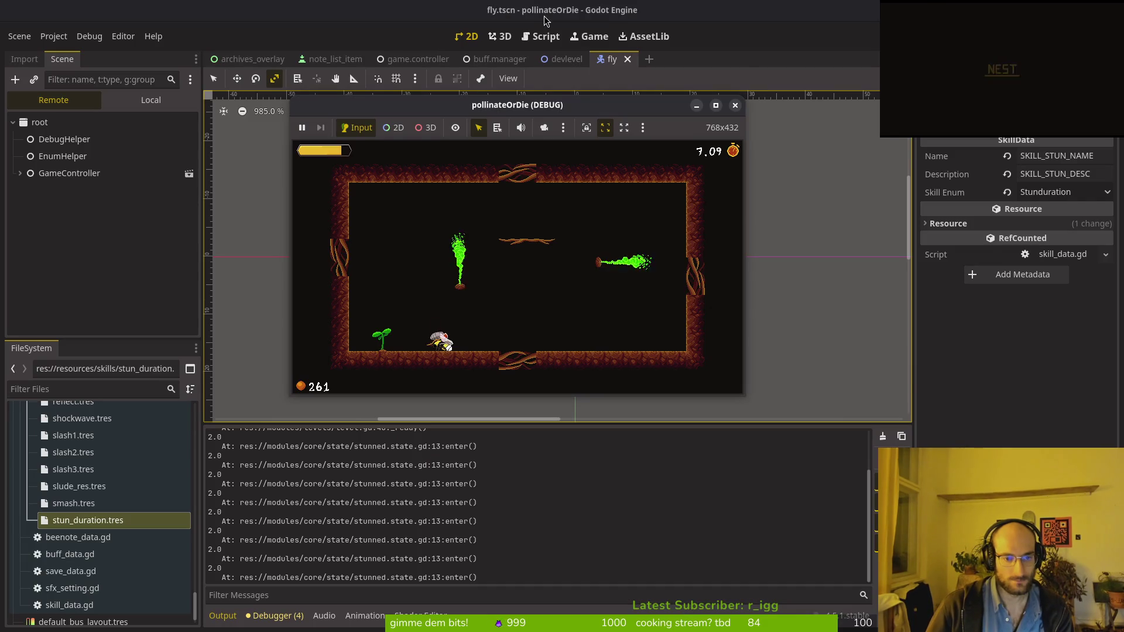
key(alt+Tab)
key(alt+Tab)
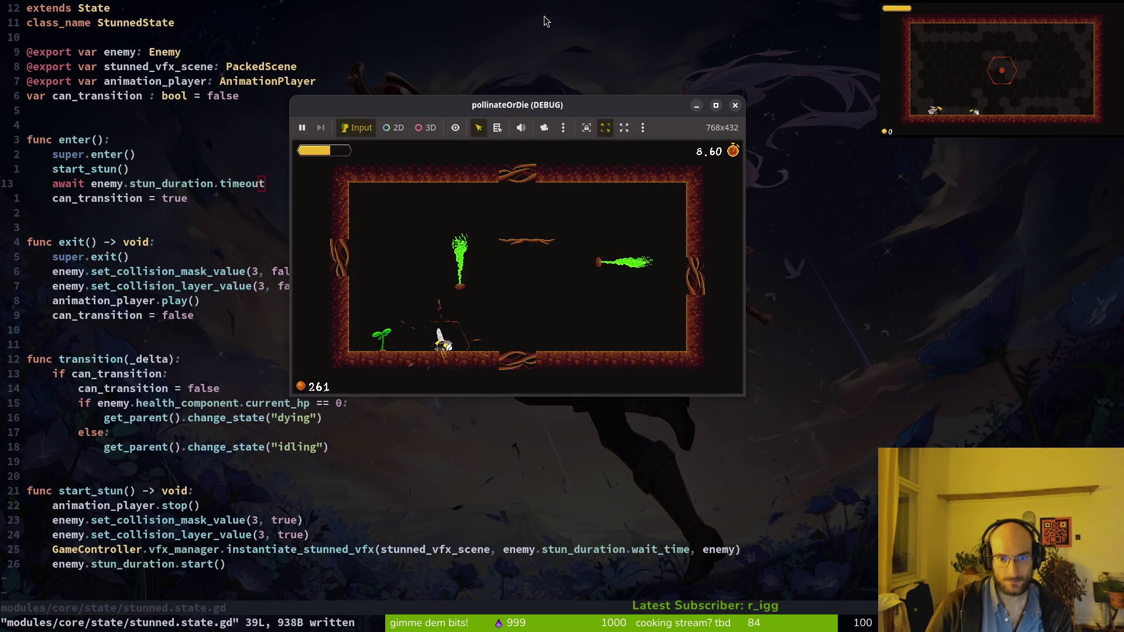
key(alt+Tab)
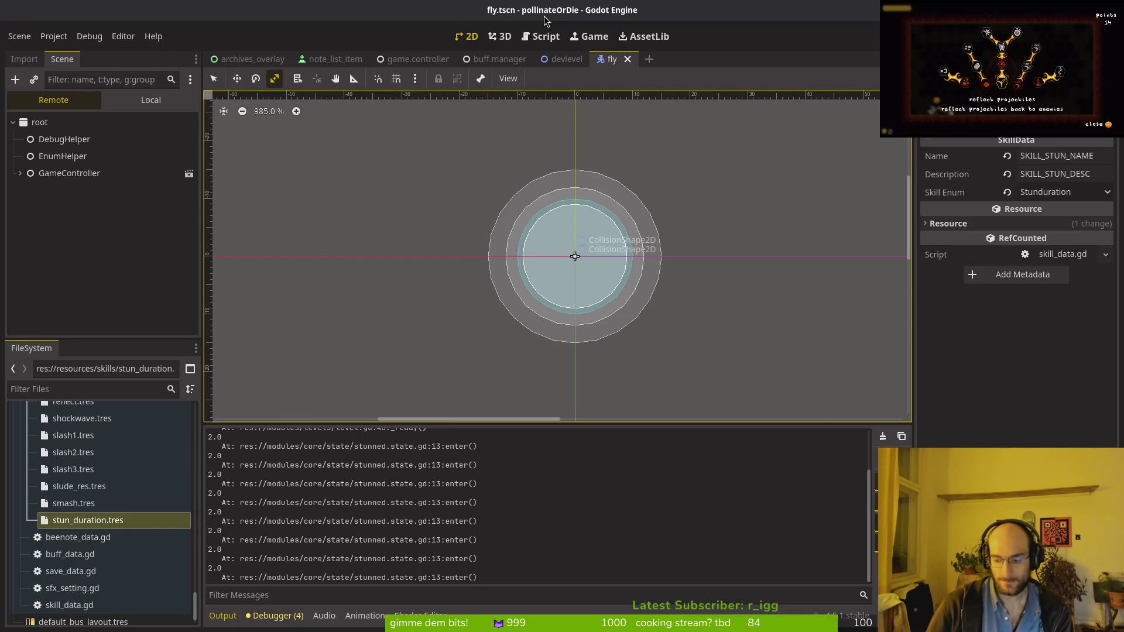
key(F5)
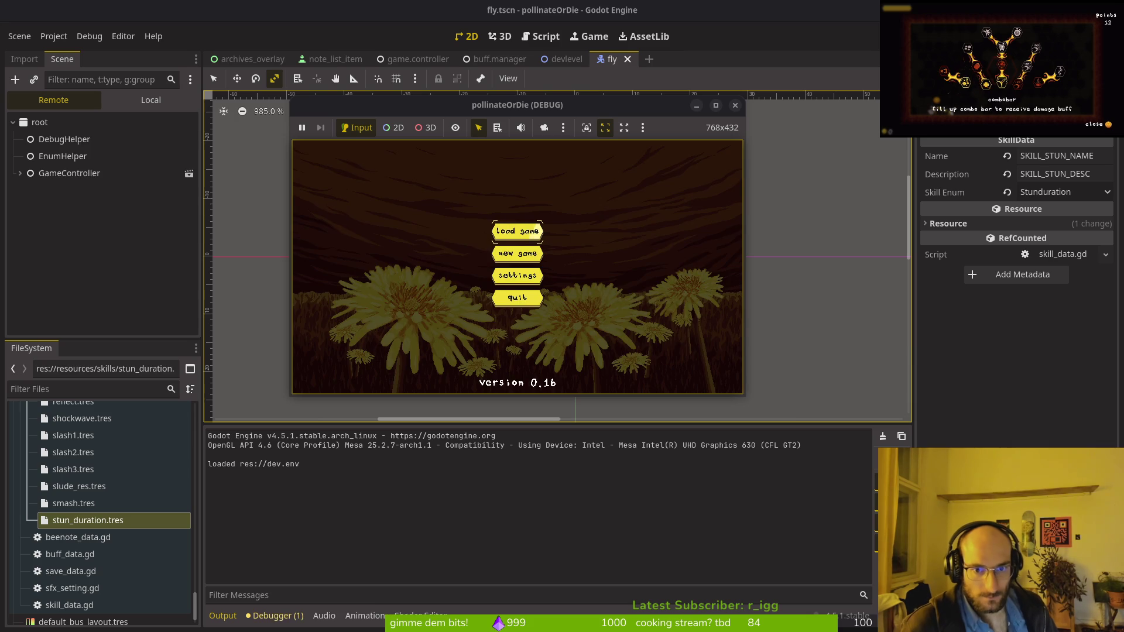
key(Return)
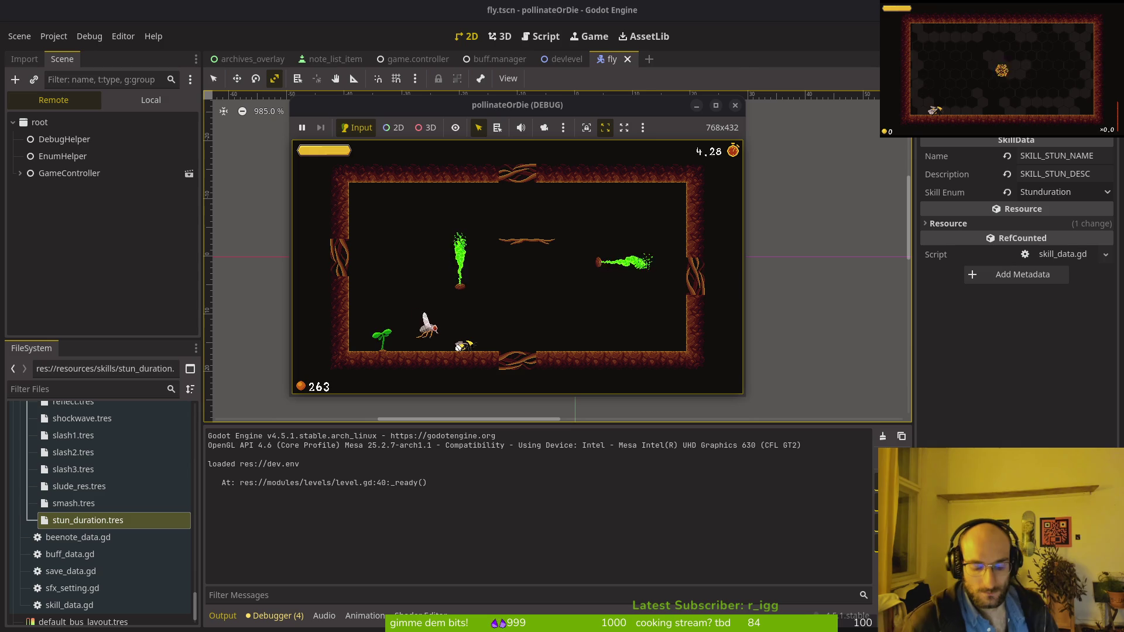
key(F8)
key(alt+Tab)
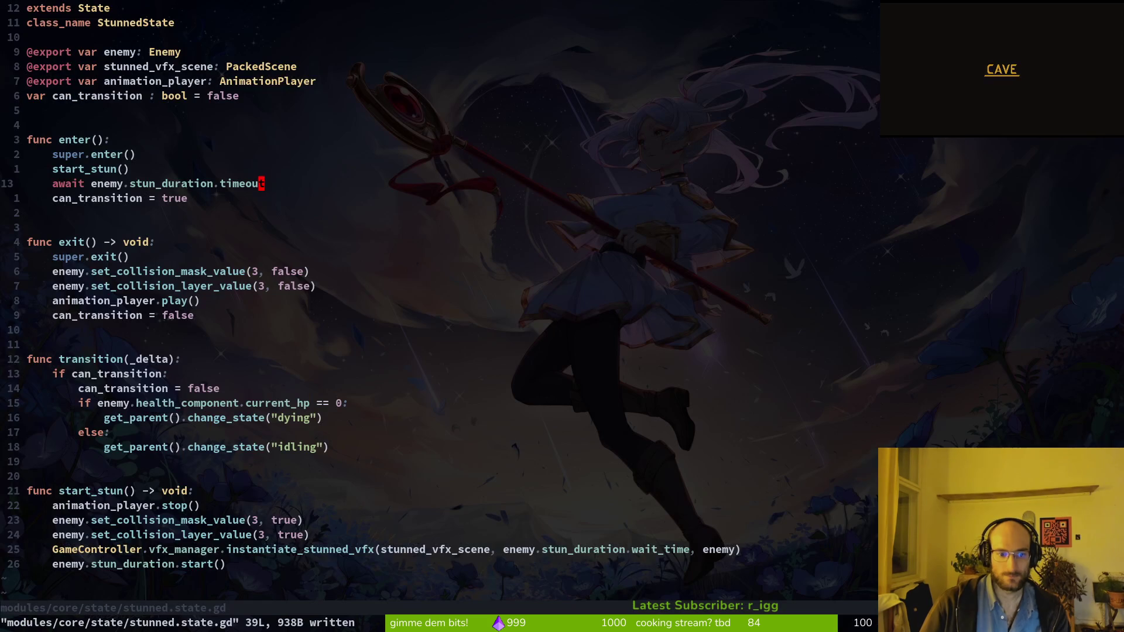
Open debug.helper.gd from a 'debug' file search, set print_damage_values to true, and save.
key(ctrl+6)
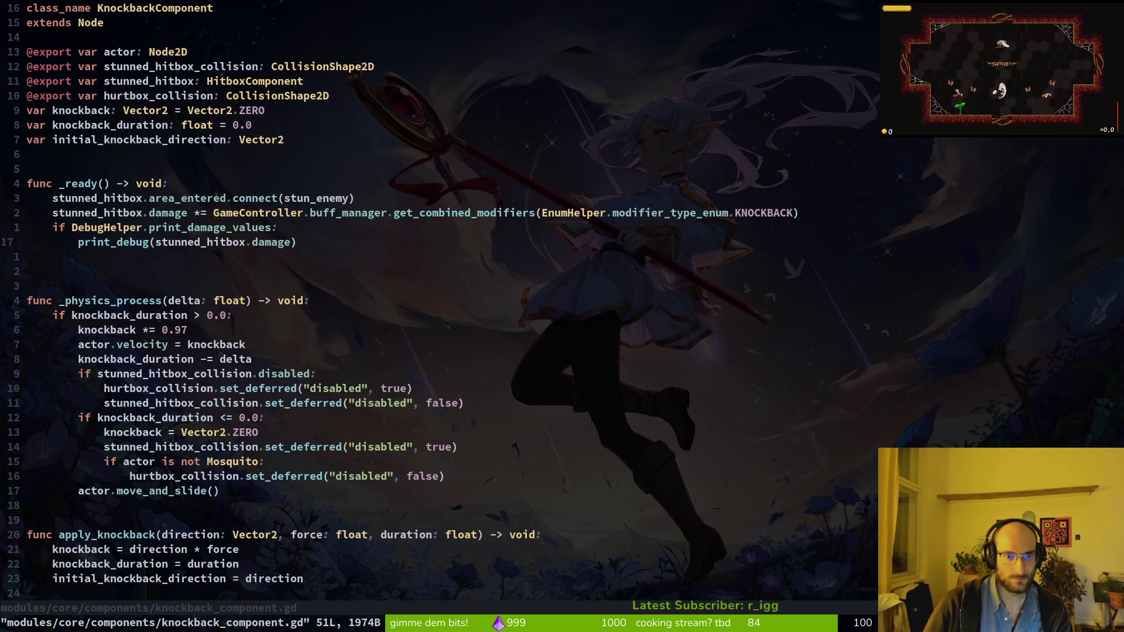
key(k)
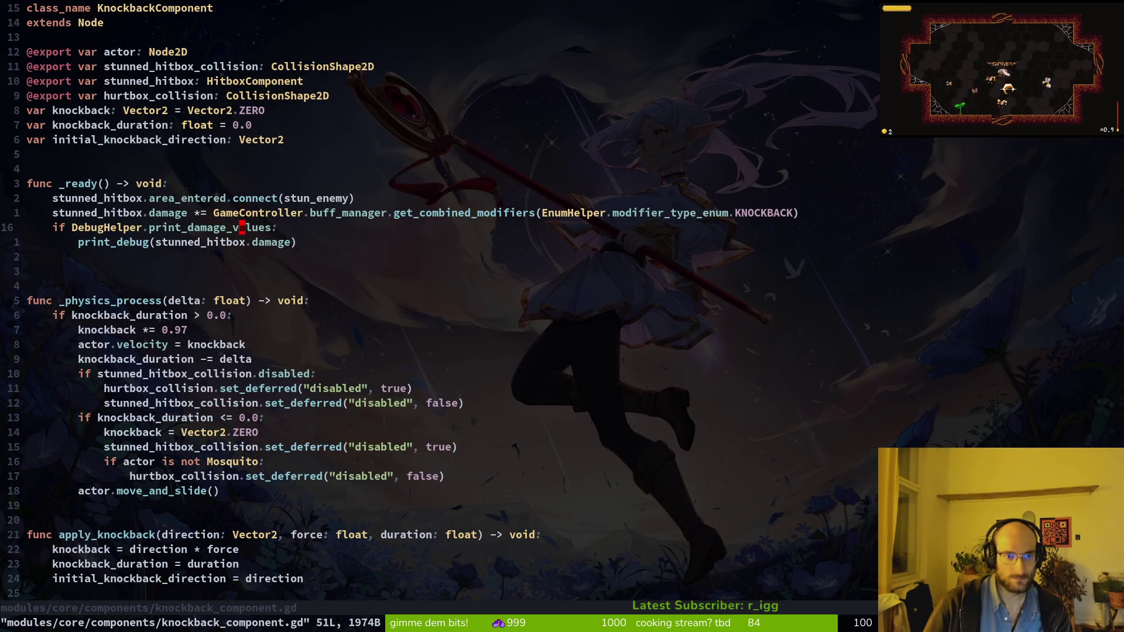
key(space)
key(f)
key(f)
text(debug)
key(Return)
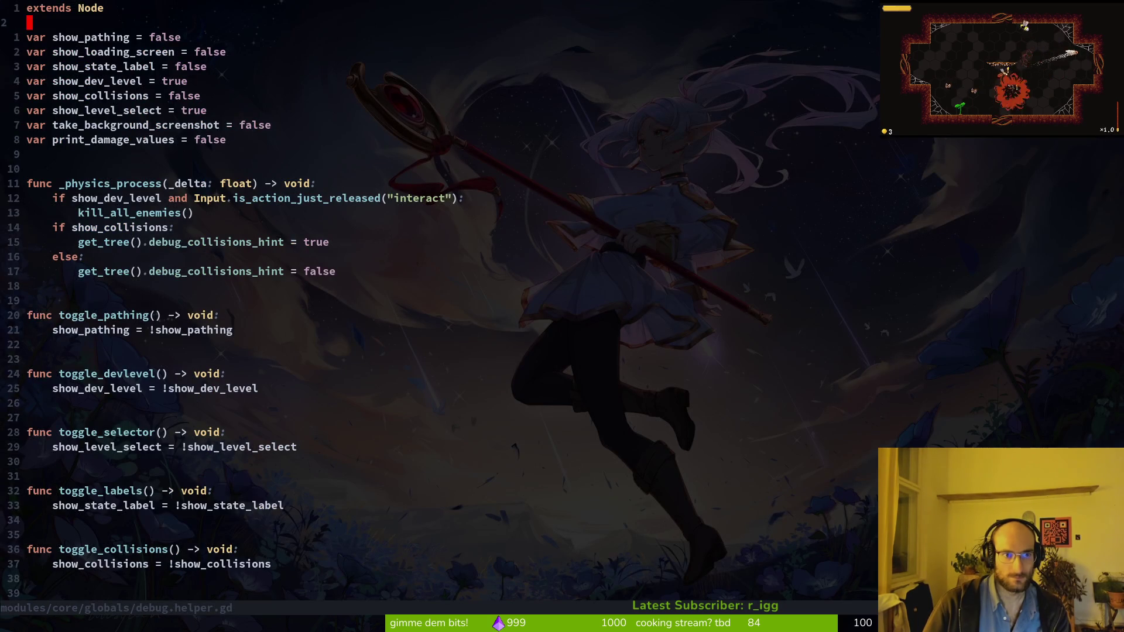
text(true)
key(Escape)
text(:w)
key(Return)
key(alt+Tab)
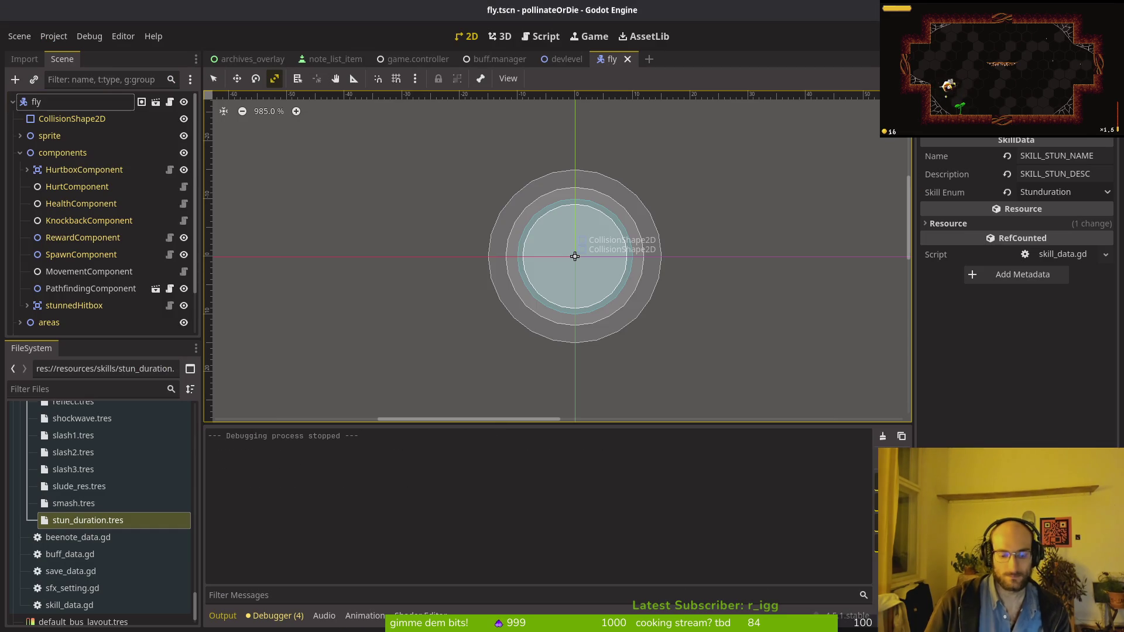
Run and load the game, smash enemies so knockback damage prints 0.1 and smash values 0.25, then open the skill tree.
key(F5)
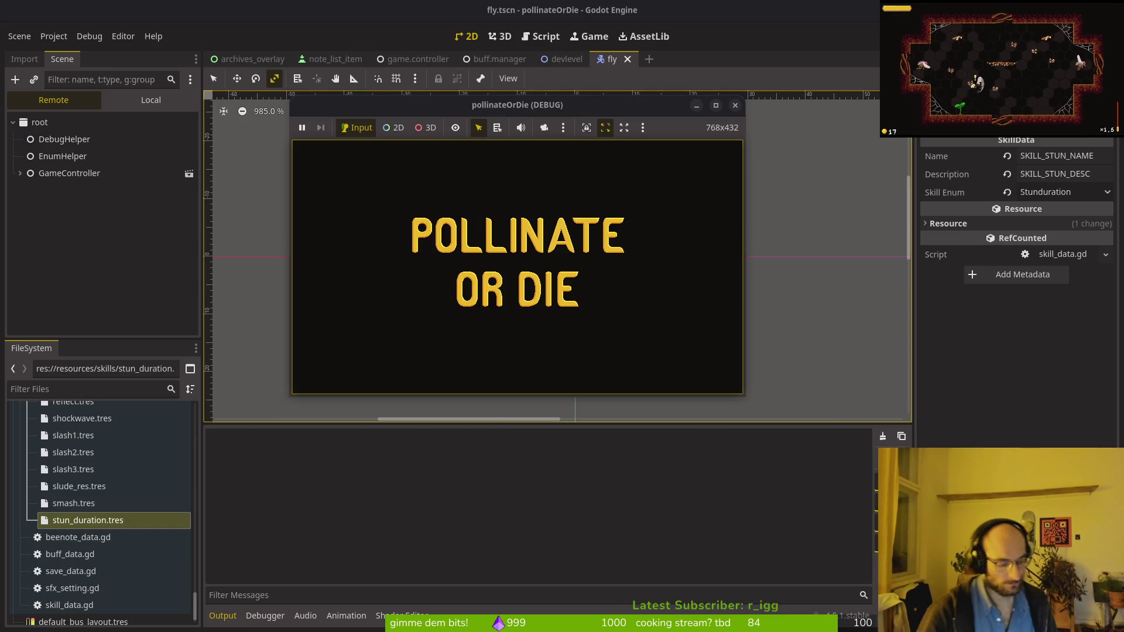
key(Return)
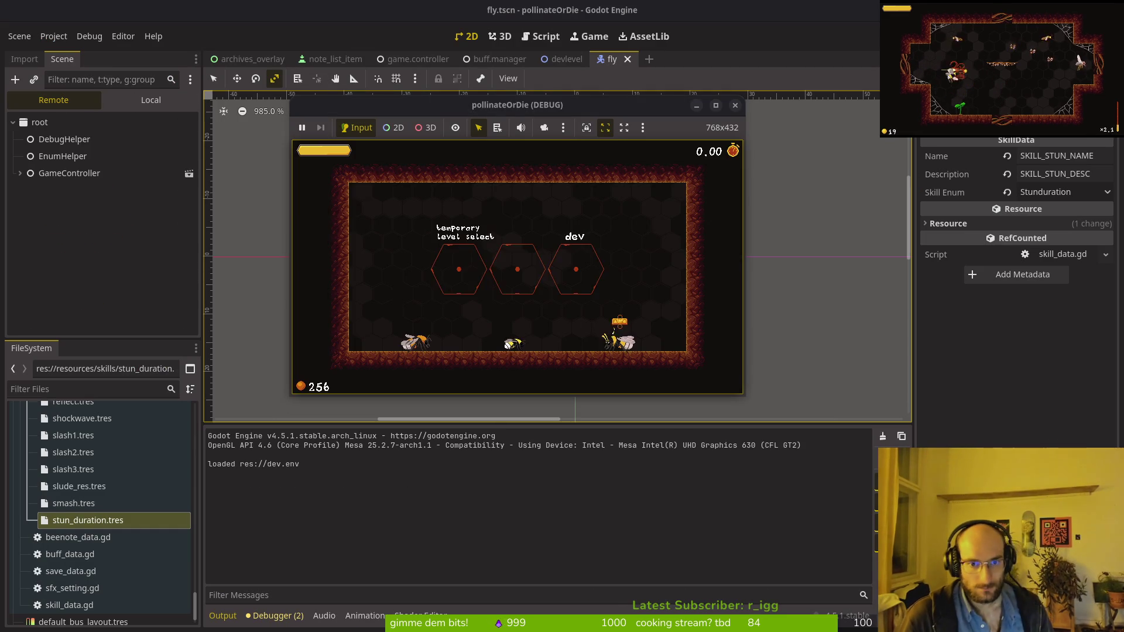
key(Up)
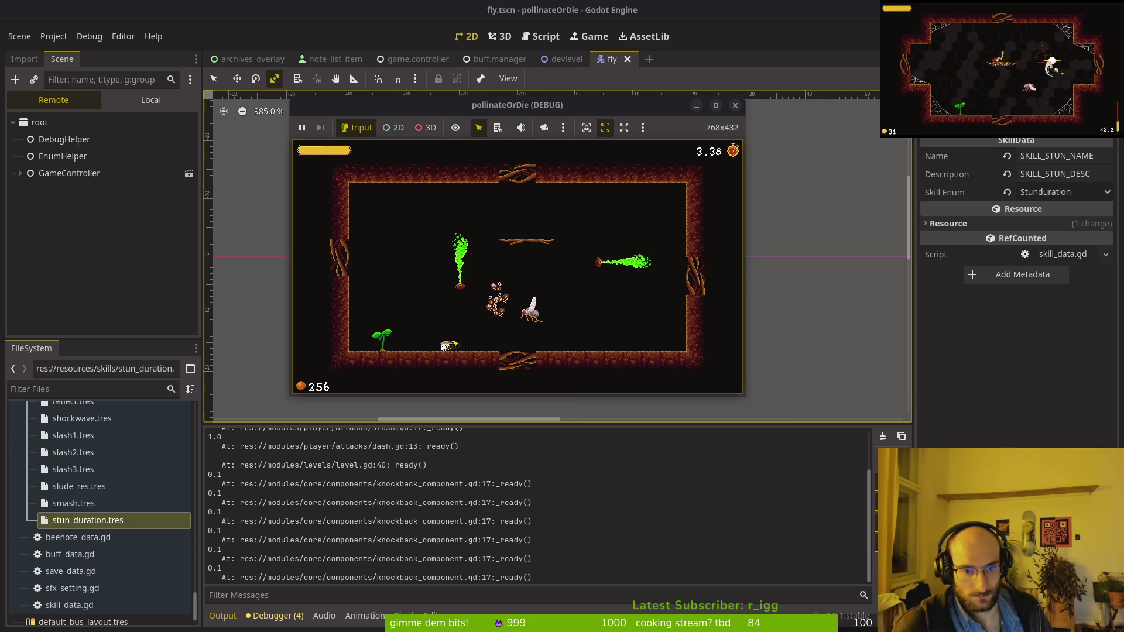
key(space)
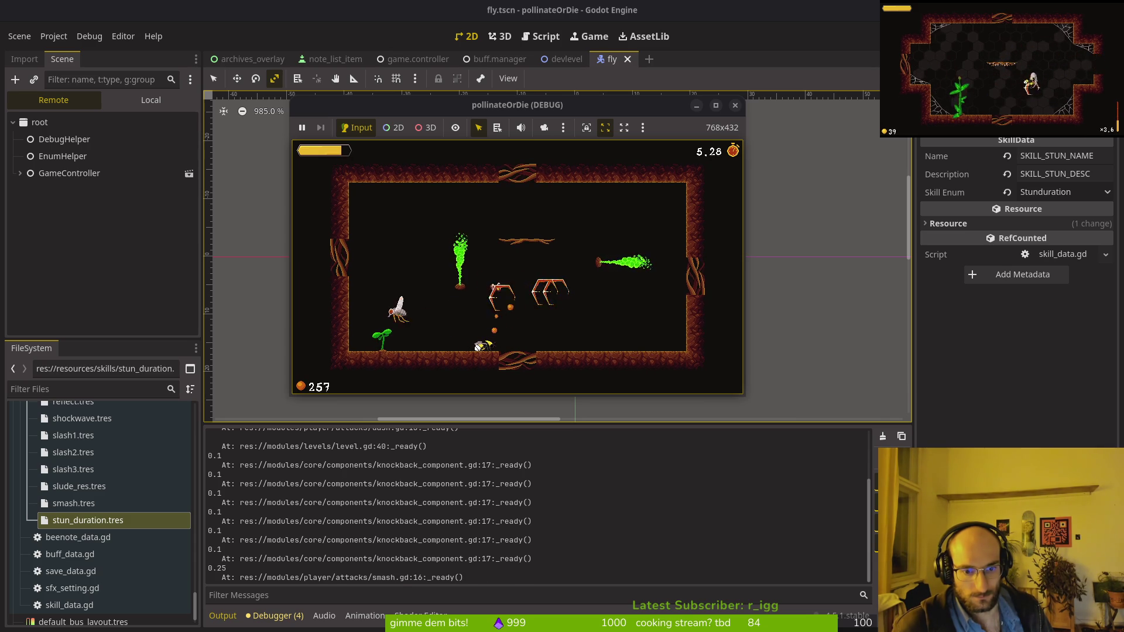
key(space)
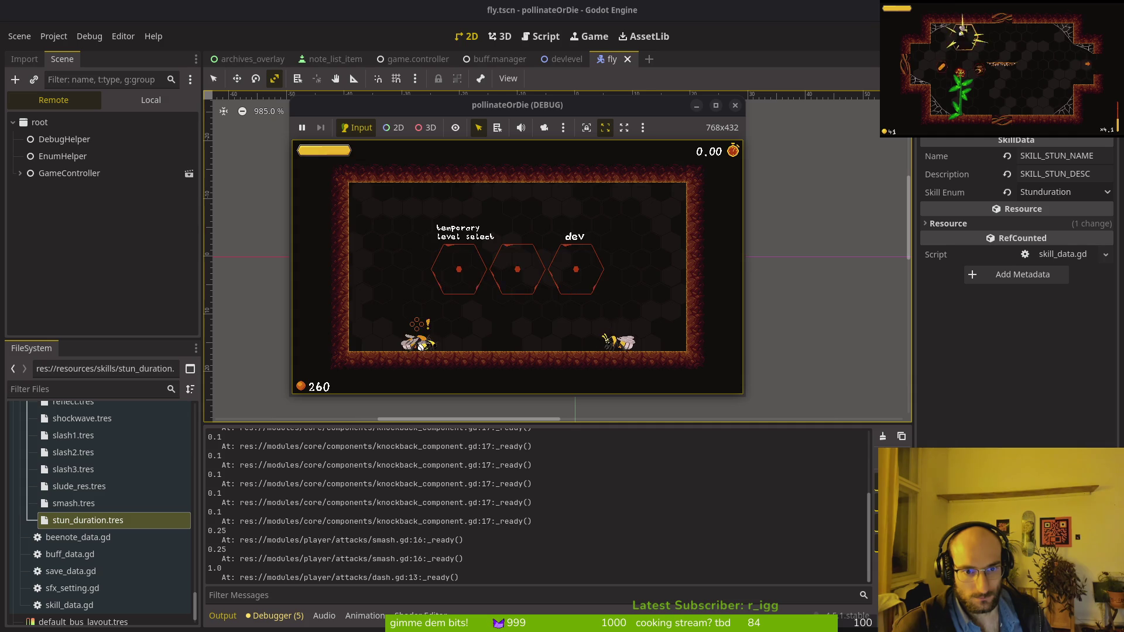
key(e)
key(Up)
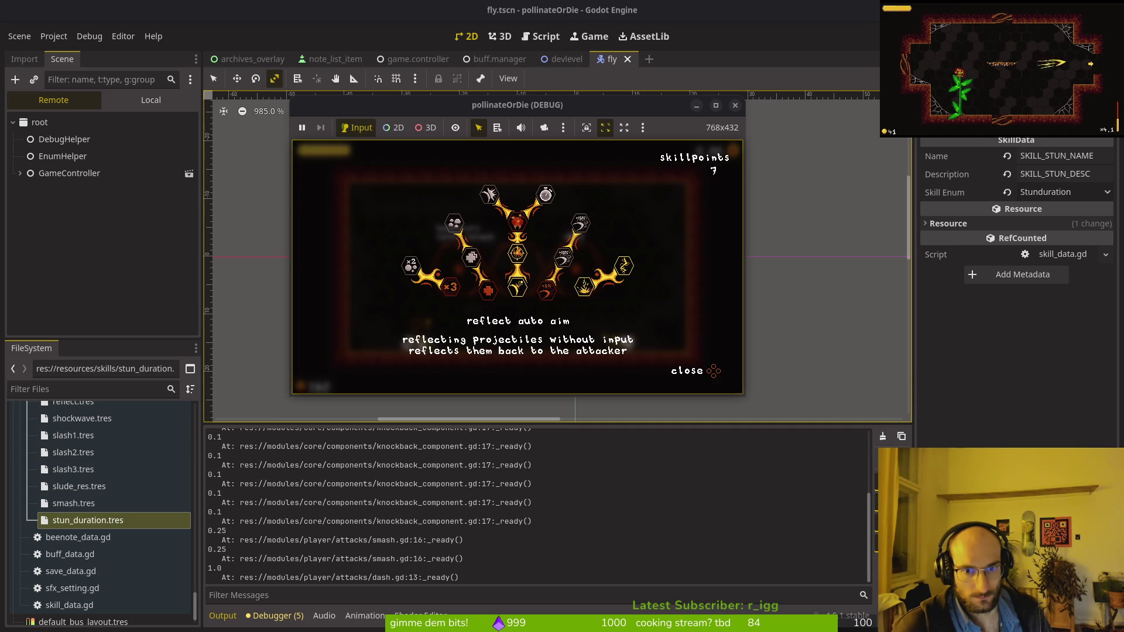
Close the skill tree, play until knockback damage reads 0.25, then stop the game.
key(Escape)
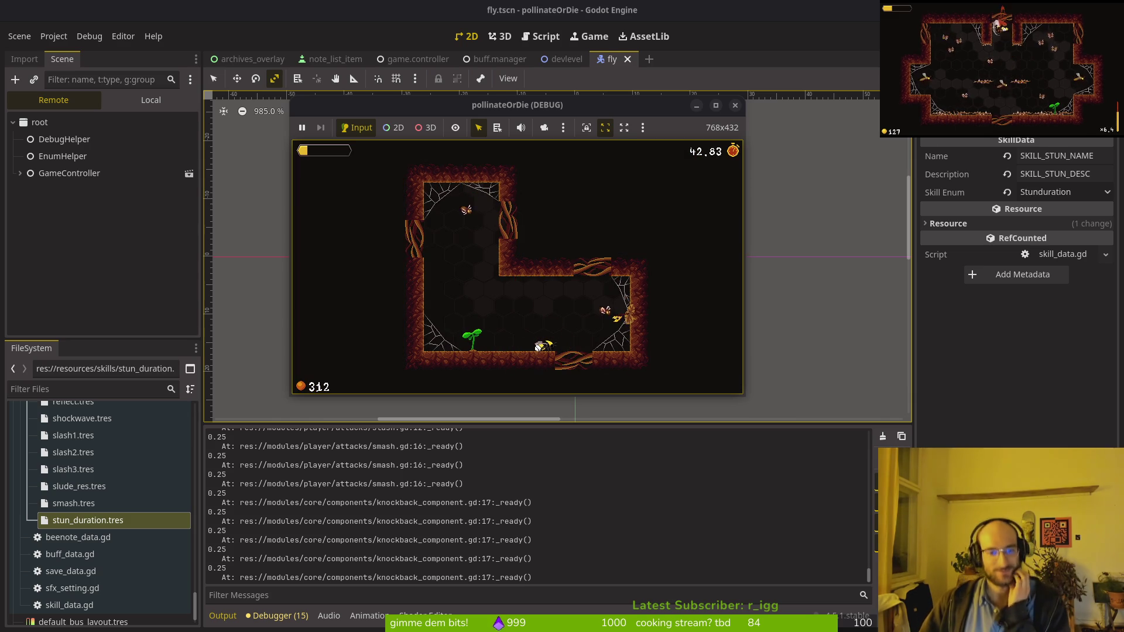
click(736, 106)
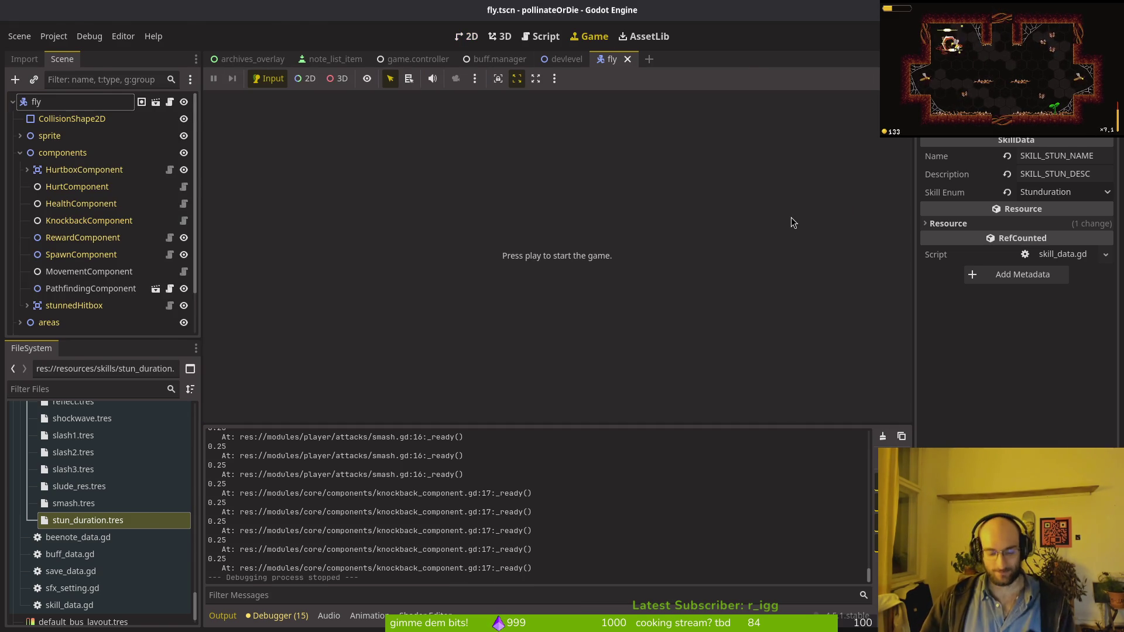
Quit Vim and launch tig status on the repository.
key(alt+Tab)
text(:q)
key(Return)
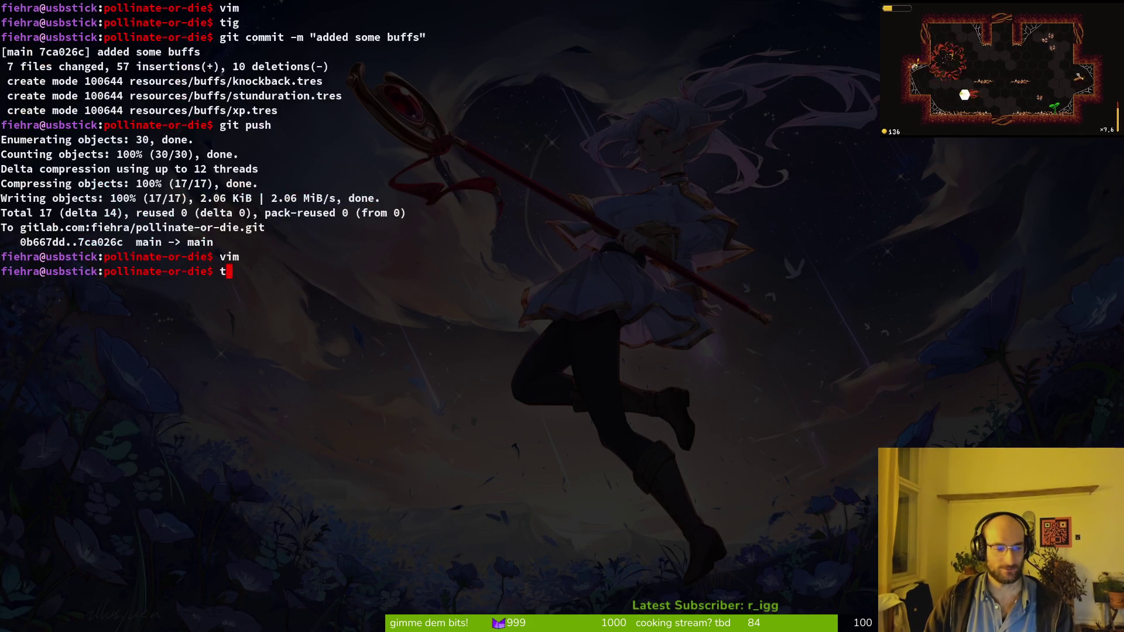
text(tig status)
key(Return)
Revert the debug-print change to knockback_component.gd and confirm the discard.
key(Down)
key(Down)
key(Down)
key(Down)
key(Down)
key(Up)
key(Return)
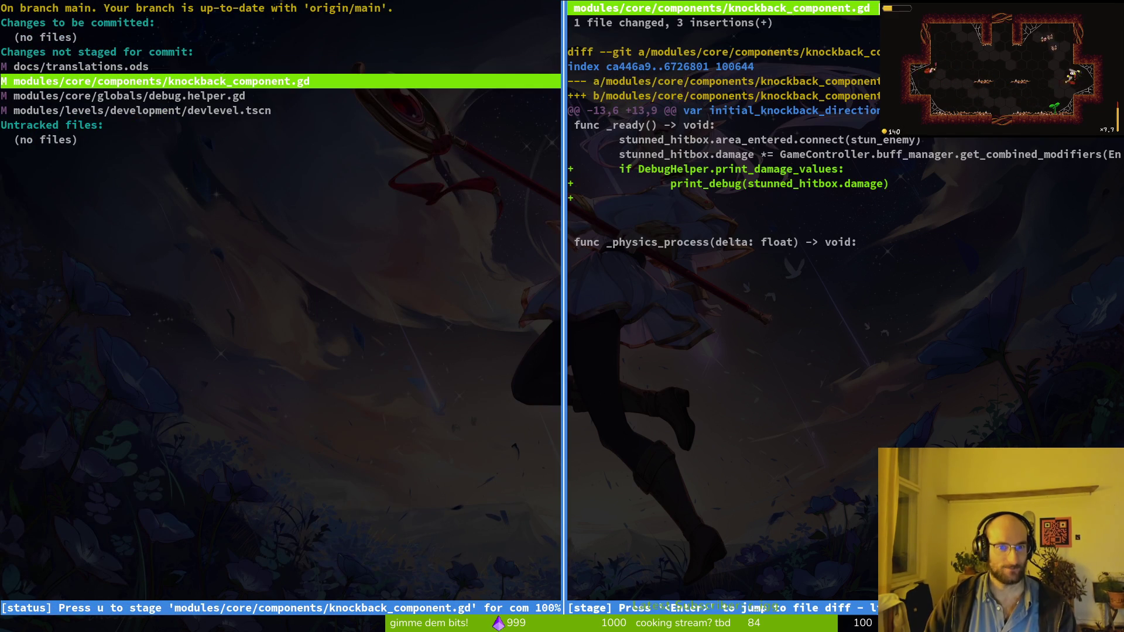
key(exclam)
key(y)
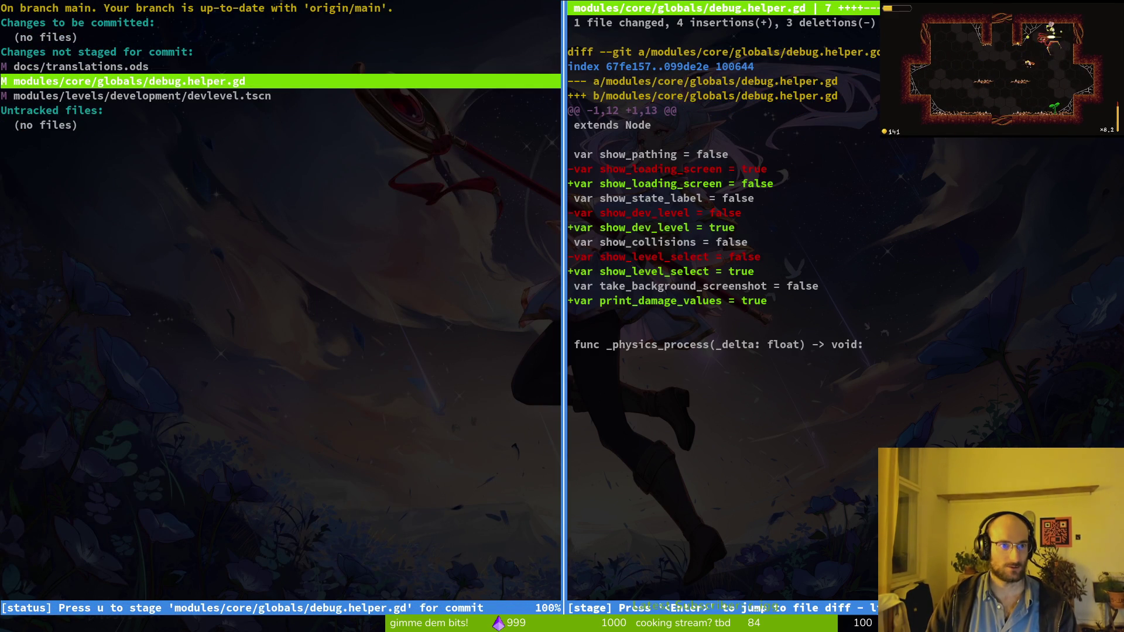
Review the translations spreadsheet and debug helper diffs, then rerun tig from the shell.
key(Up)
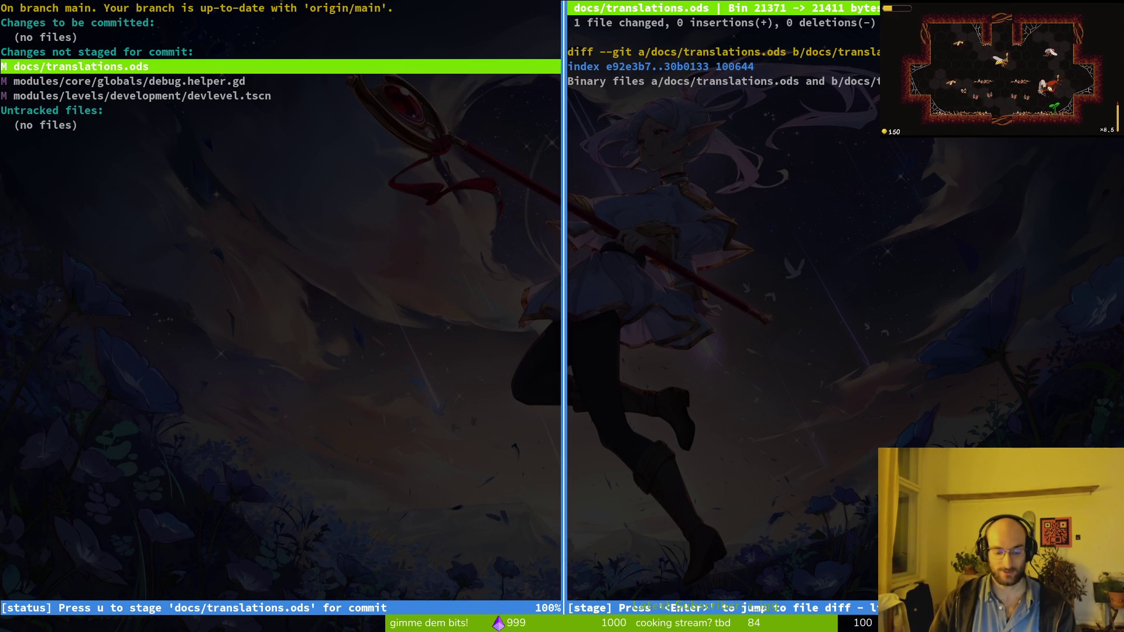
key(Down)
key(alt+Tab)
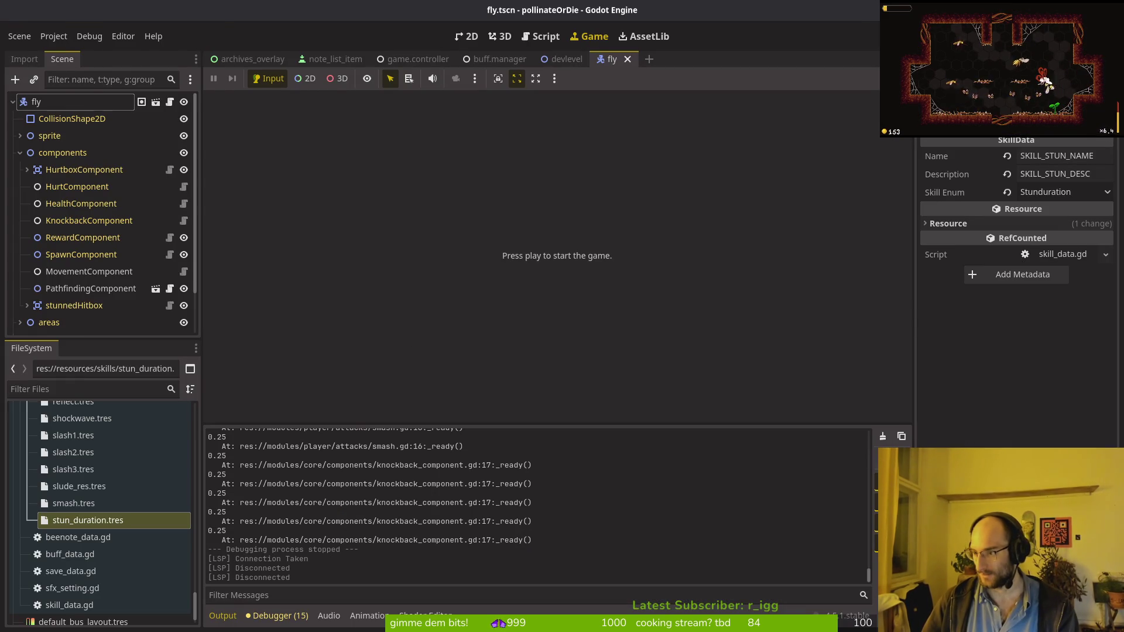
key(alt+Tab)
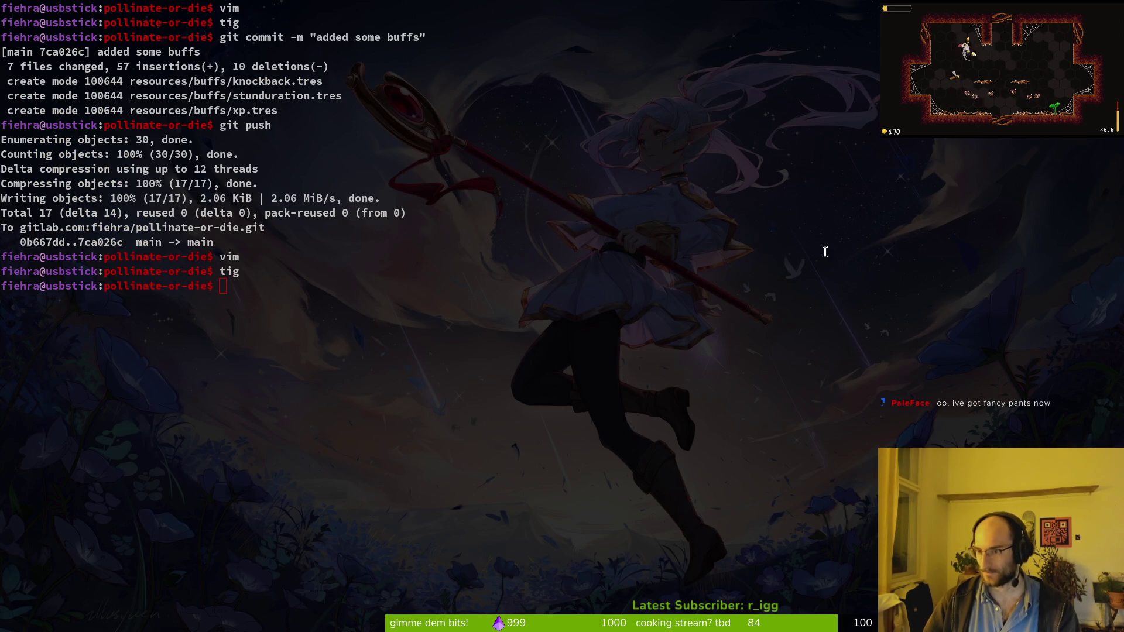
click(521, 287)
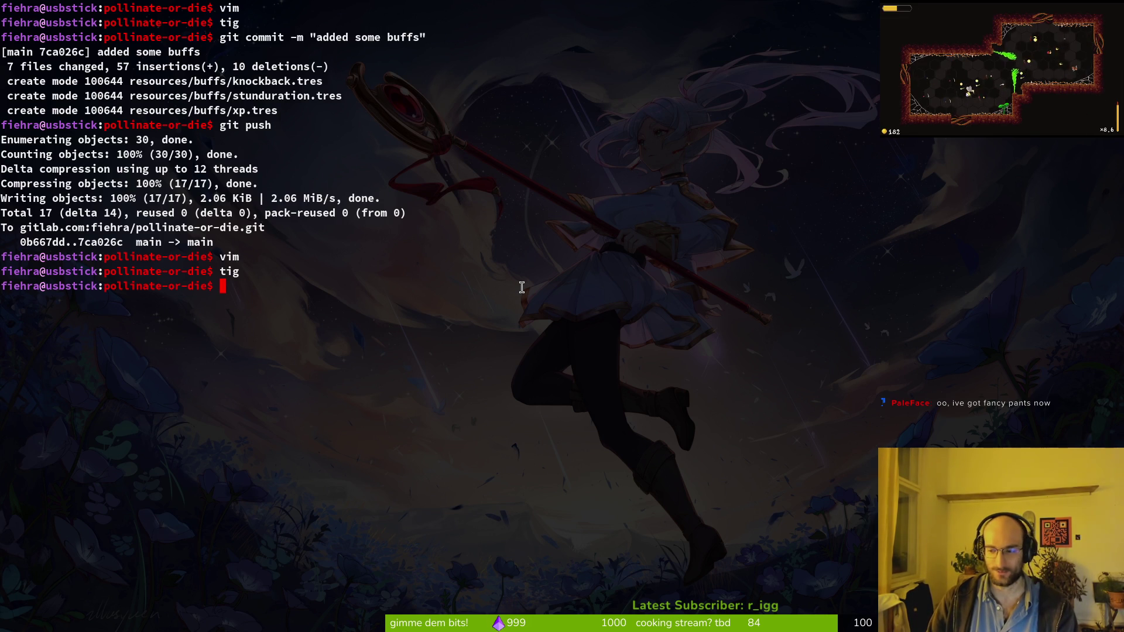
text(tig)
key(Return)
Commit the translation changes with the message "updated translations fgor new buffs".
text(qtigs)
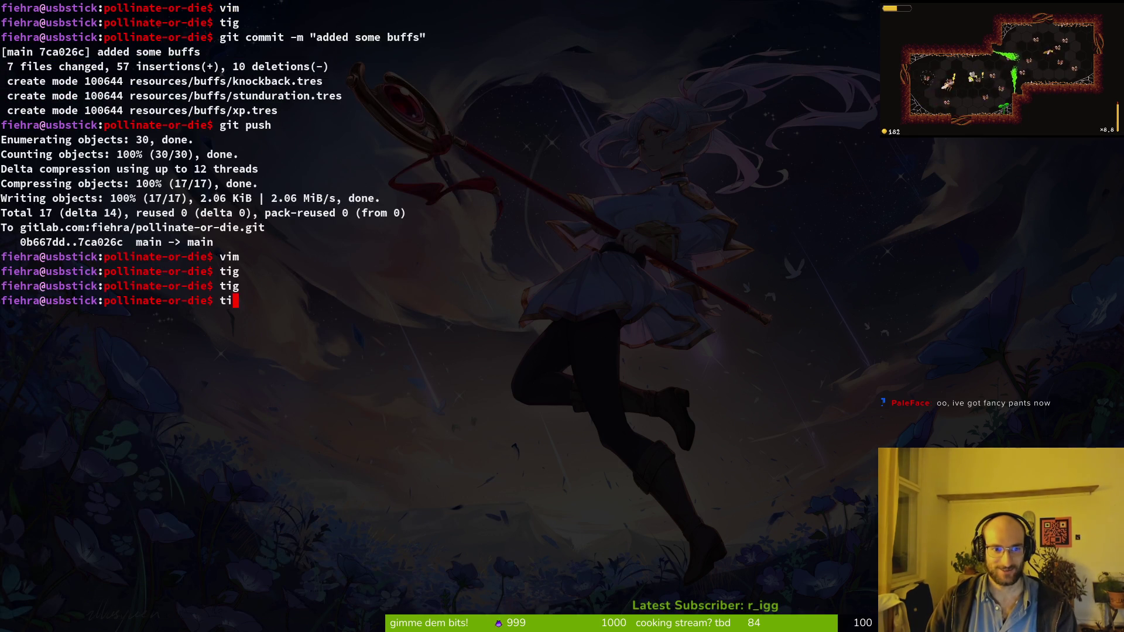
key(Return)
text(q)
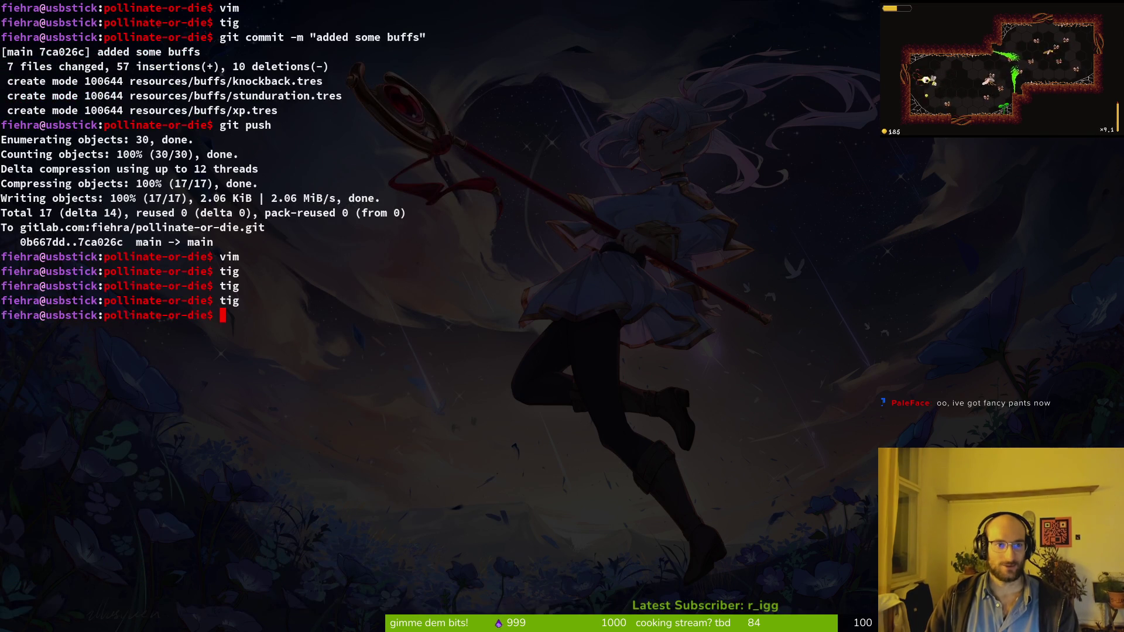
text(t ocmmi)
key(BackSpace)
key(BackSpace)
text(commit )
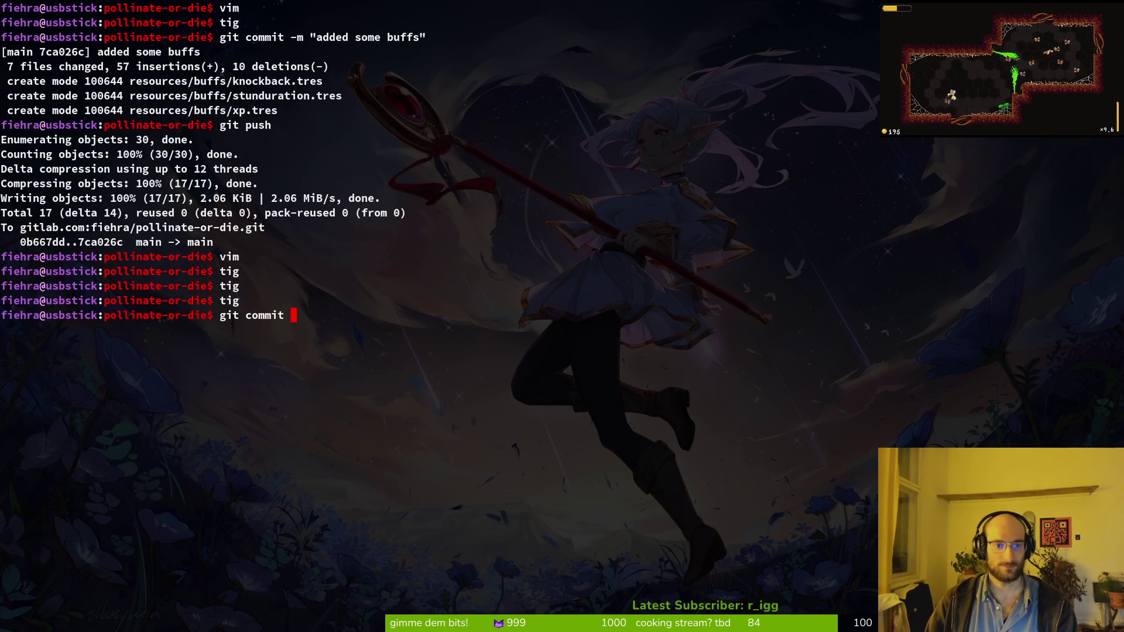
text(-m"updated translations fgor new bu)
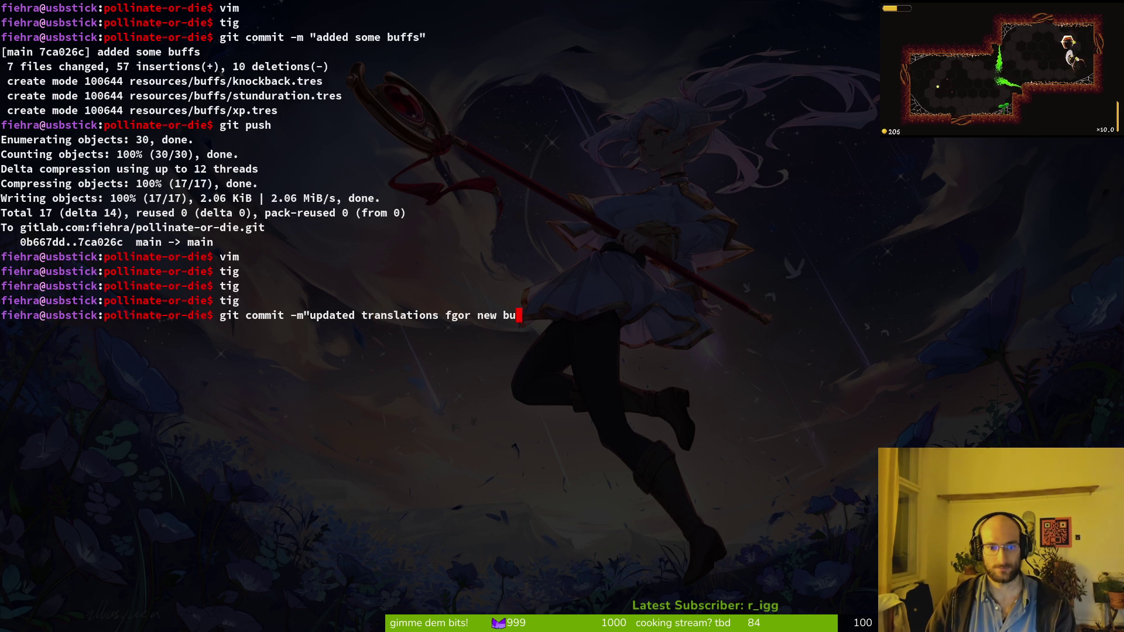
key(Return)
Run git push to send the translations commit to the remote.
text(git)
key(BackSpace)
key(BackSpace)
text(tip)
key(BackSpace)
key(BackSpace)
key(BackSpace)
text(git push)
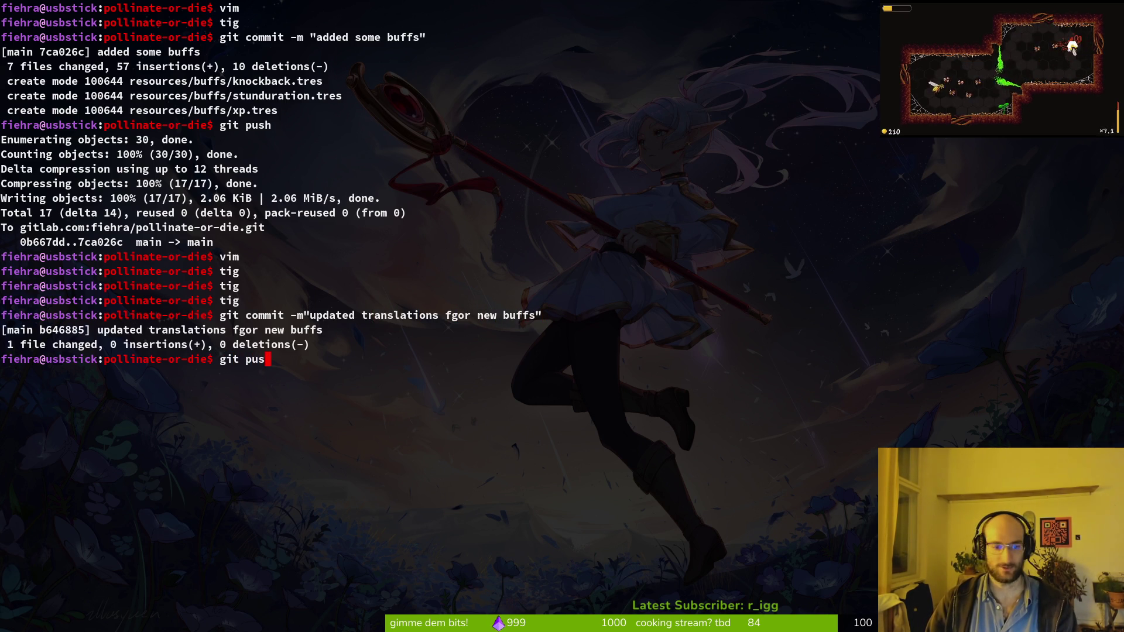
key(Return)
key(super+2)
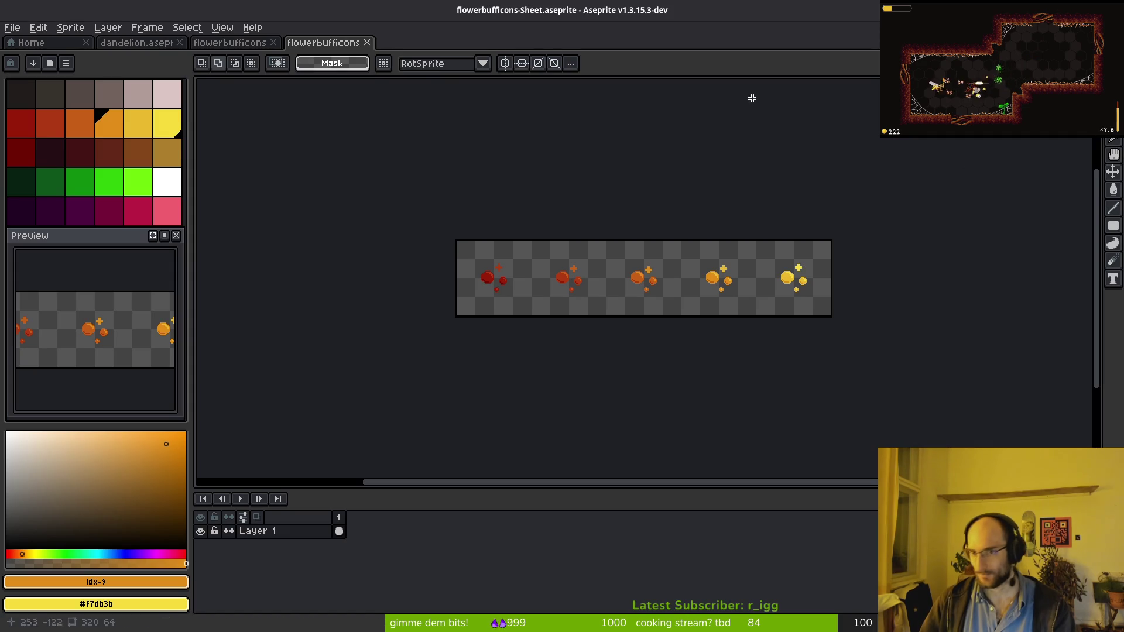
Confirm the push to main finished, then bring up Twitch's Raid Channel list.
key(super+1)
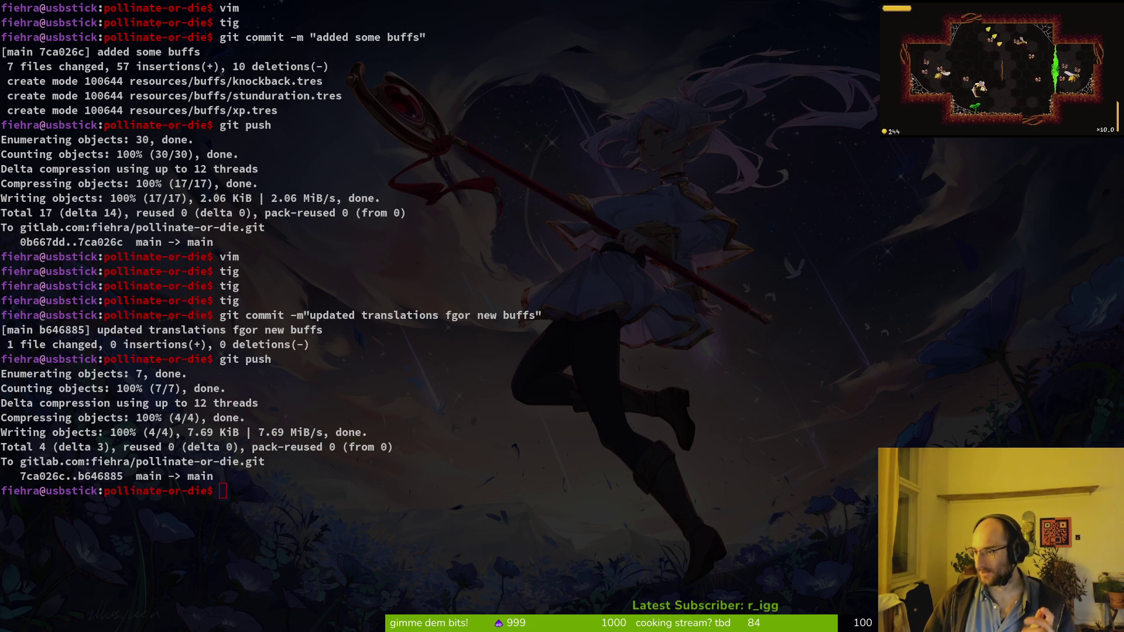
key(super)
key(super)
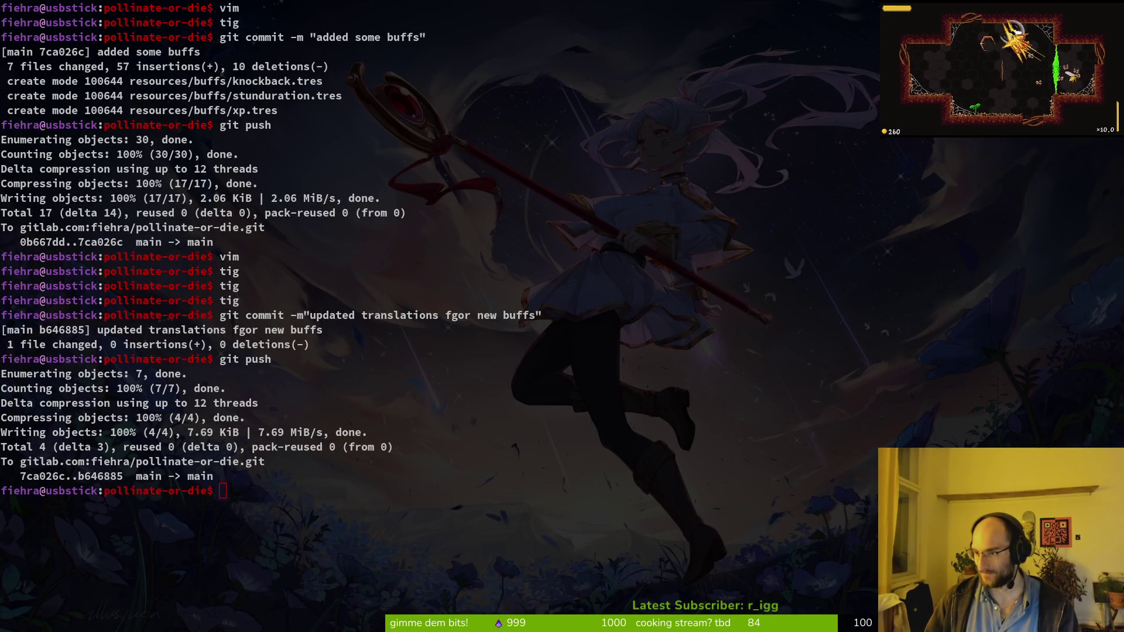
key(alt+Tab)
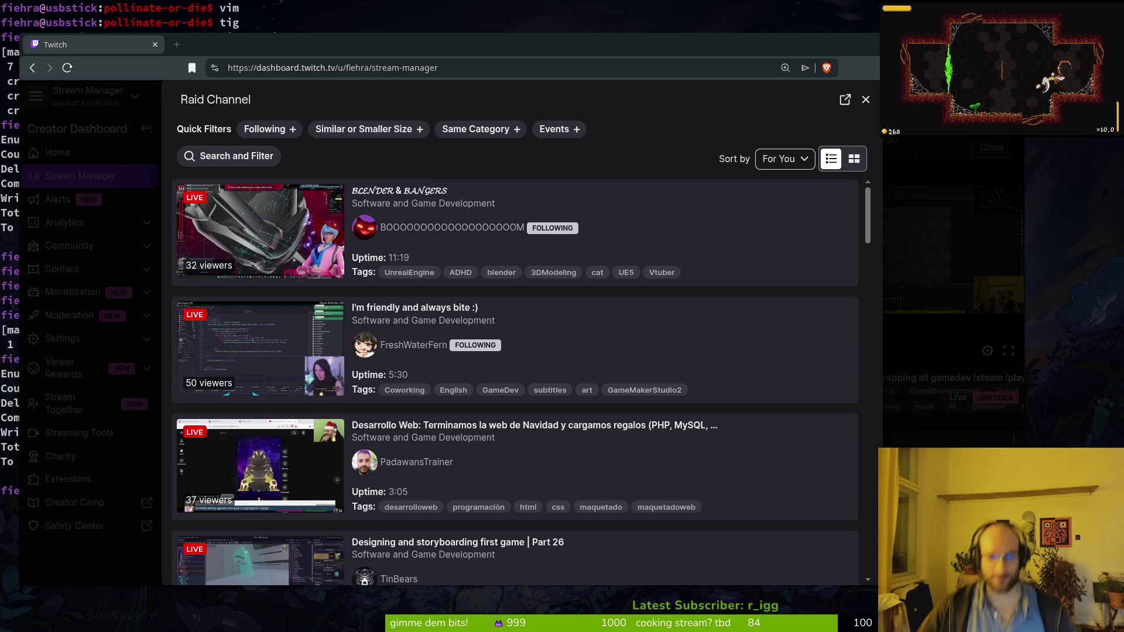
Apply the Following filter to raid targets and scroll through the followed live channels.
click(273, 127)
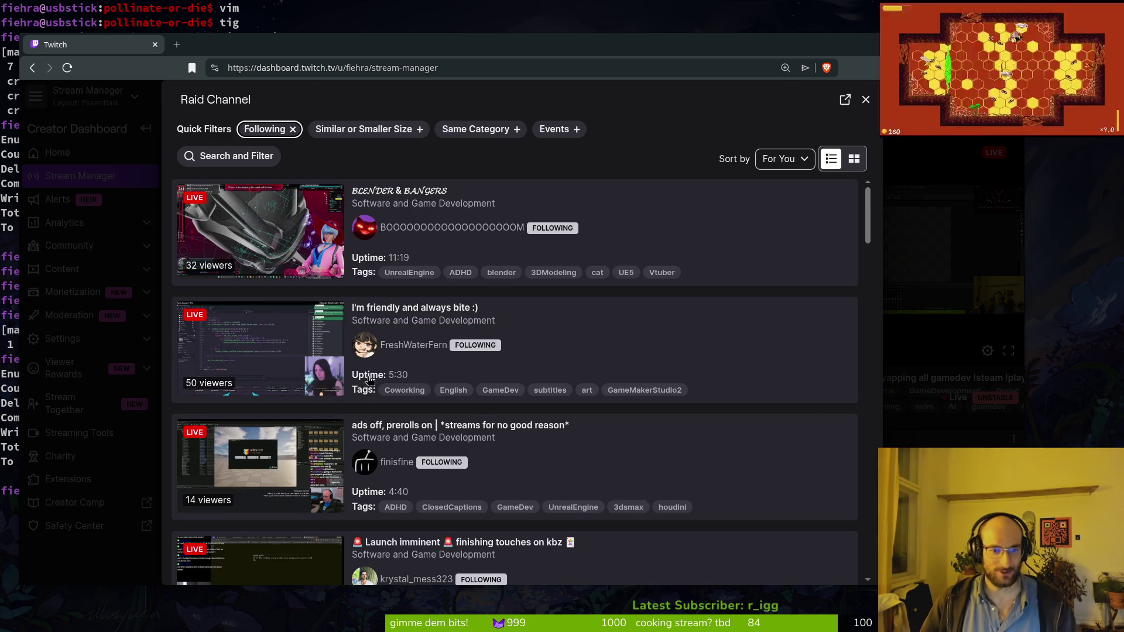
scroll(527, 401, down, 3)
scroll(536, 399, down, 2)
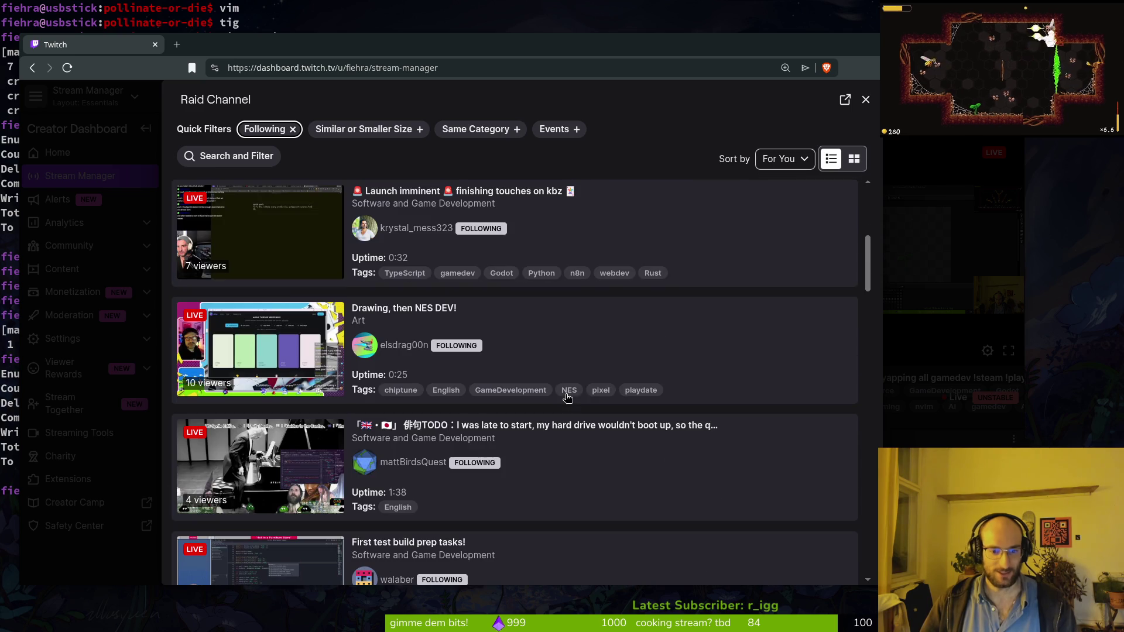